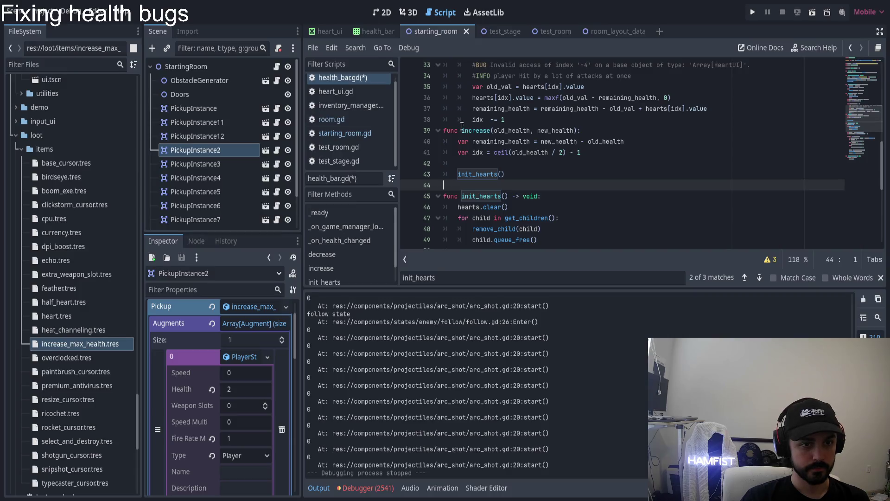
Add a blank line after the 'idx -= 1' line and give increase() a '-> void' return type
click(540, 120)
key(Return)
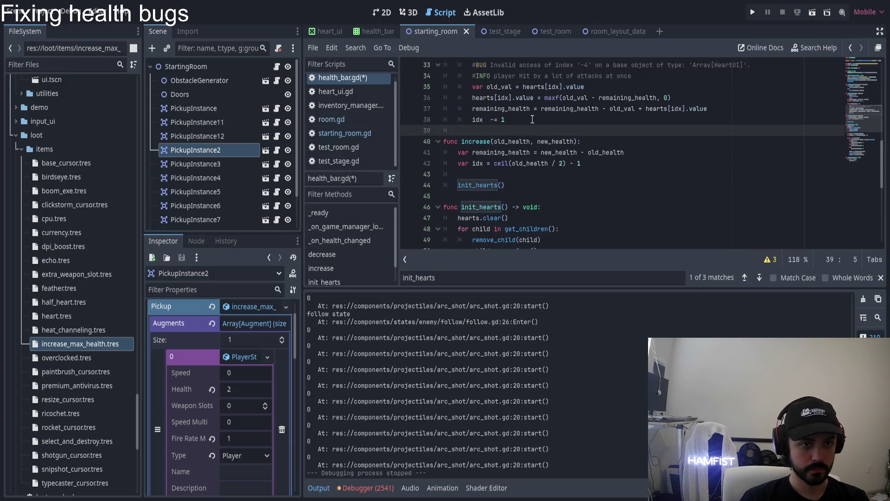
click(594, 142)
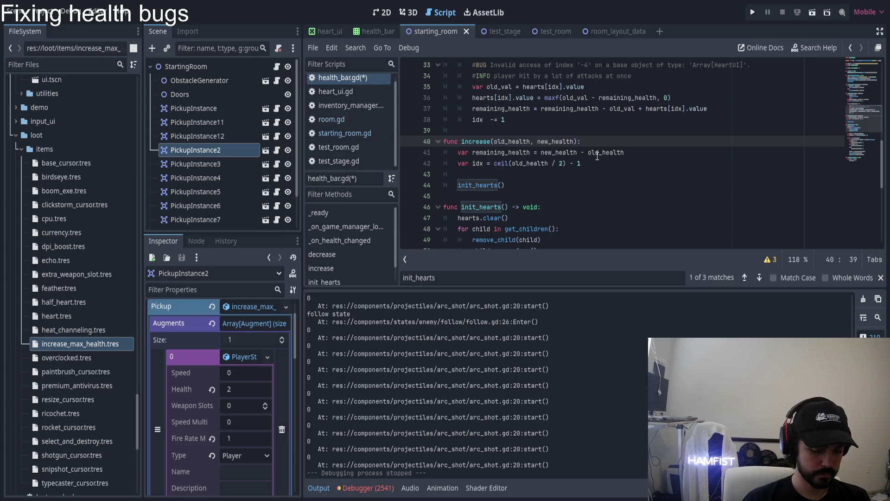
key(Left)
text(-> void)
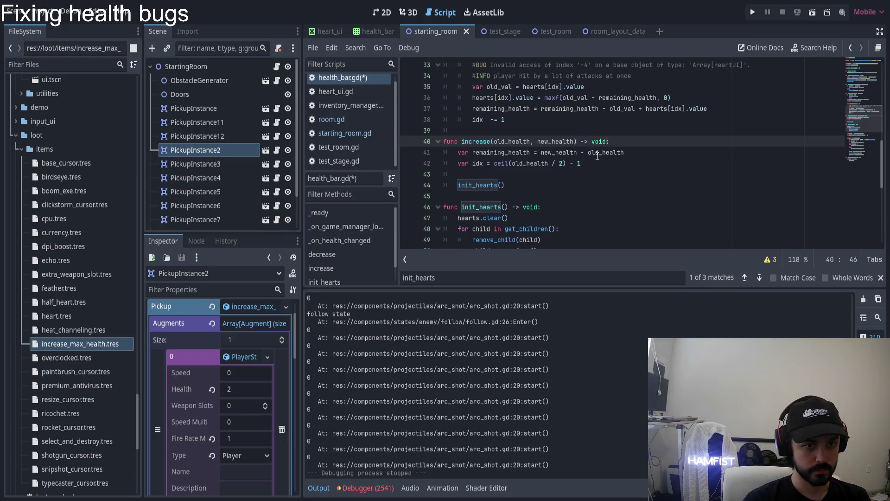
scroll(568, 218, up, 5)
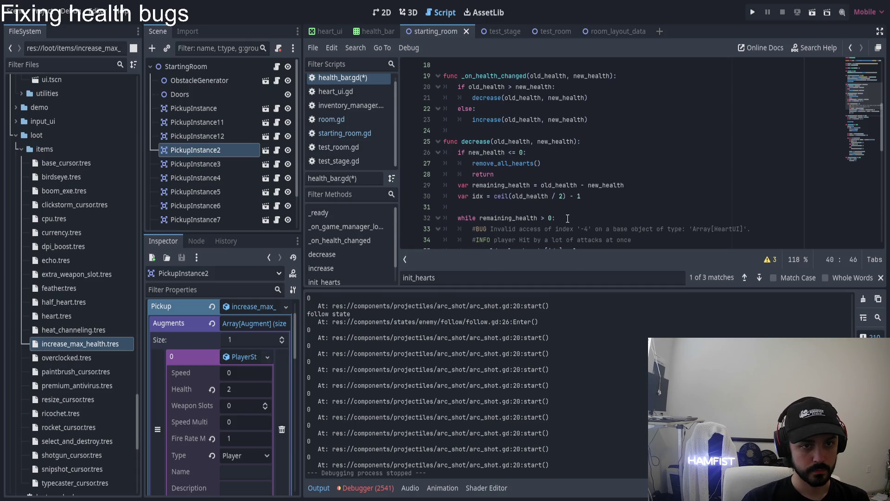
scroll(603, 181, up, 5)
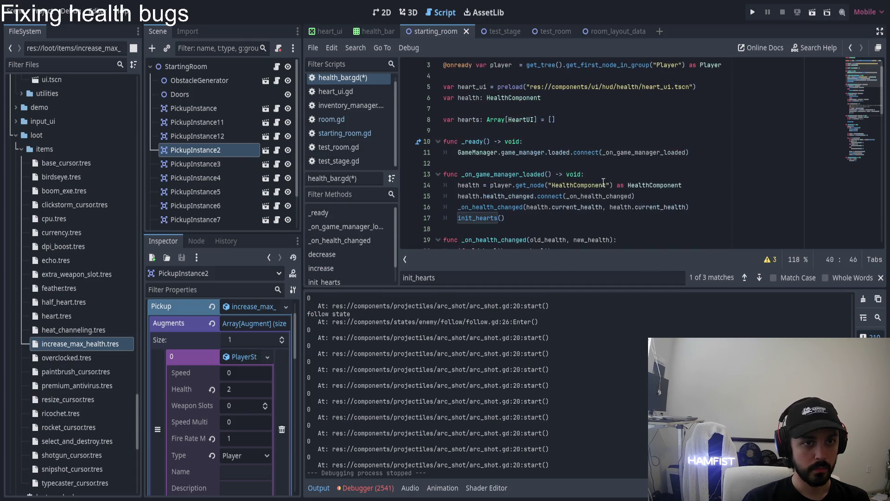
scroll(603, 181, up, 1)
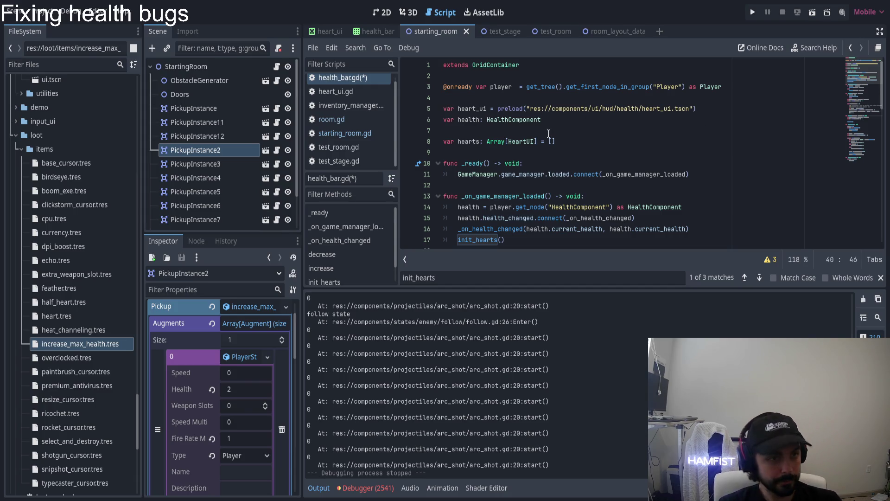
Save health_bar.gd, collapse the Augments entries, and bring up its diff in GitHub Desktop
click(552, 175)
key(ctrl+s)
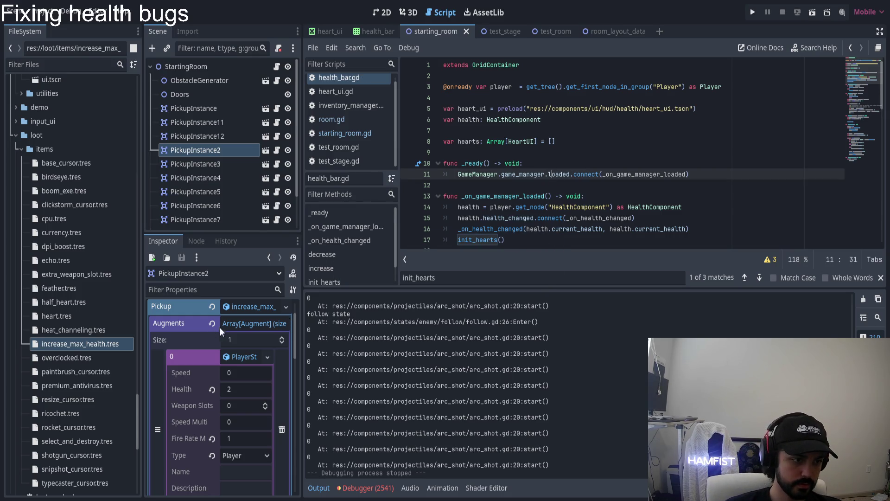
click(236, 324)
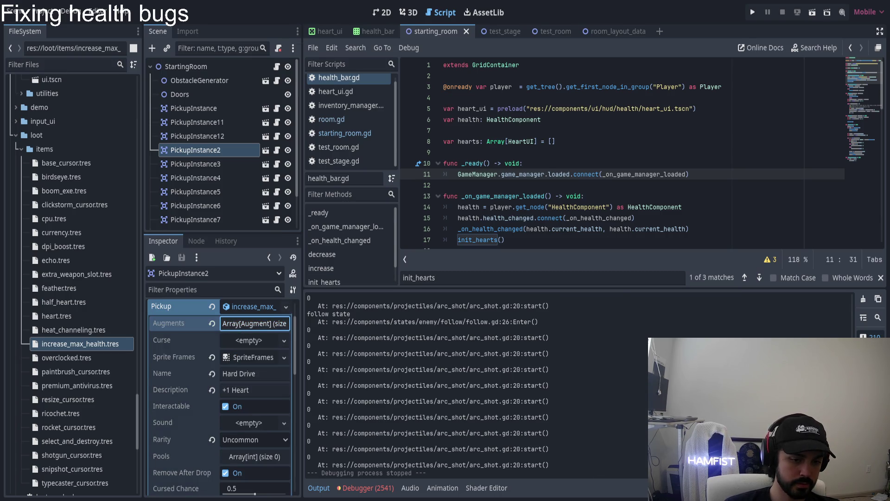
key(alt+Tab)
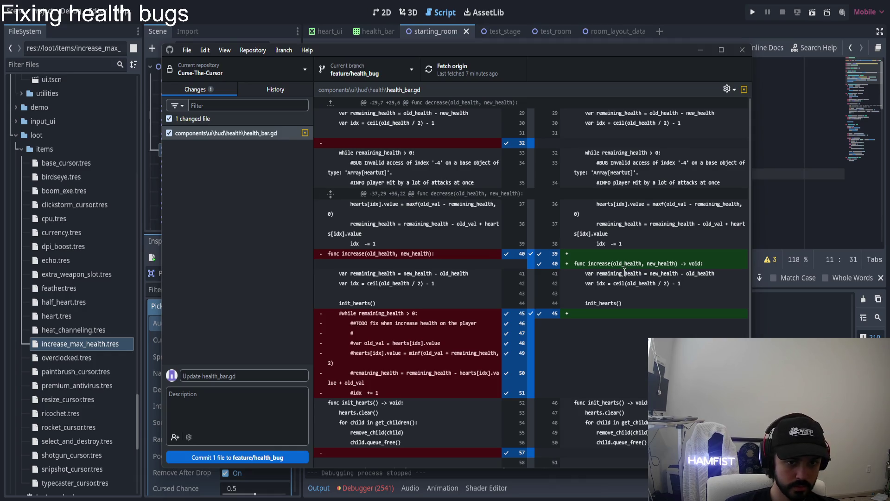
Commit the single health_bar.gd change to feature/health_bug, push to origin, and close GitHub Desktop
scroll(624, 272, down, 2)
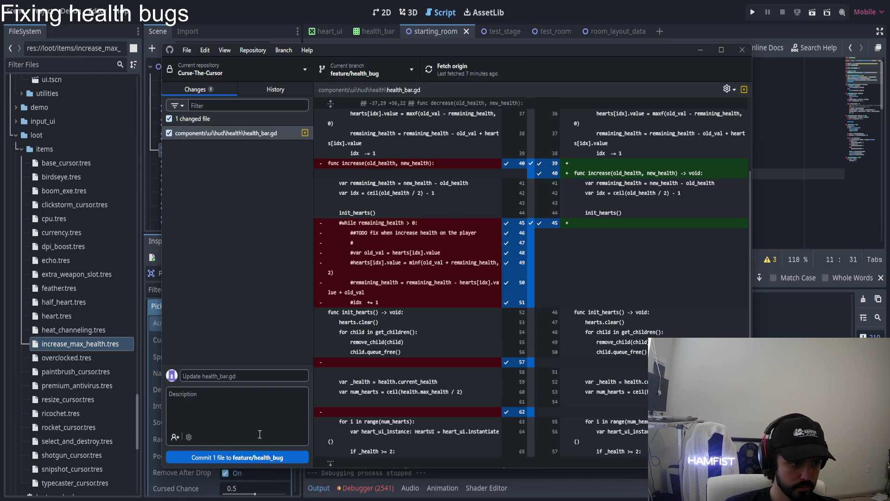
click(241, 457)
click(451, 66)
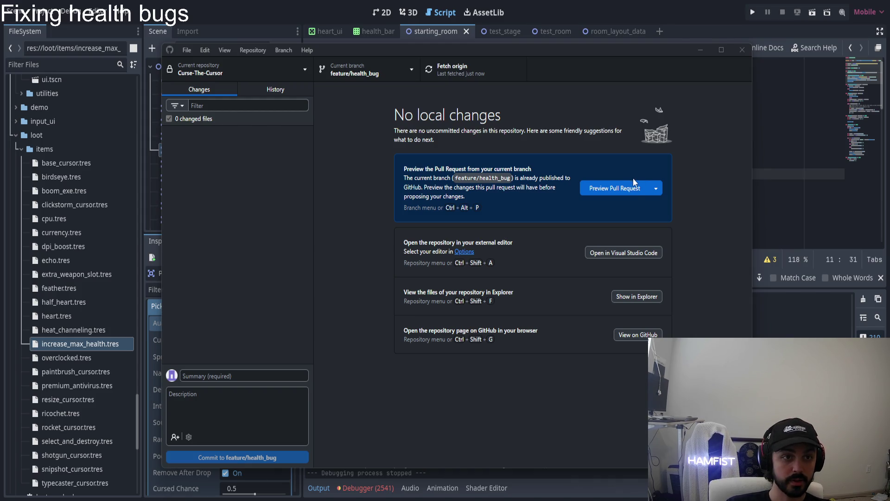
click(742, 50)
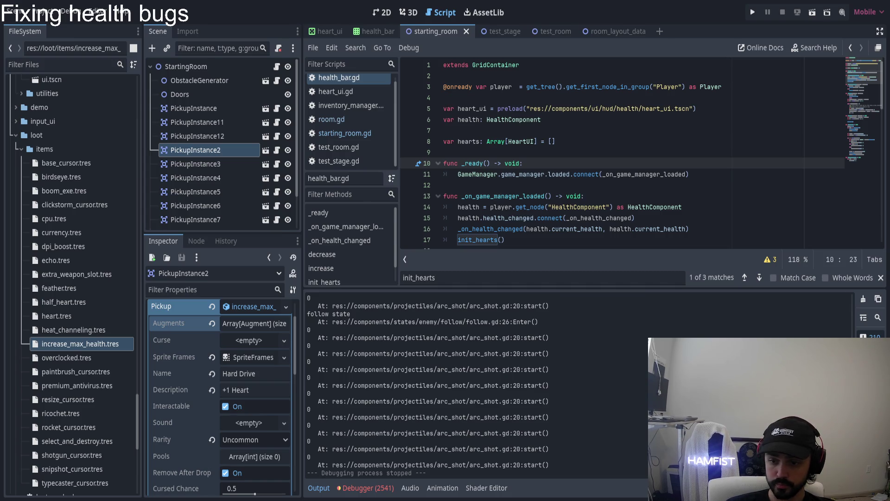
Close all scene tabs and all open scripts, saving the modified external resources when prompted
right_click(435, 33)
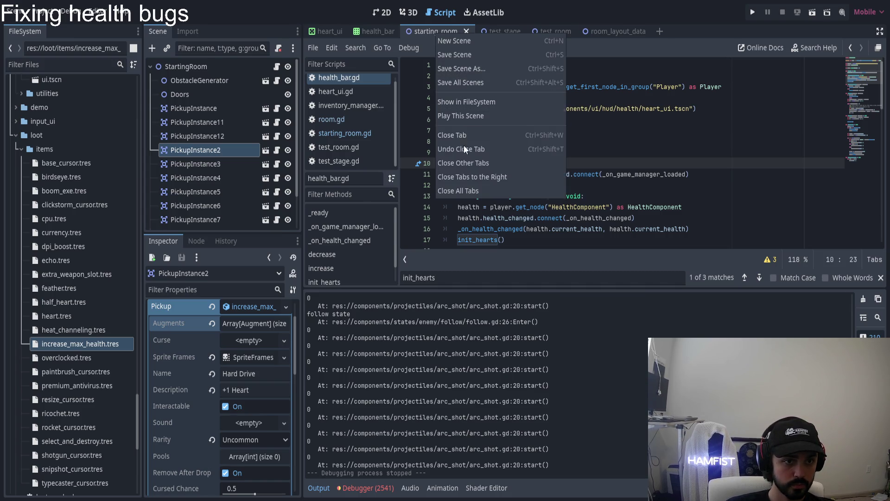
click(463, 191)
right_click(335, 91)
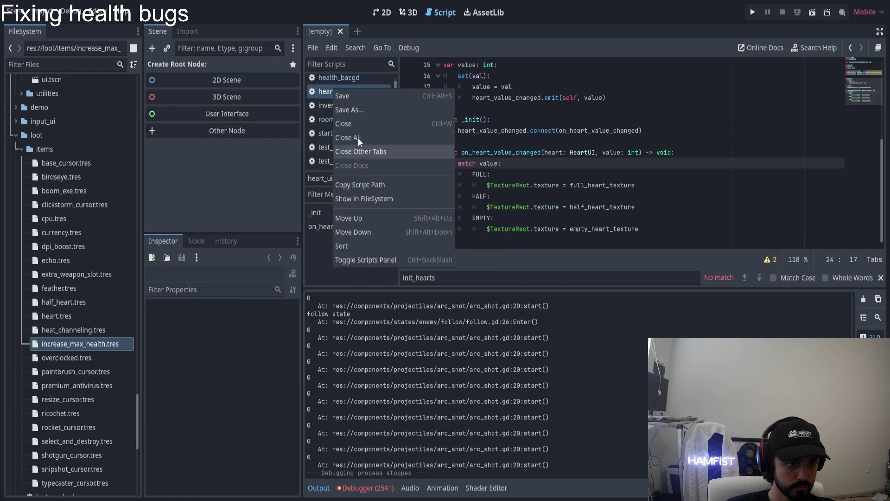
click(357, 137)
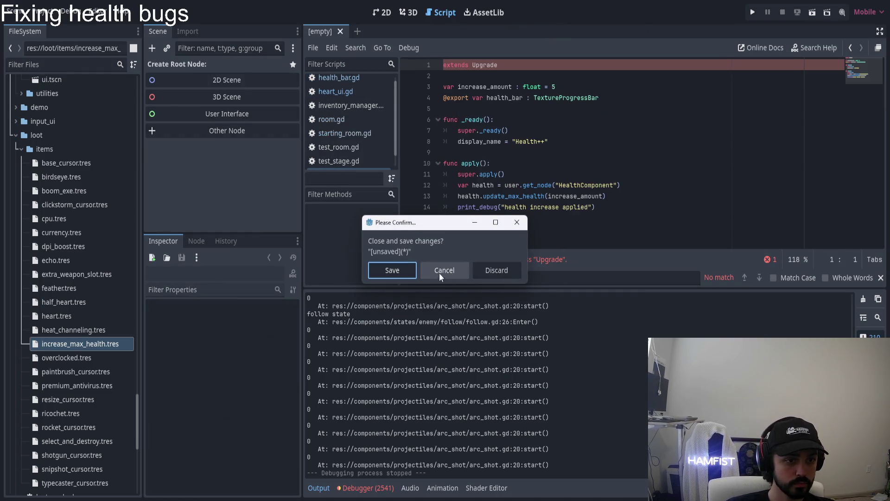
click(493, 270)
key(ctrl+s)
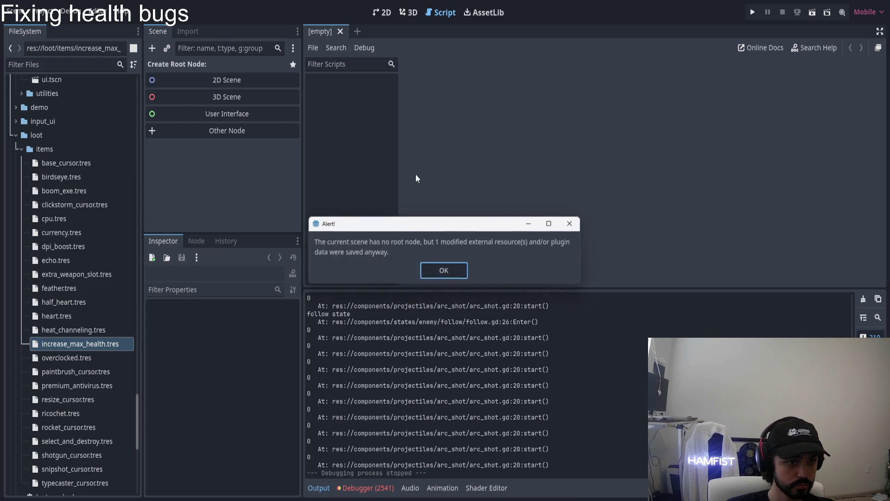
click(456, 269)
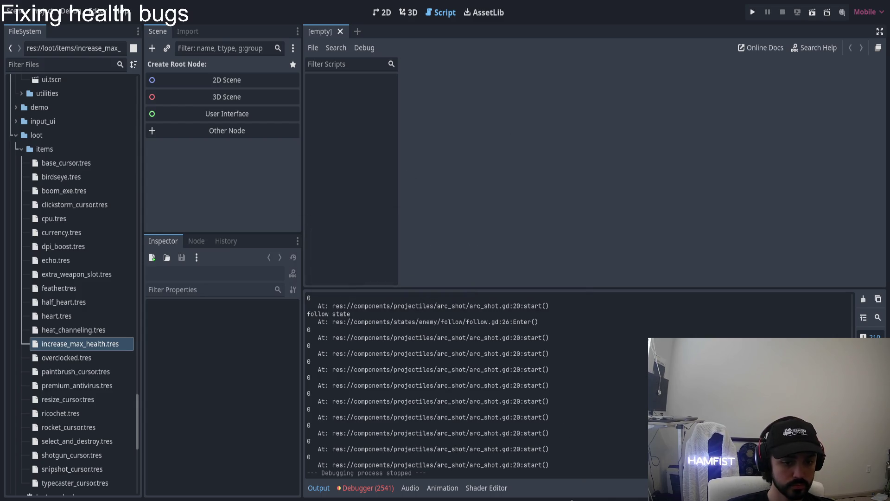
key(alt+Tab)
key(alt+Tab)
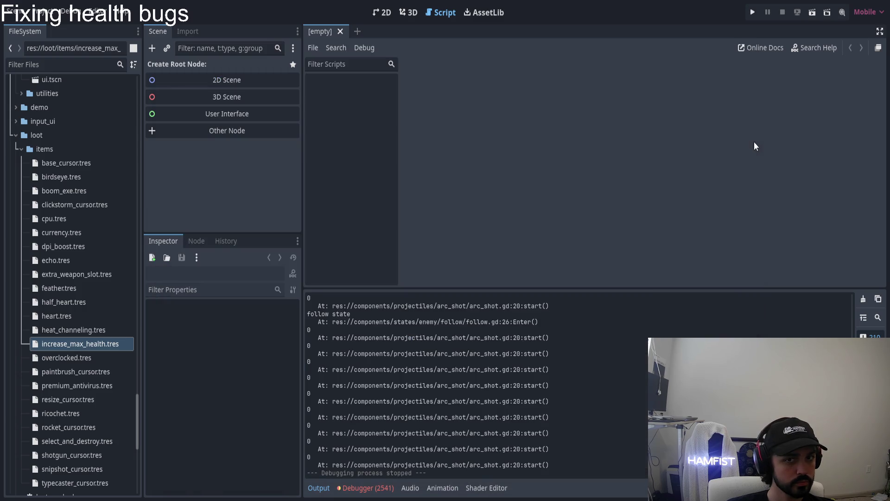
key(alt+Tab)
key(alt+Tab)
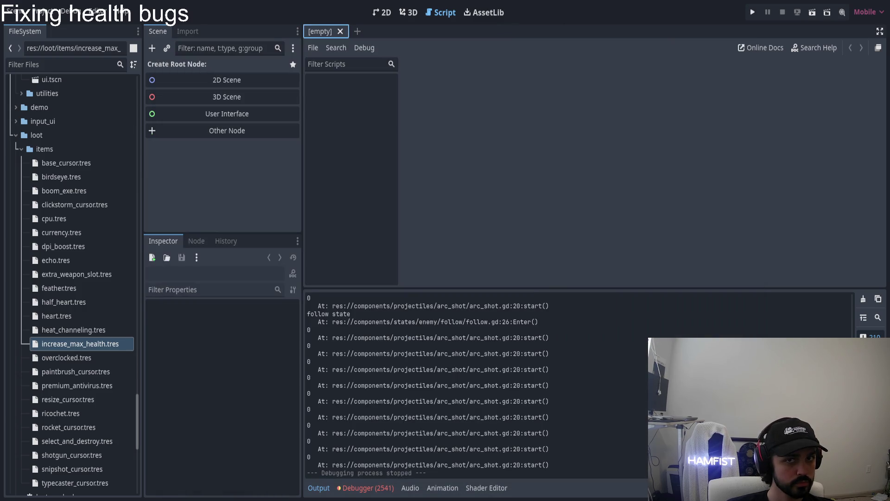
Close the Godot editor and switch the repository to the main branch
click(571, 469)
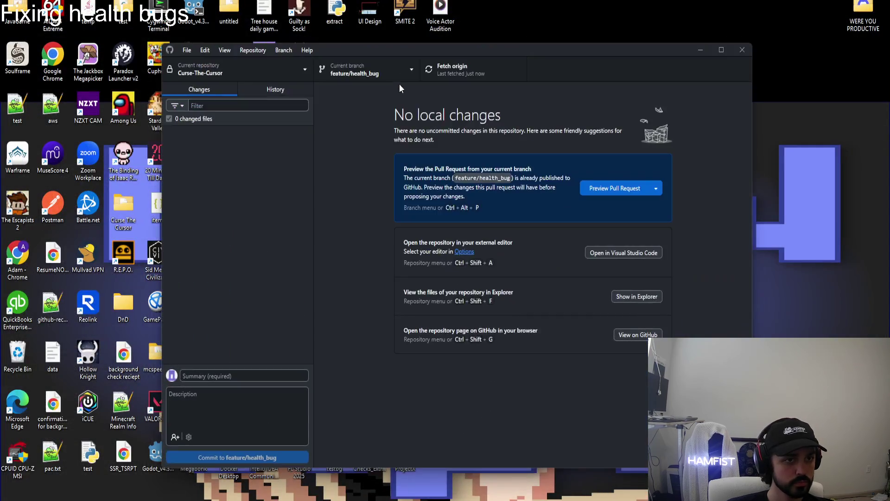
click(397, 74)
click(358, 145)
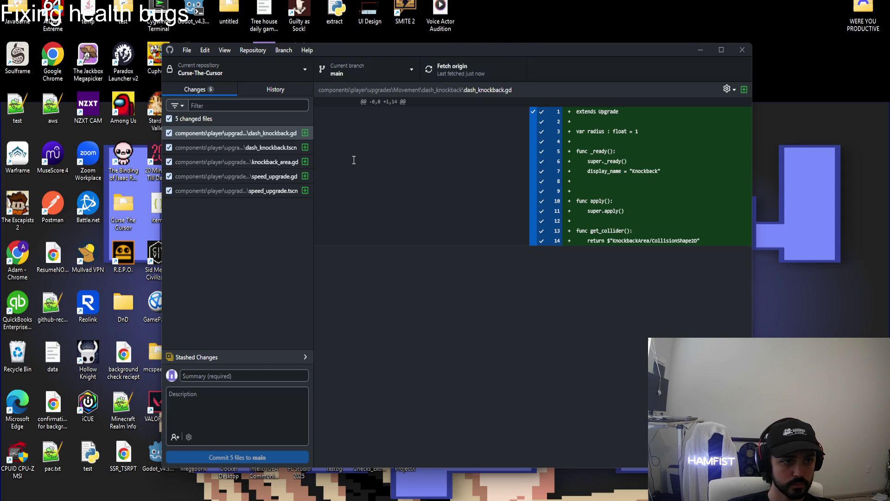
Discard the five changed files, then dash_knockback.tscn, then all remaining changes
shift+click(277, 189)
right_click(269, 133)
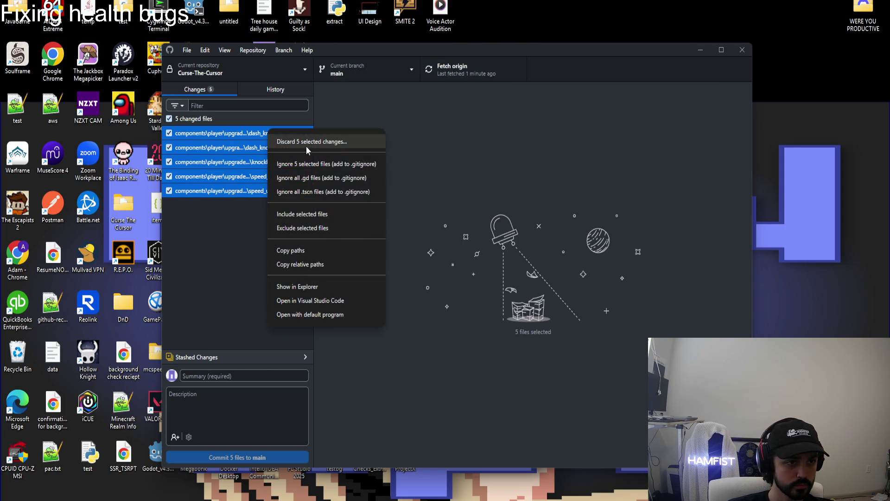
click(297, 142)
click(493, 318)
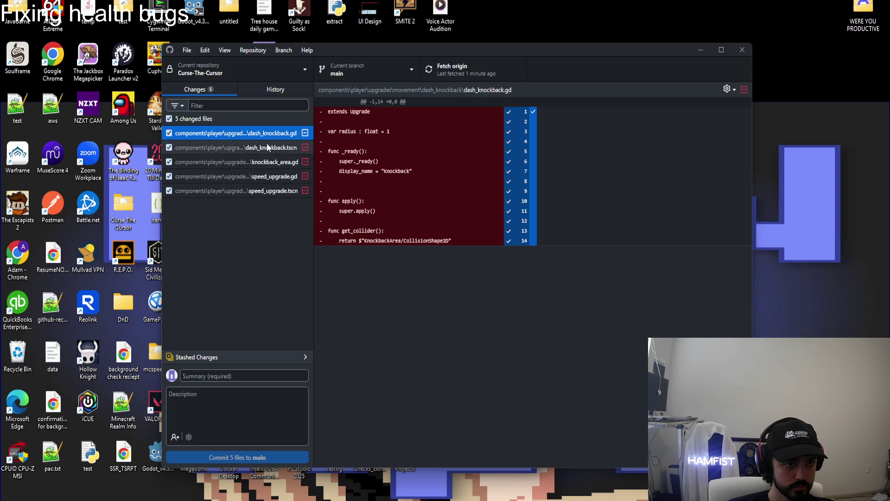
right_click(266, 144)
click(287, 159)
click(487, 306)
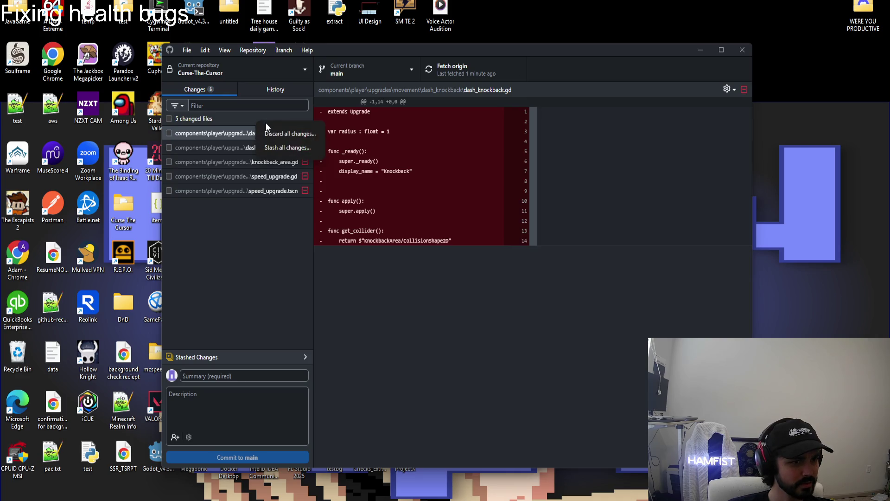
key(ctrl+shift+BackSpace)
click(490, 317)
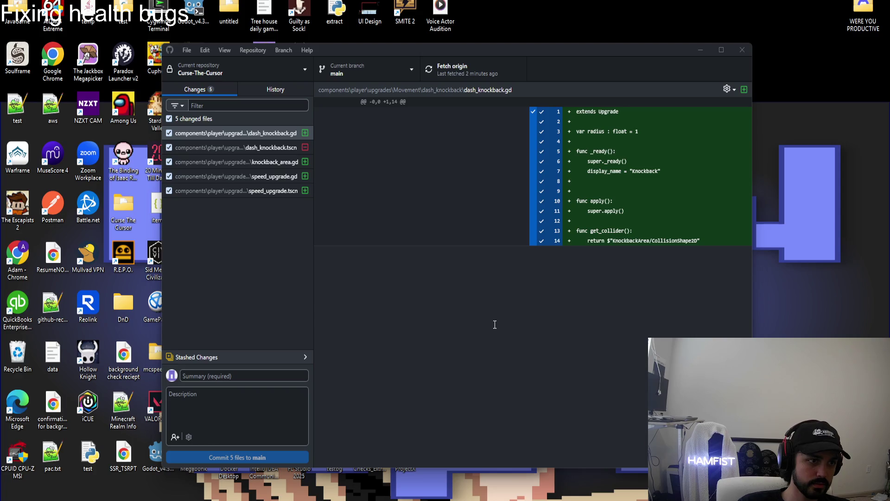
Launch the game project from Godot's Project Manager into the editor
double_click(296, 147)
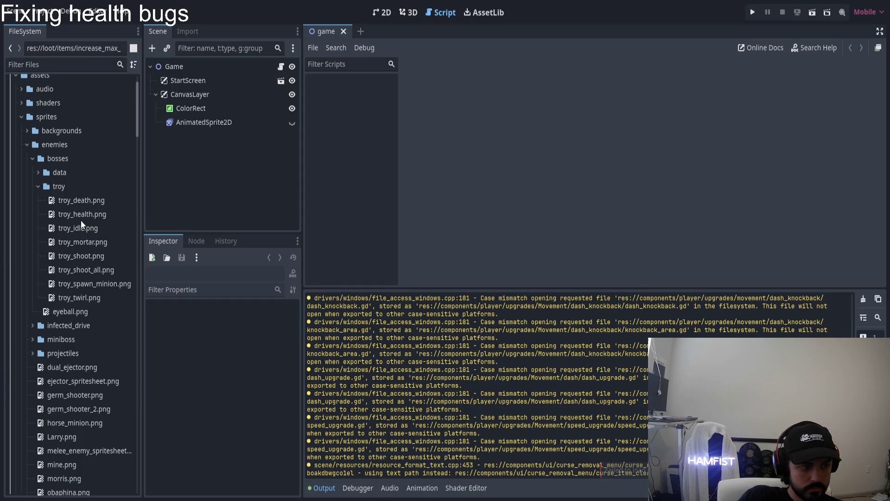
Look at the dash_knockback.gd change in GitHub Desktop without acting on it
key(alt+Tab)
click(240, 136)
right_click(236, 131)
key(Escape)
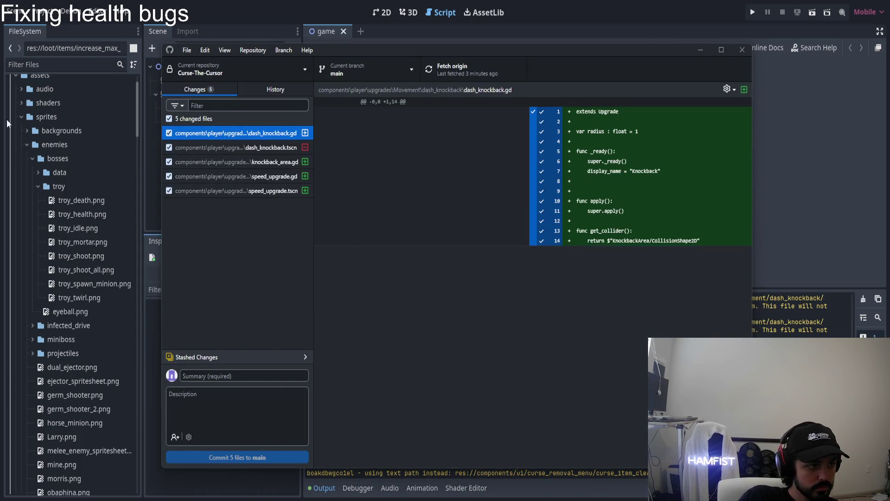
key(alt+Tab)
key(alt+Tab)
key(alt+Tab)
Filter Godot's FileSystem for 'dash knock', clear the filter, and return to GitHub Desktop
text(dash )
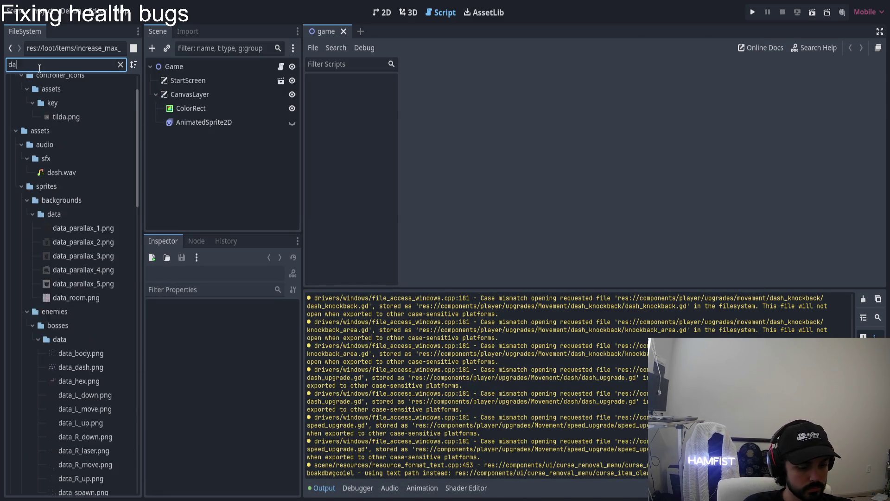
text(no)
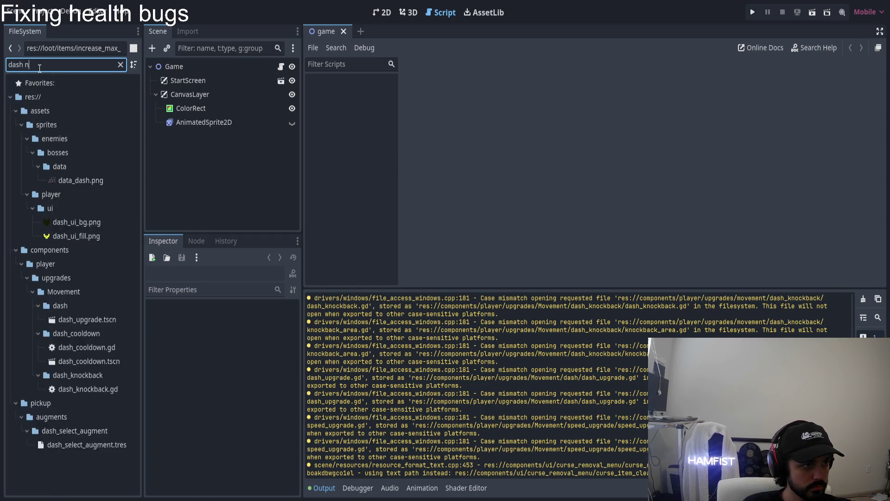
key(BackSpace)
key(BackSpace)
text(kn)
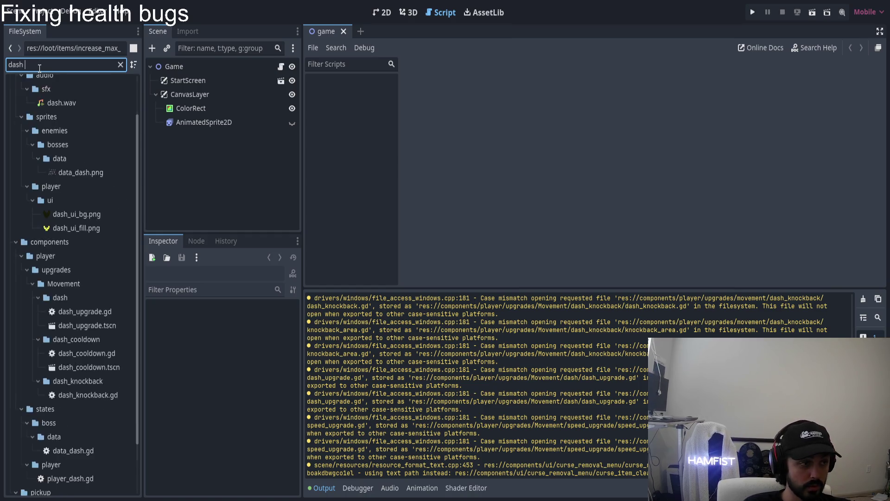
text(ock)
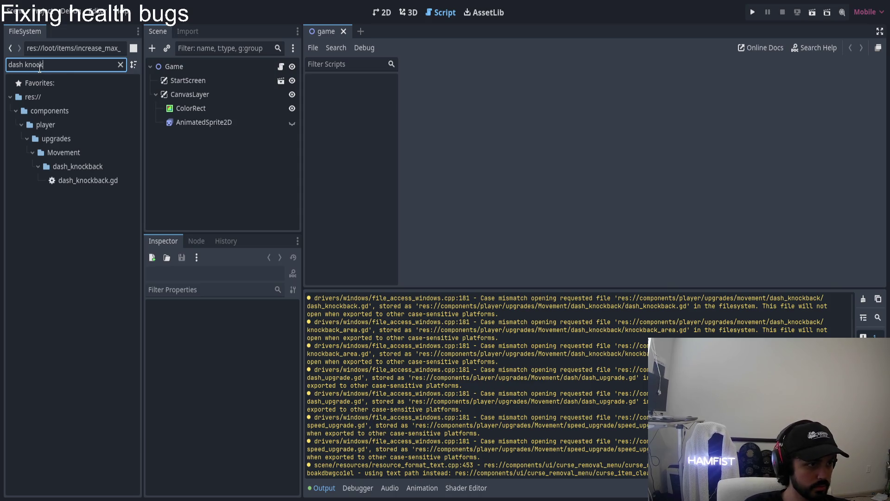
click(121, 64)
key(alt+Tab)
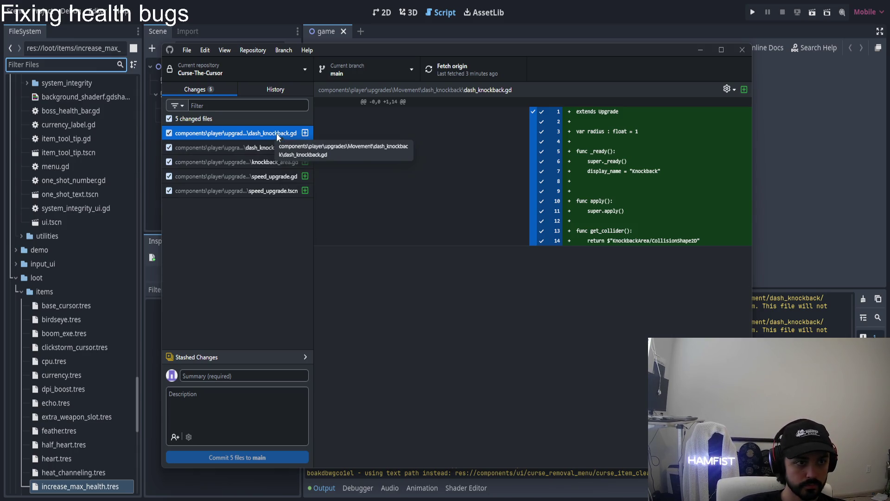
Show dash_knockback.gd in File Explorer and go up to the Movement and upgrades folders
right_click(276, 133)
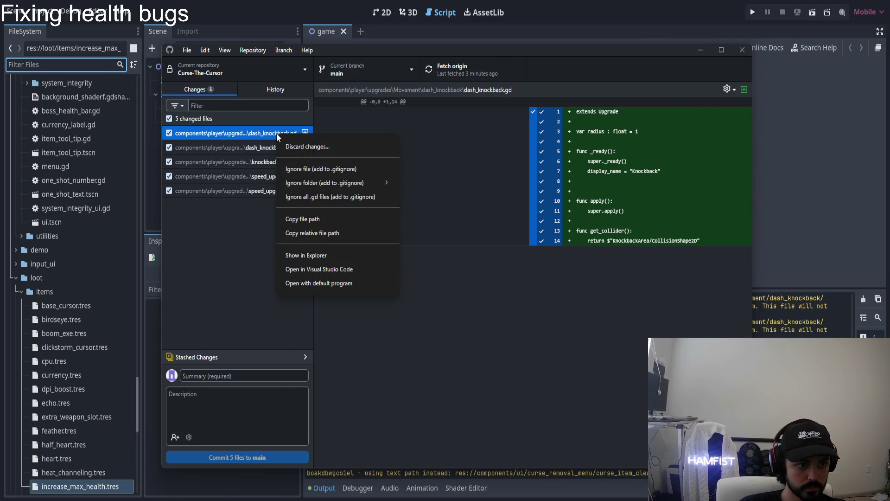
click(318, 255)
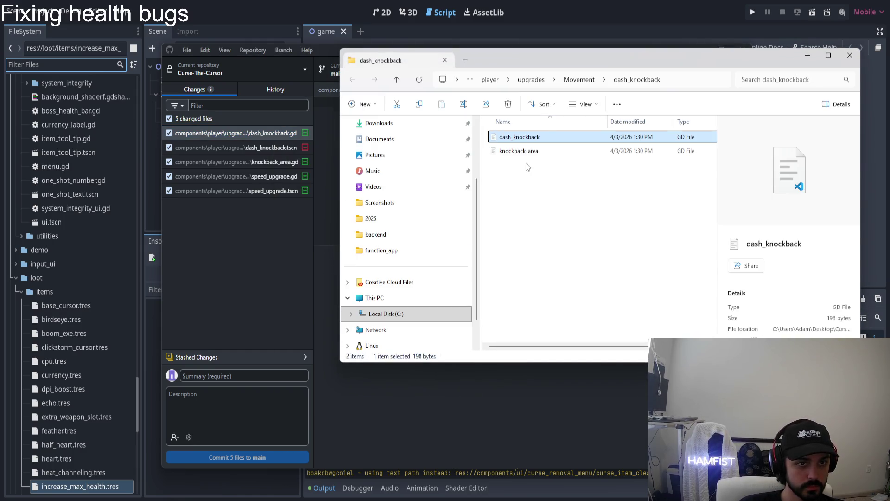
click(583, 85)
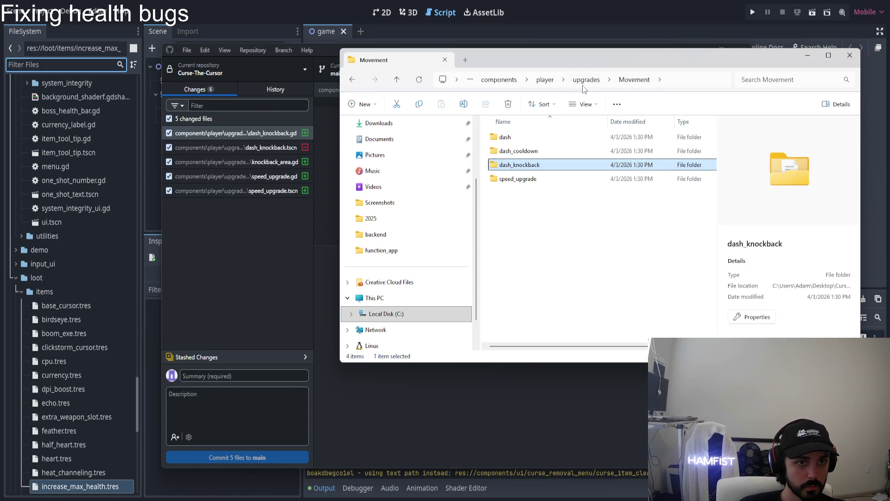
click(578, 84)
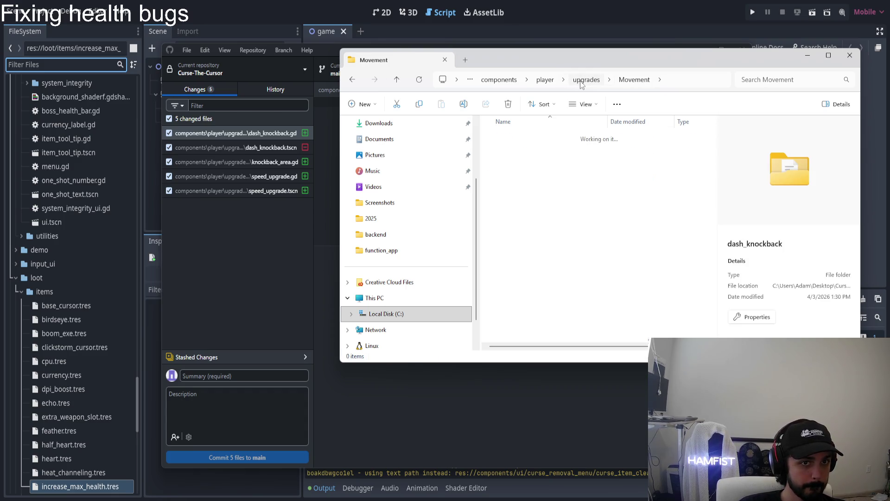
Locate the upgrades folder in Godot's FileSystem and expand it and its Movement folder
click(85, 67)
text(upgrades)
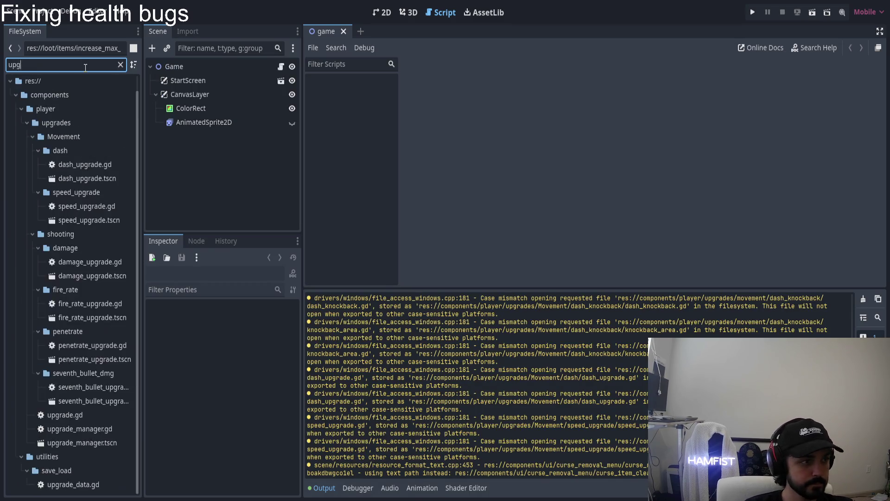
click(55, 138)
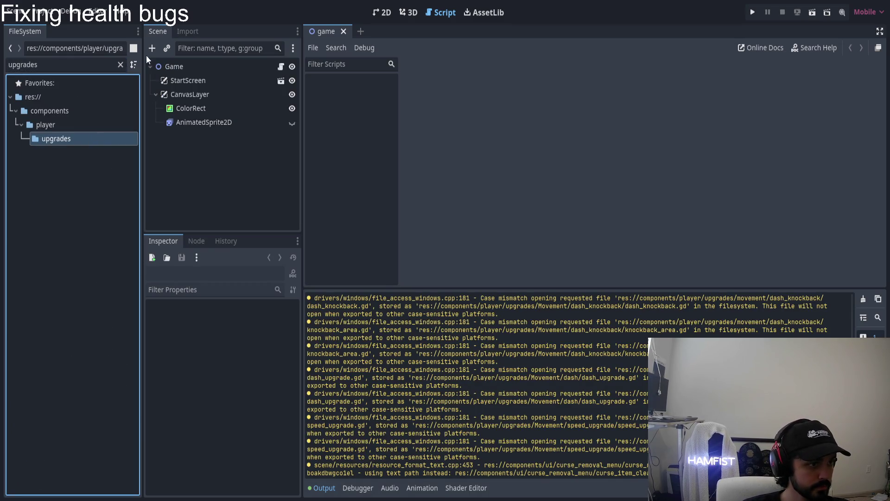
click(120, 65)
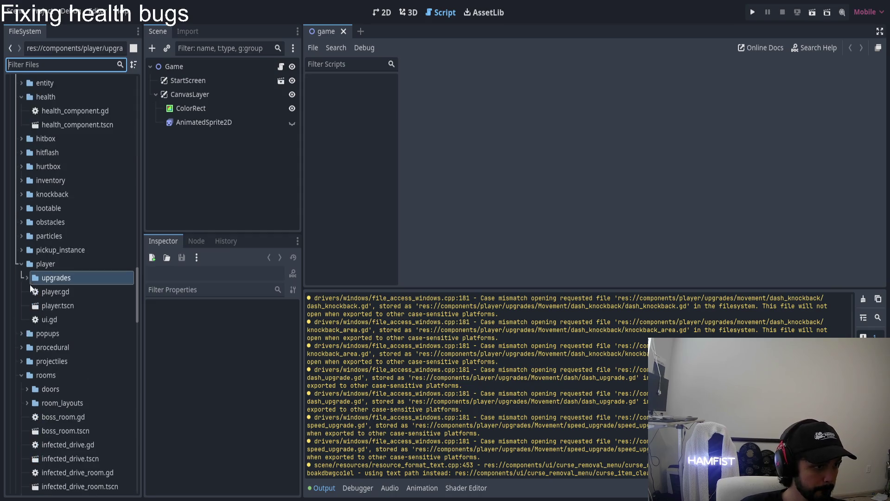
click(27, 279)
click(27, 304)
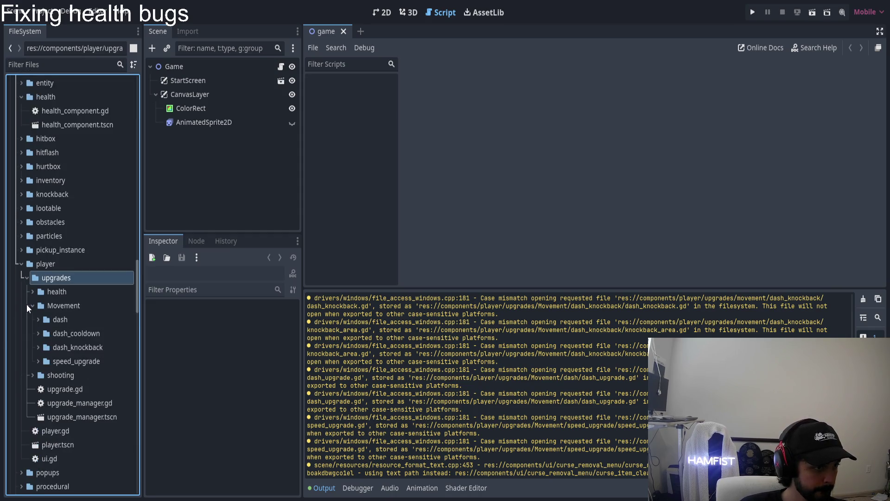
key(alt+Tab)
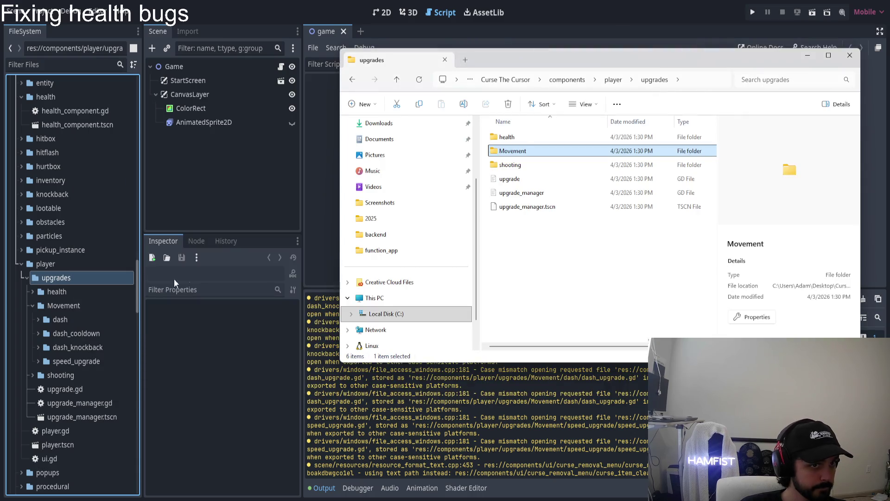
key(alt+Tab)
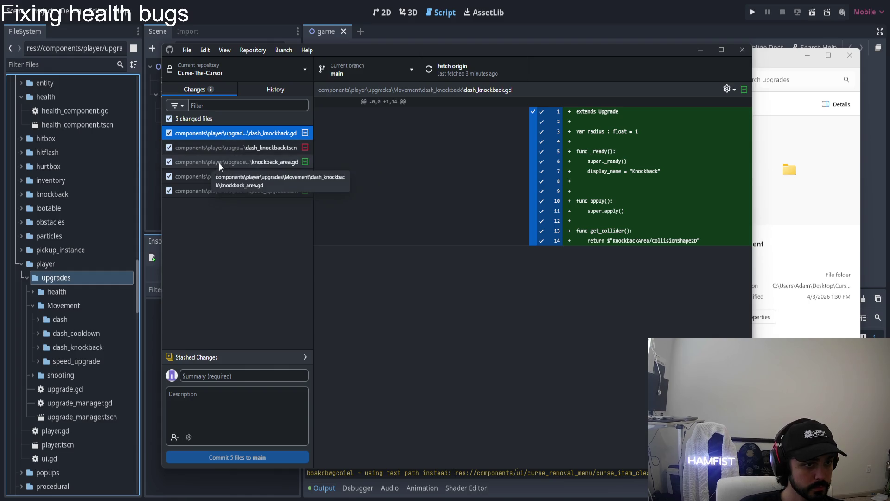
click(71, 306)
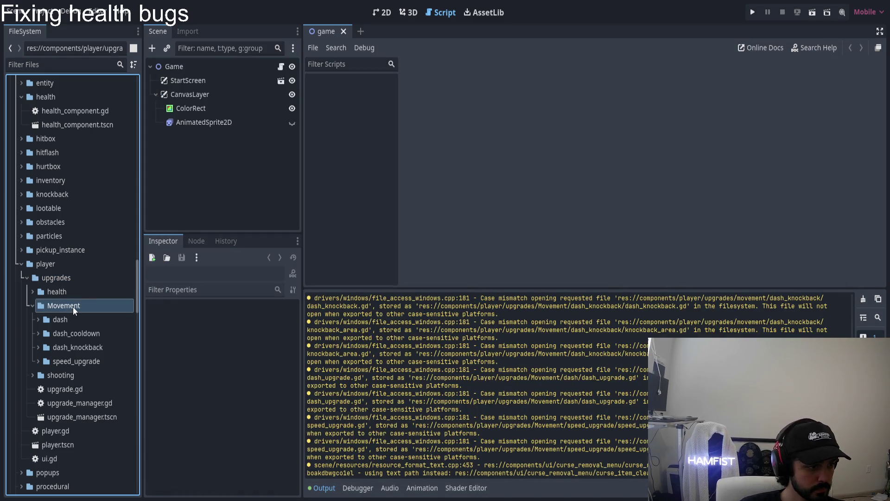
Delete the Movement folder, then upgrade.gd, upgrade_manager.gd and upgrade_manager.tscn
key(Delete)
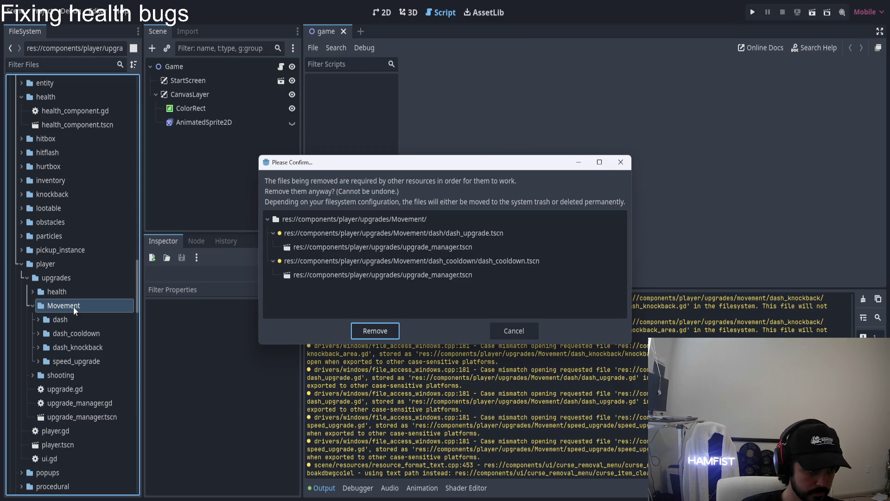
key(Return)
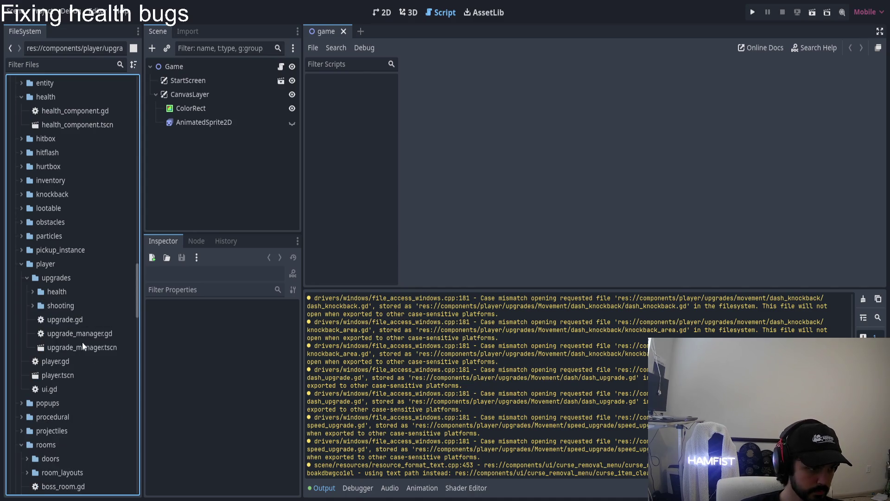
click(84, 339)
ctrl+click(82, 319)
ctrl+click(89, 344)
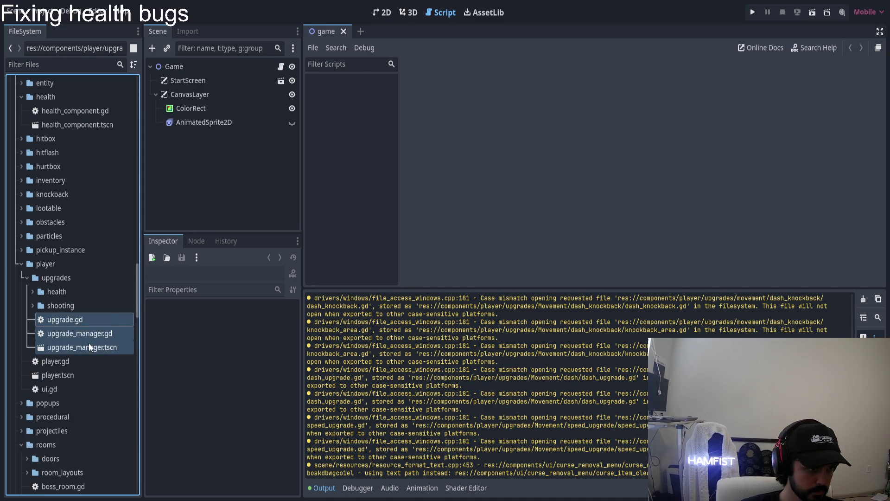
key(Delete)
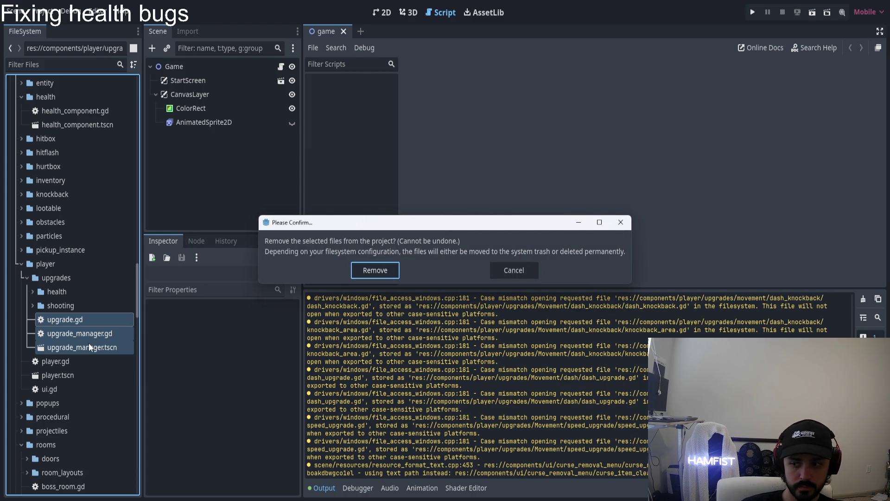
key(Return)
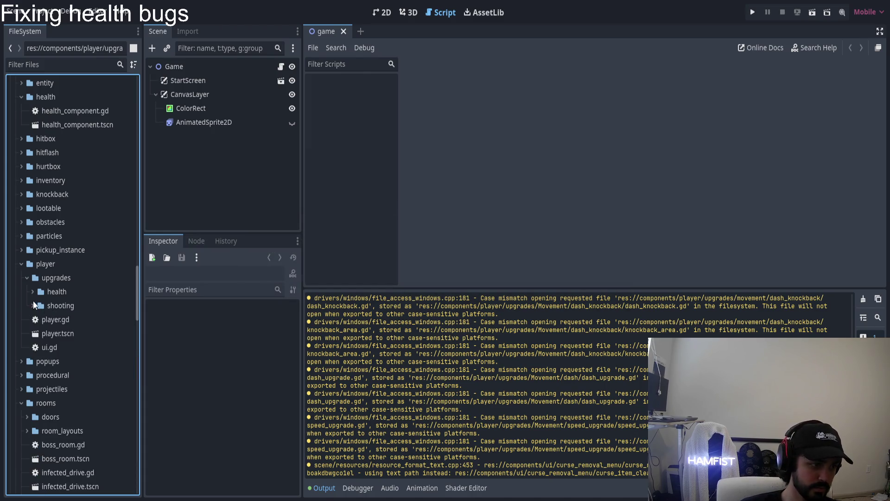
Check the shooting, damage and health folders, then delete the whole upgrades folder
click(34, 304)
click(38, 320)
click(37, 319)
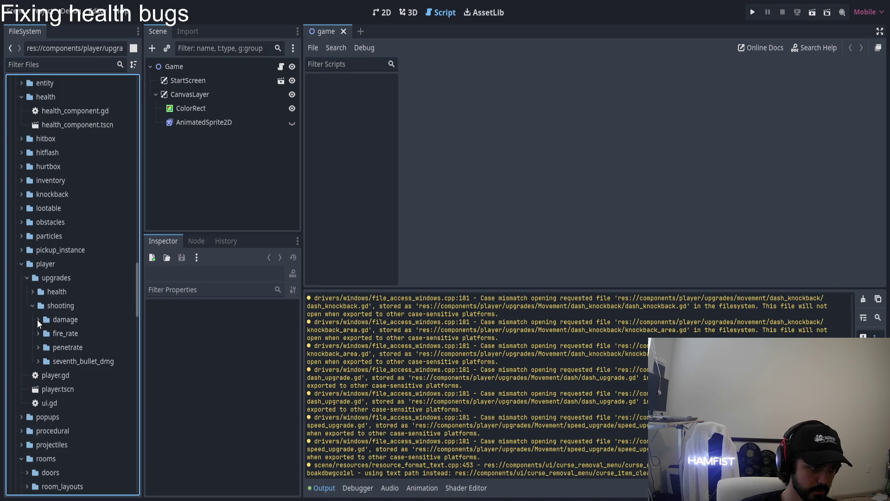
click(32, 305)
click(55, 303)
click(54, 291)
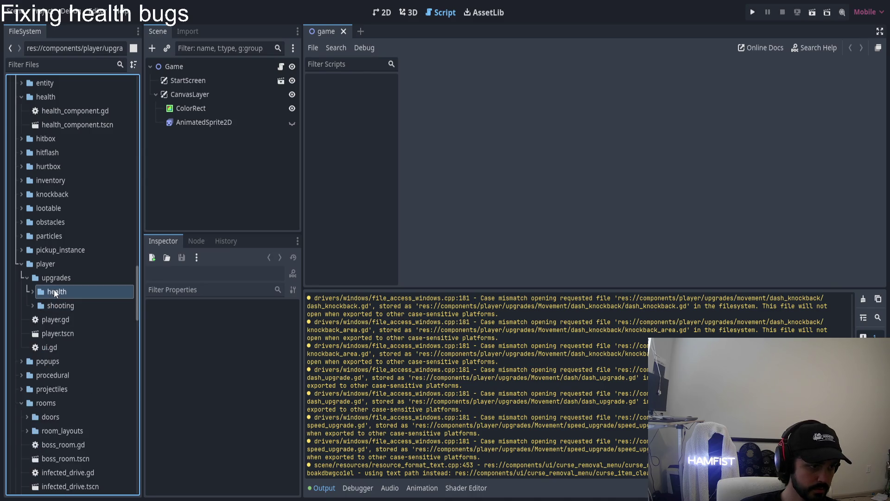
click(32, 292)
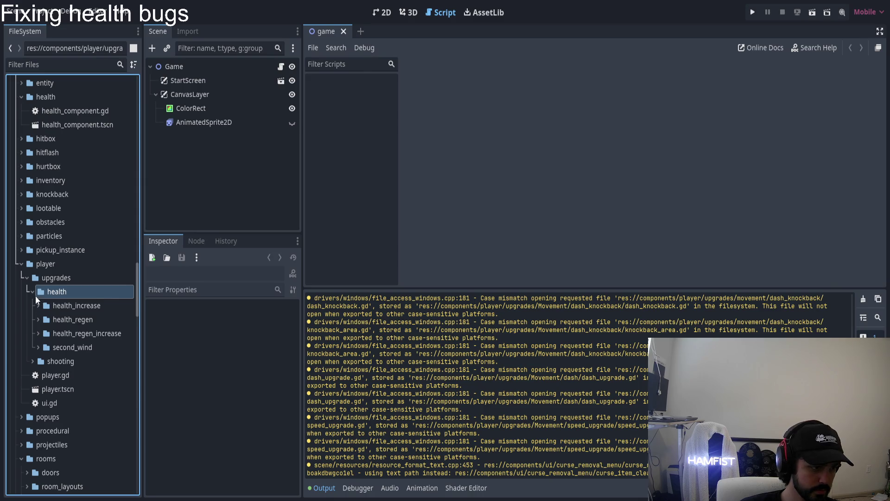
click(35, 294)
click(52, 279)
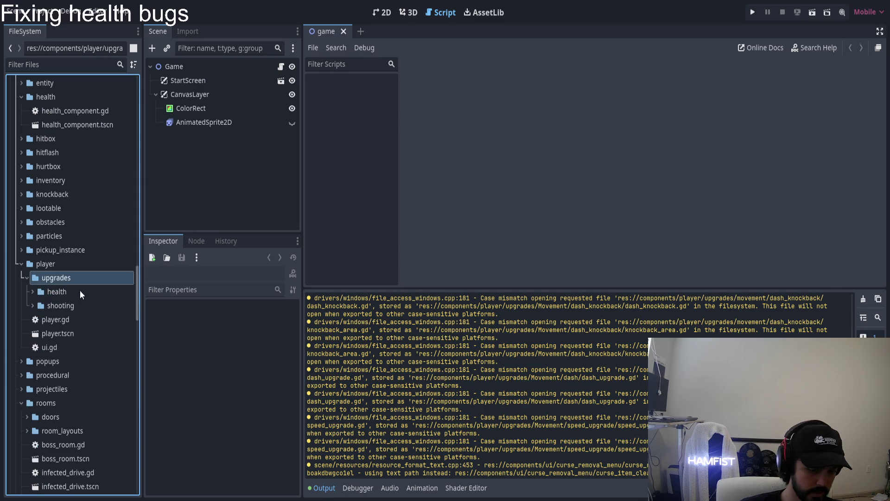
key(Delete)
Review the deleted upgrade_manager files in GitHub Desktop, then run the game from Godot
key(alt+Tab)
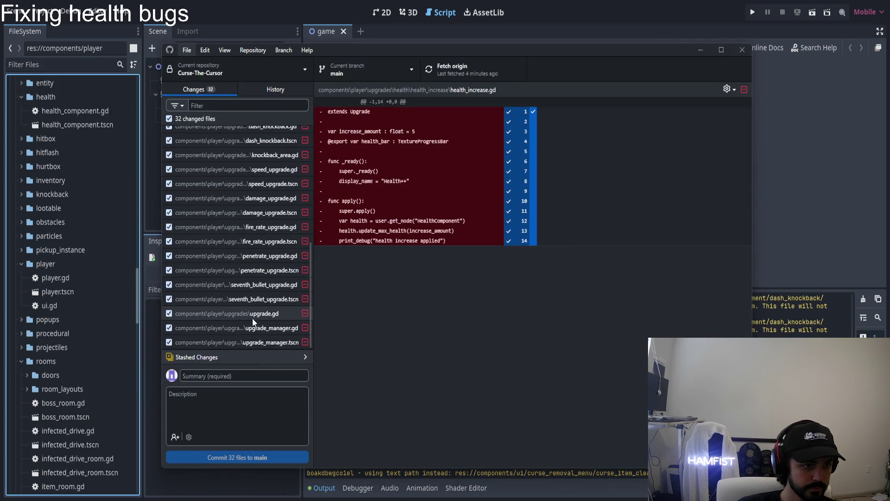
click(260, 343)
click(261, 327)
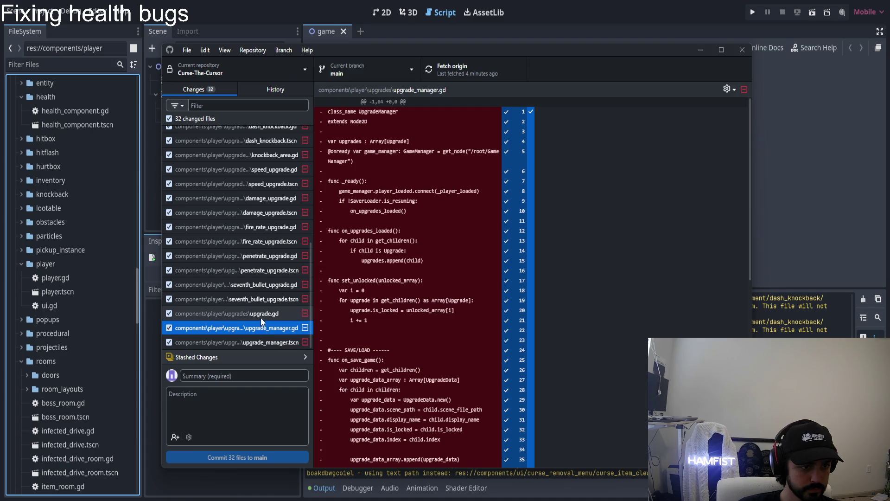
click(260, 318)
click(760, 138)
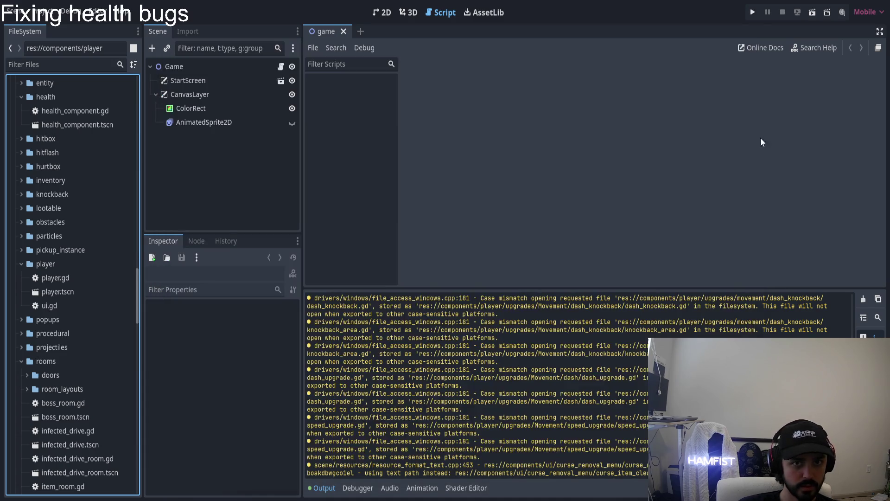
click(751, 12)
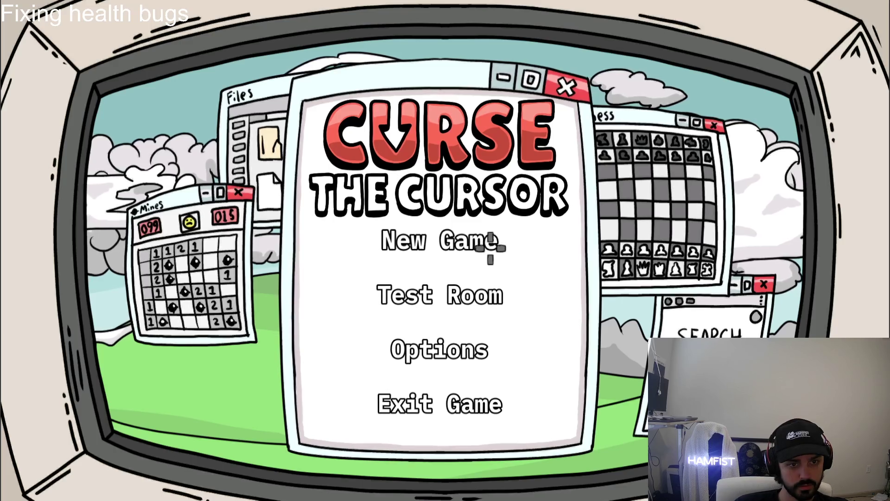
Start a New Game and move through the first room shooting the enemies
click(475, 243)
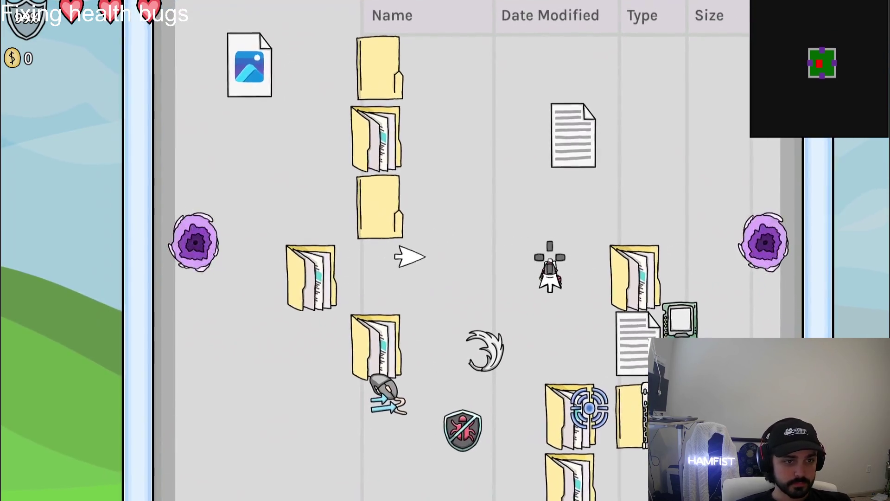
key(s)
key(d)
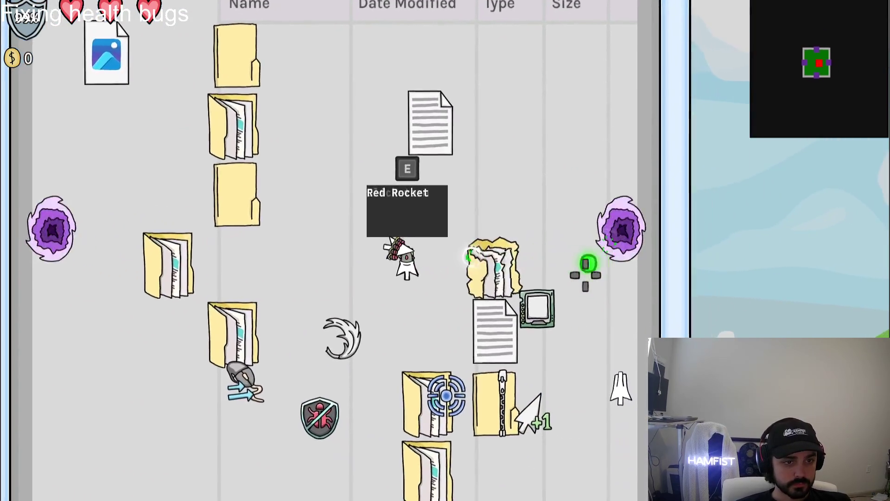
click(552, 385)
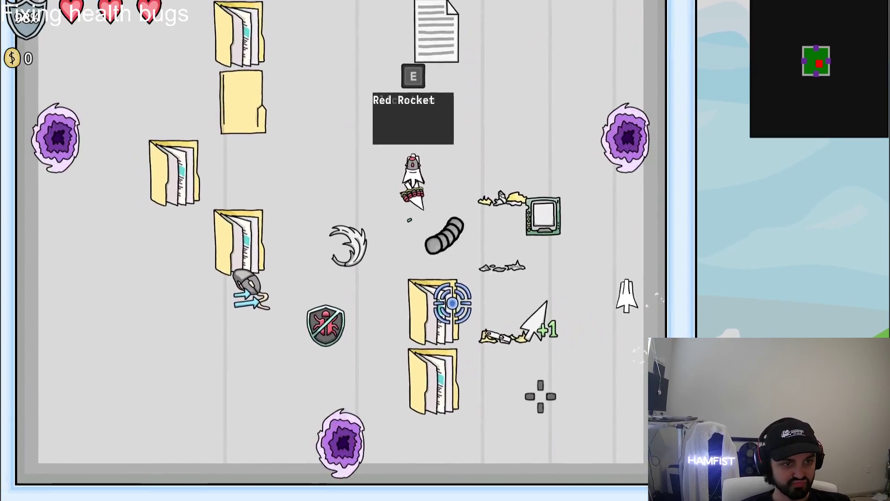
key(s)
click(499, 413)
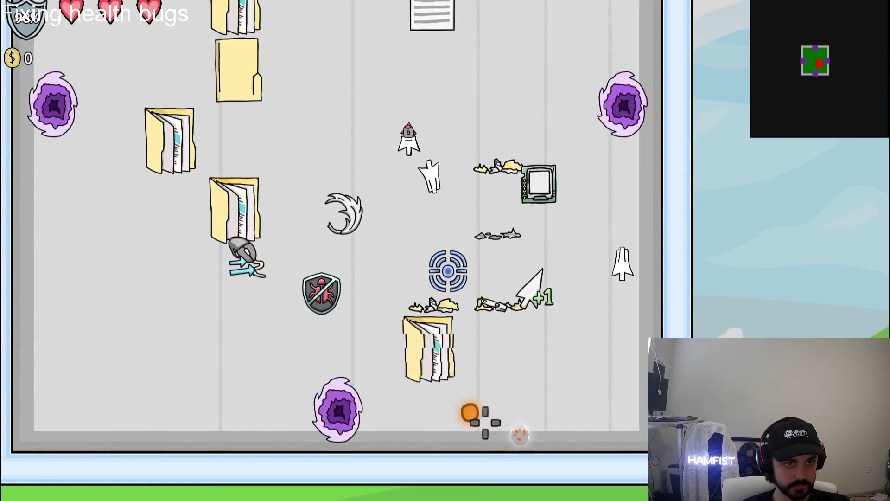
key(s)
key(d)
click(474, 371)
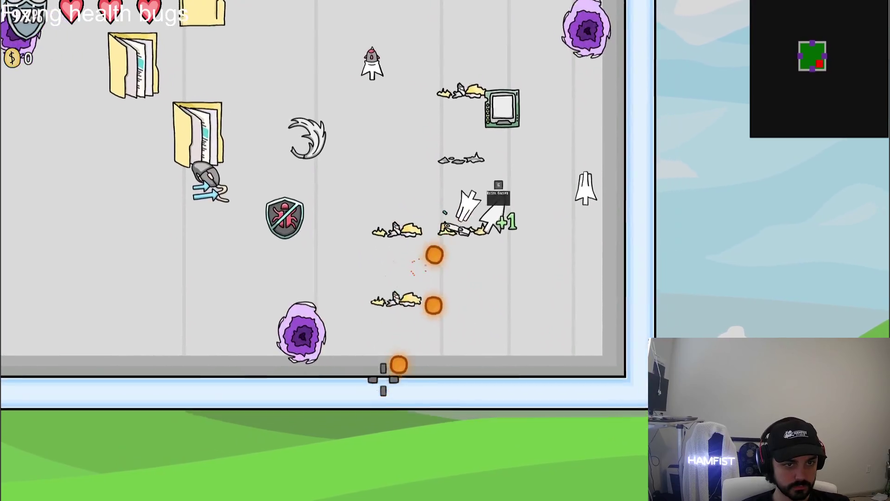
key(w)
key(d)
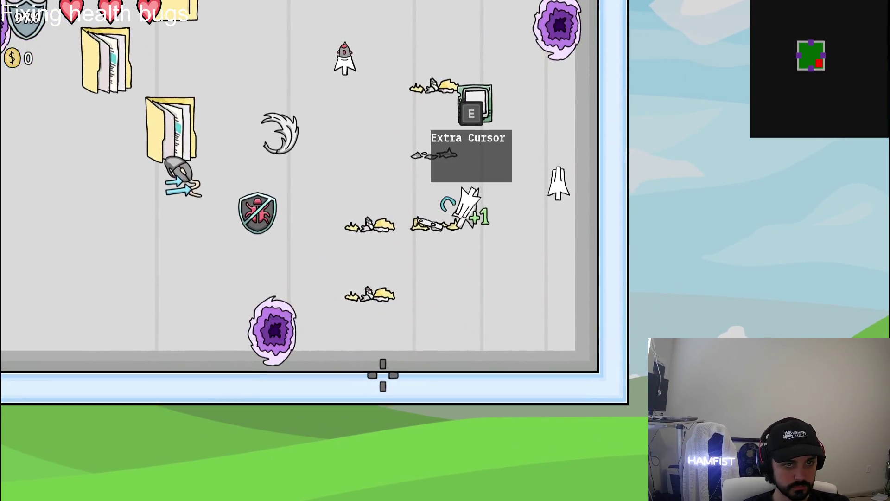
click(551, 281)
key(d)
click(536, 298)
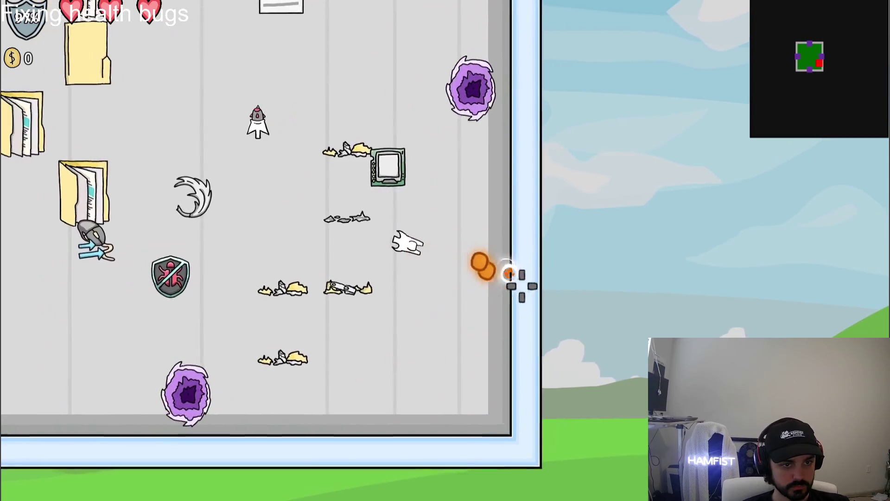
Pick up the Feather item, walk through the minesweeper room, and stop the game with F8
key(a)
key(w)
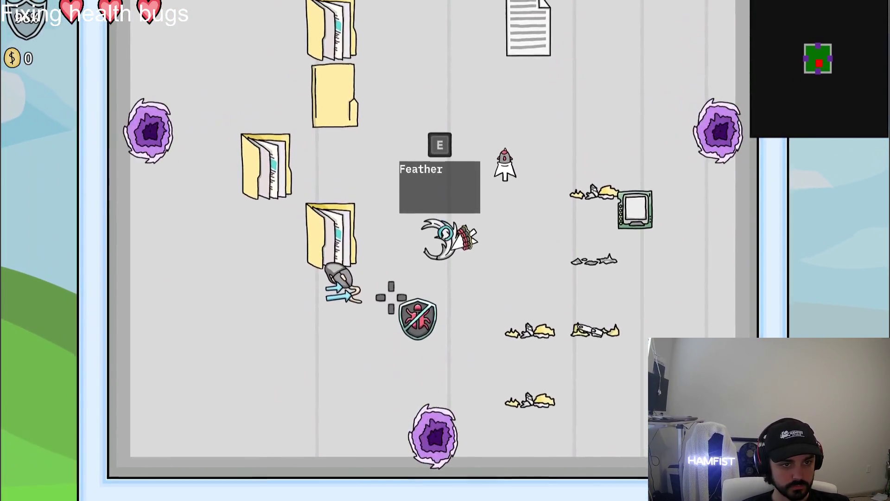
key(e)
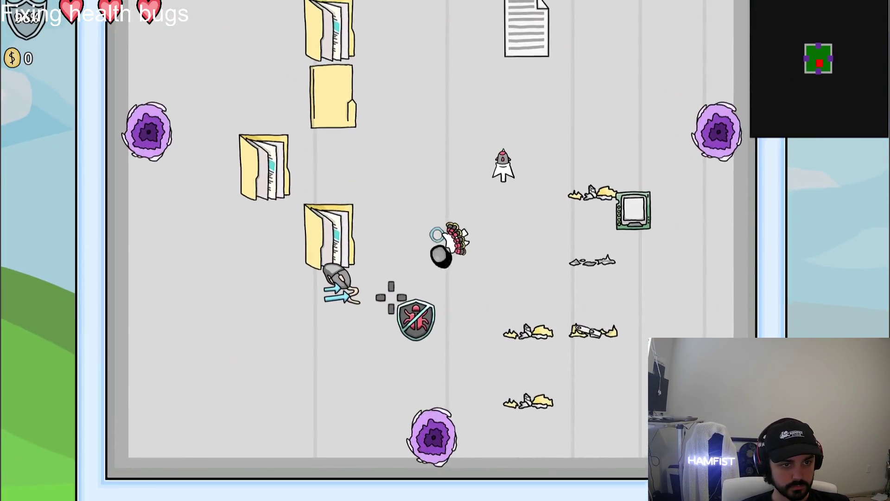
key(a)
key(s)
key(d)
key(s)
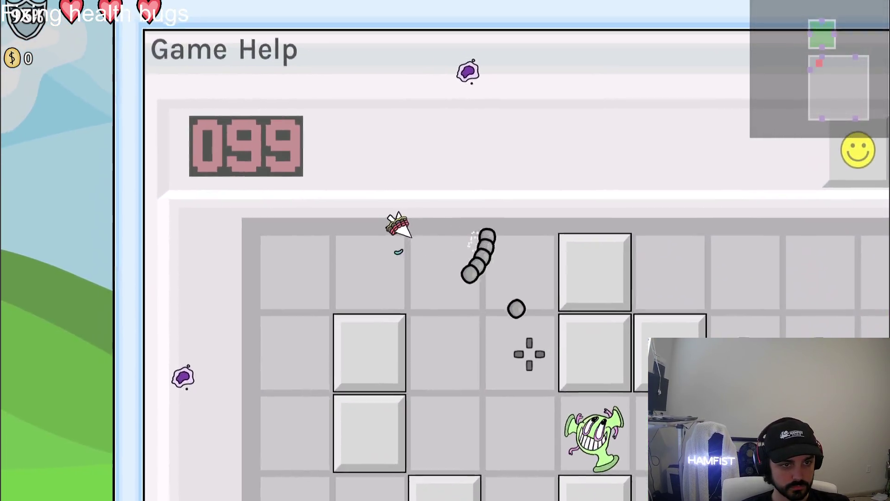
key(d)
key(s)
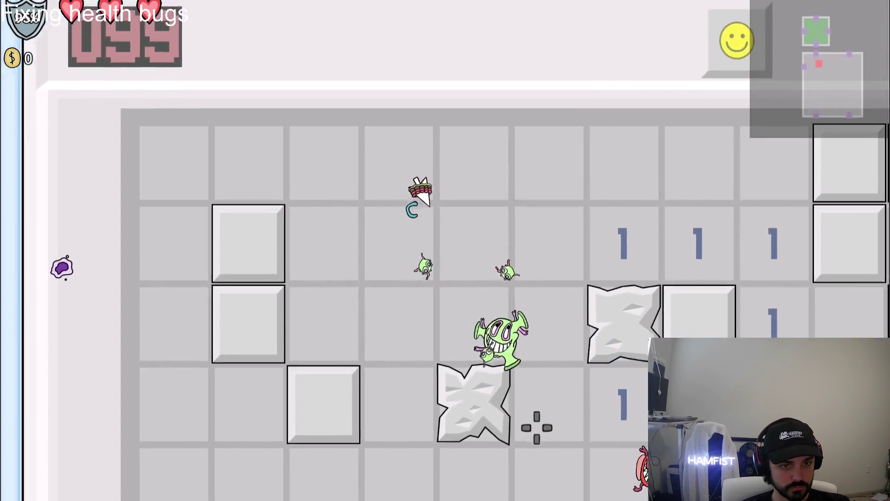
key(s)
key(d)
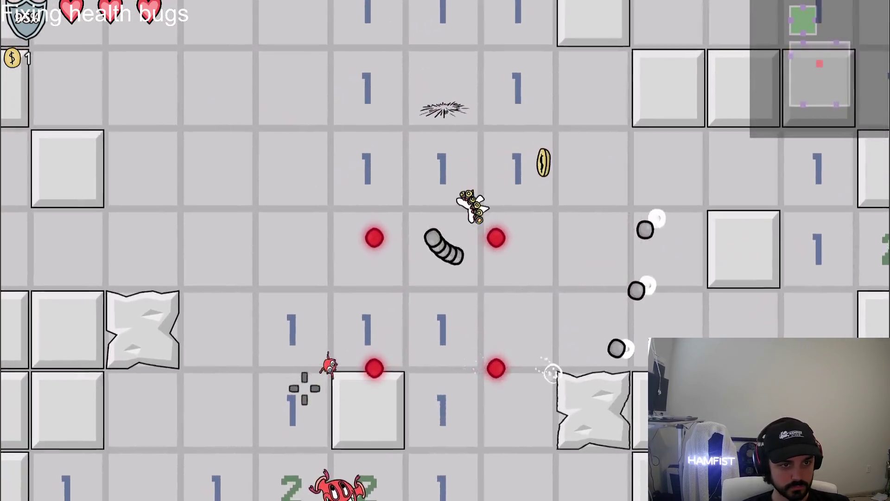
key(s)
key(d)
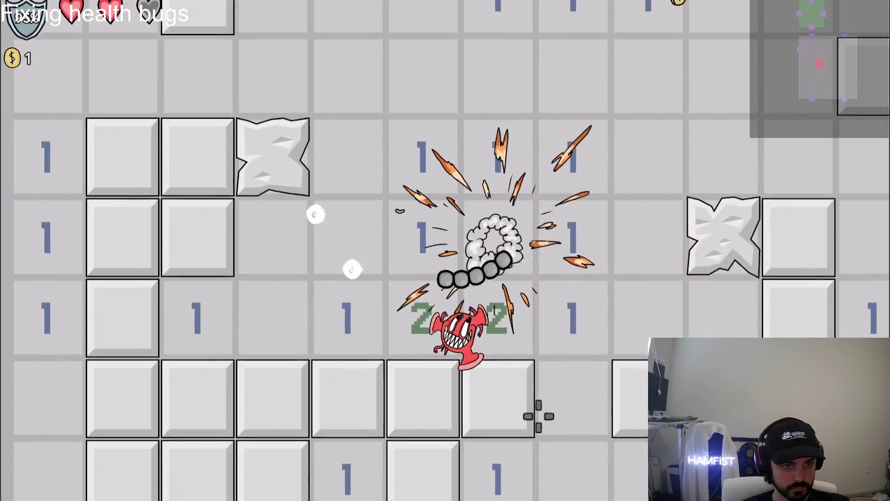
key(s)
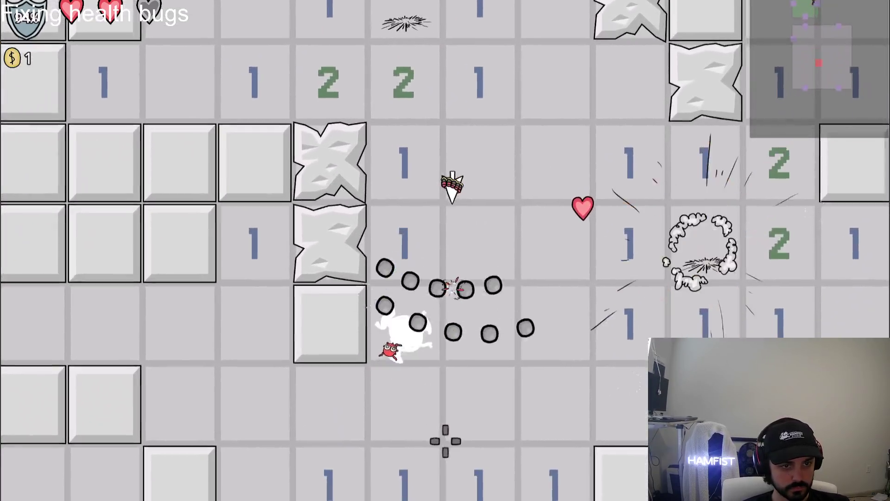
key(d)
key(w)
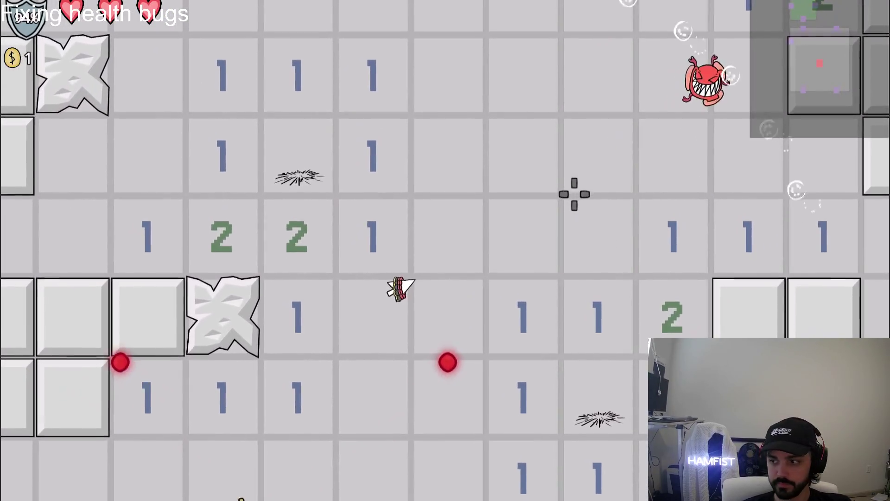
key(F8)
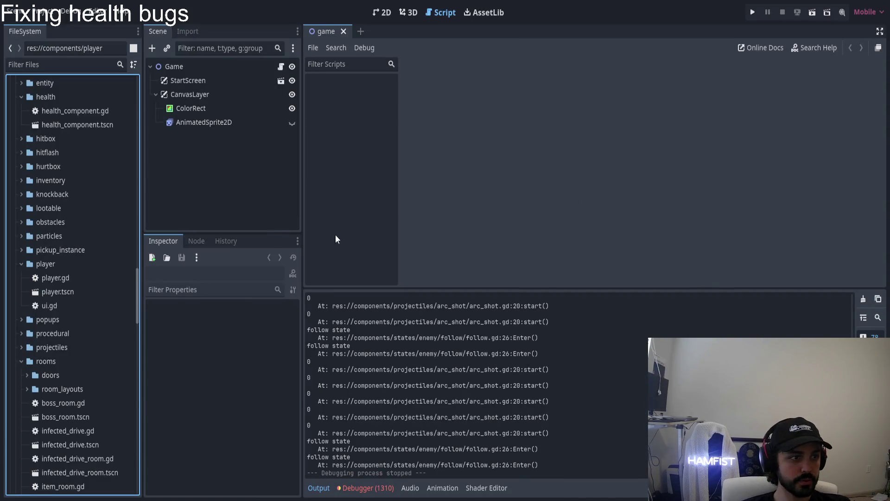
Commit the 32 files to main as 'removing old system of upgrades' and attempt a push
key(alt+Tab)
click(231, 376)
text(removing old system of up)
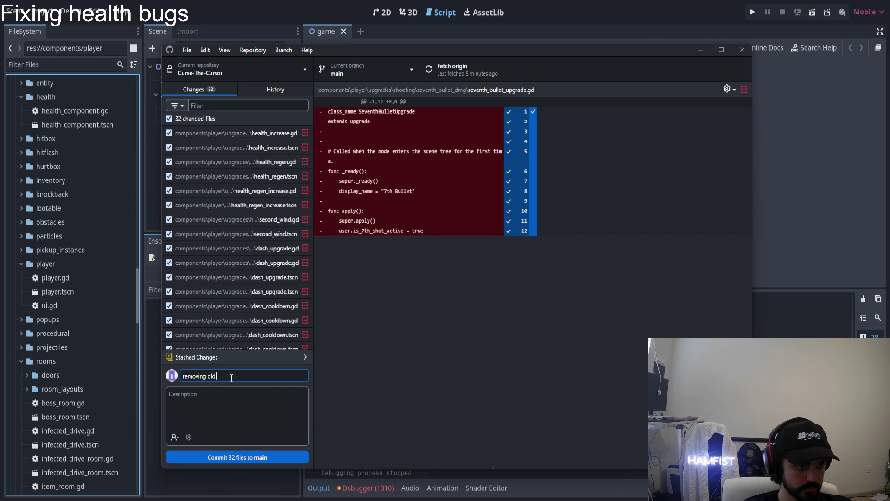
text(grades)
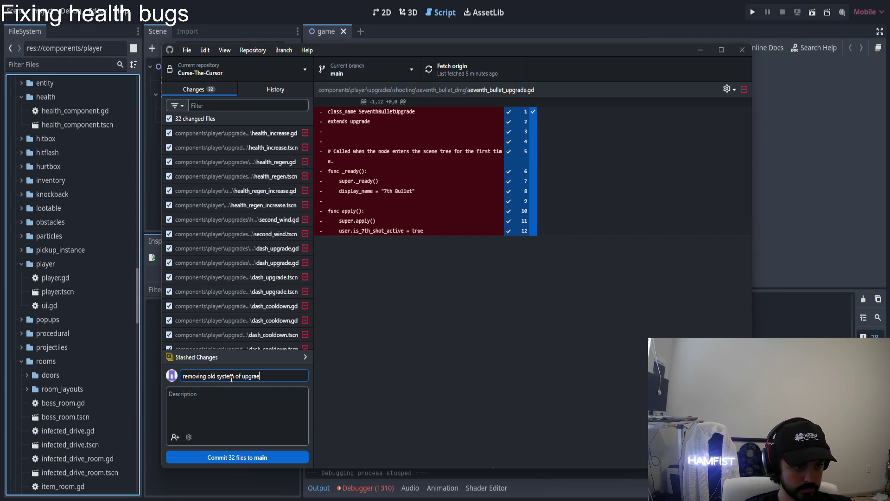
click(262, 456)
click(441, 68)
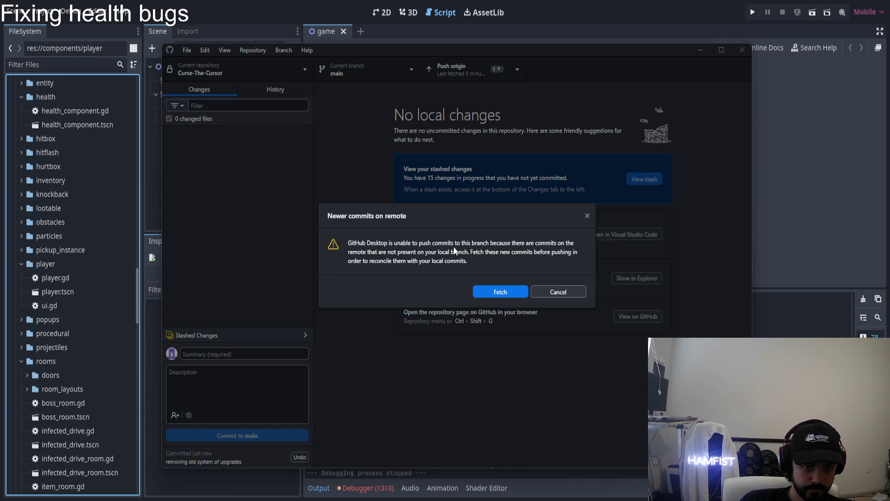
Fetch the newer remote commits, pull them into main, and push the local commit to origin
click(507, 293)
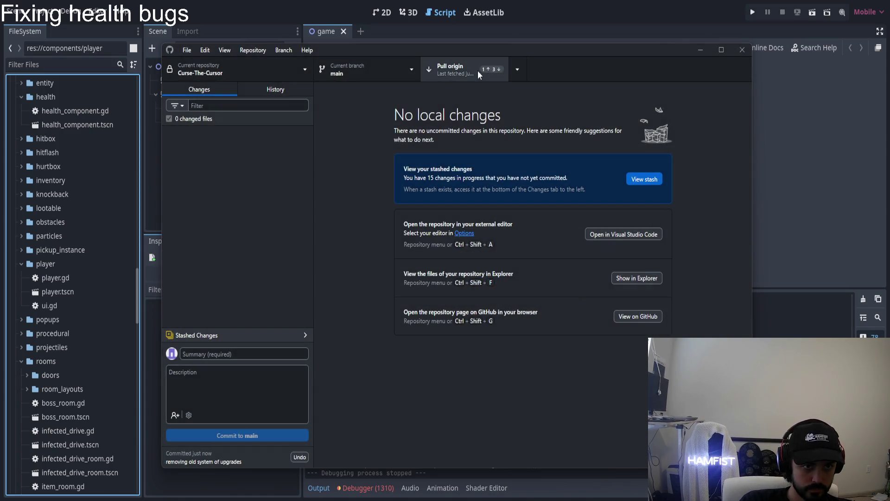
click(478, 71)
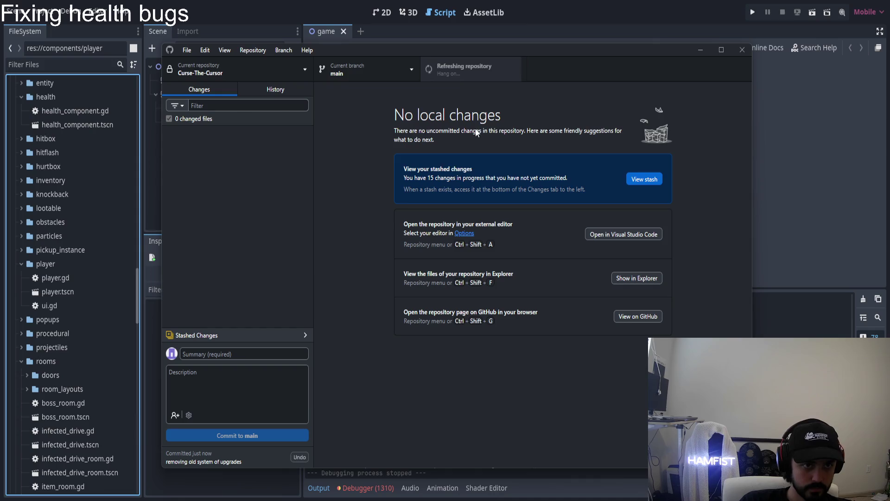
click(469, 74)
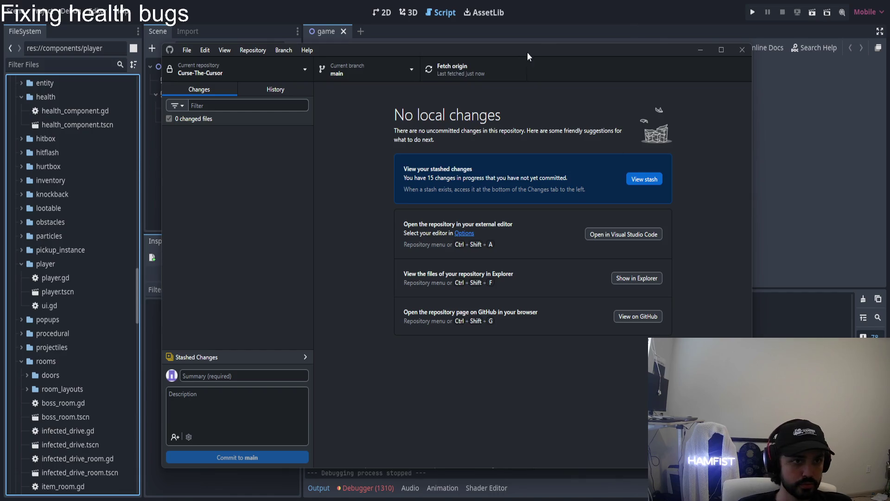
Create the feature/console_command branch, publish it to origin, and close GitHub Desktop
click(368, 72)
click(442, 110)
text(feature/)
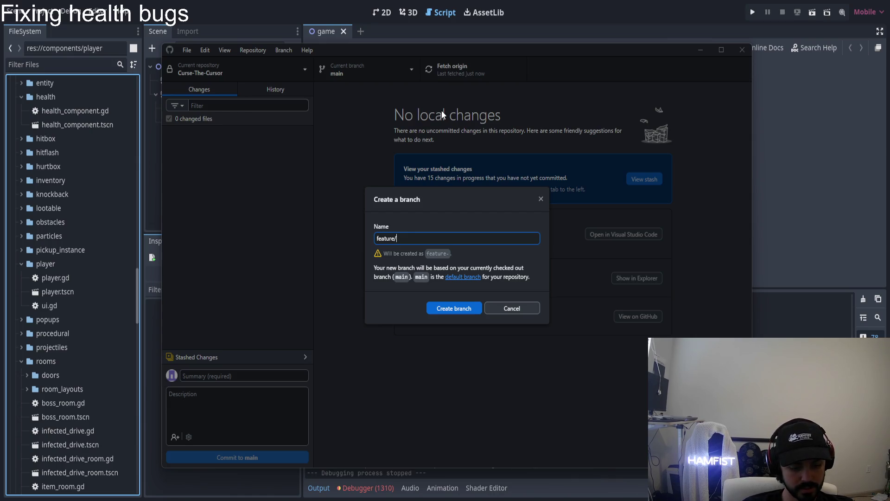
key(alt+Tab)
key(alt+Tab)
key(alt+Tab)
key(alt+Tab)
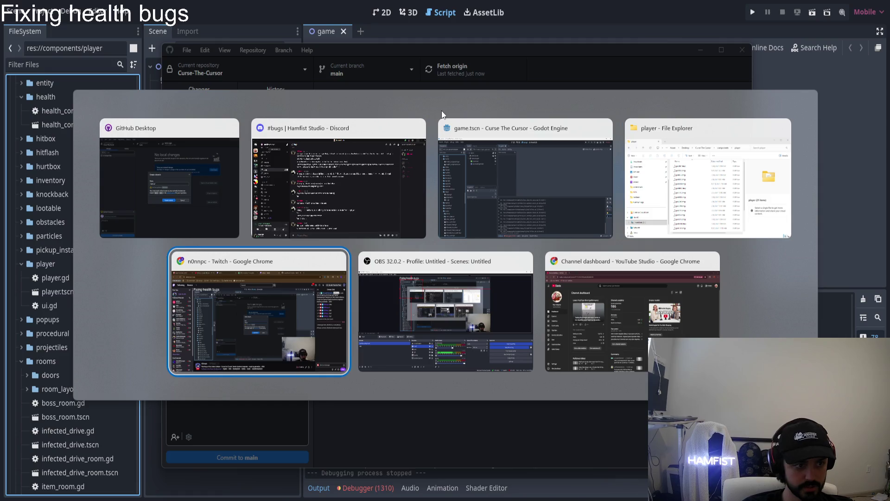
key(Escape)
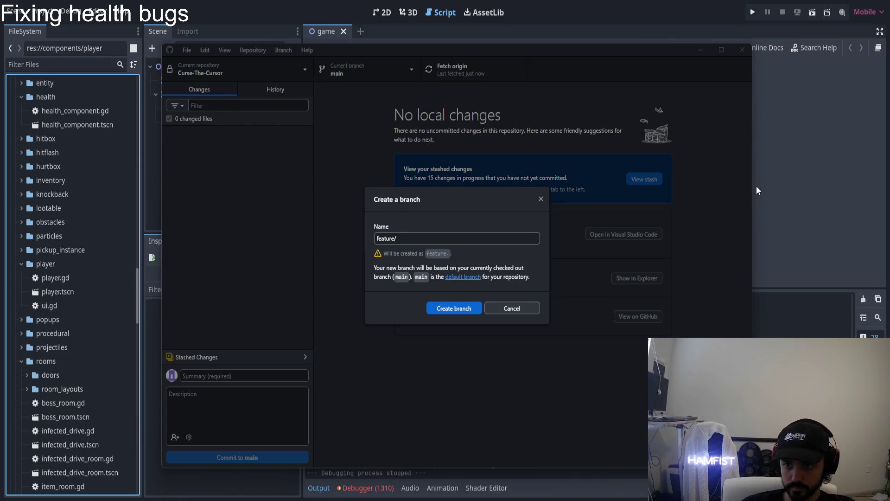
click(503, 238)
text(console_command)
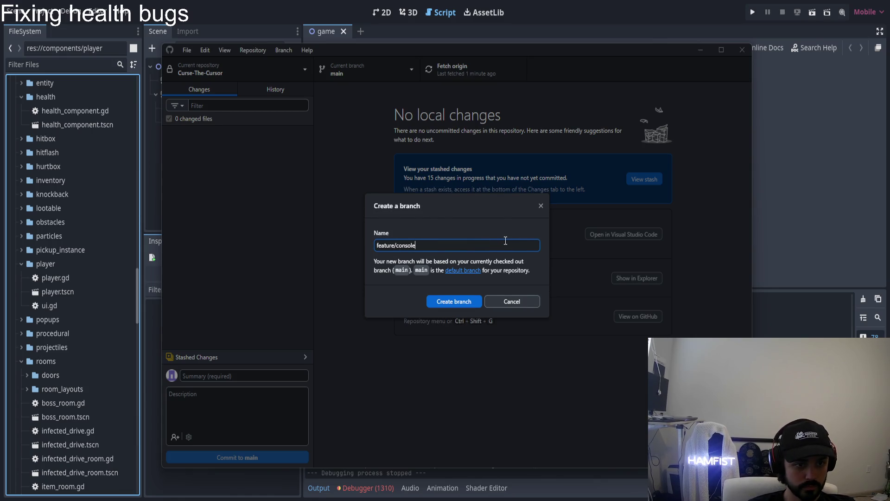
key(Return)
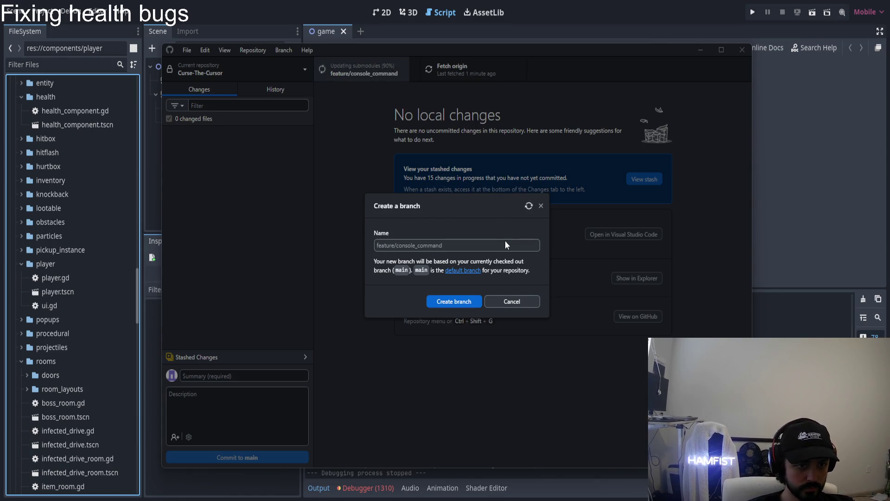
key(ctrl+p)
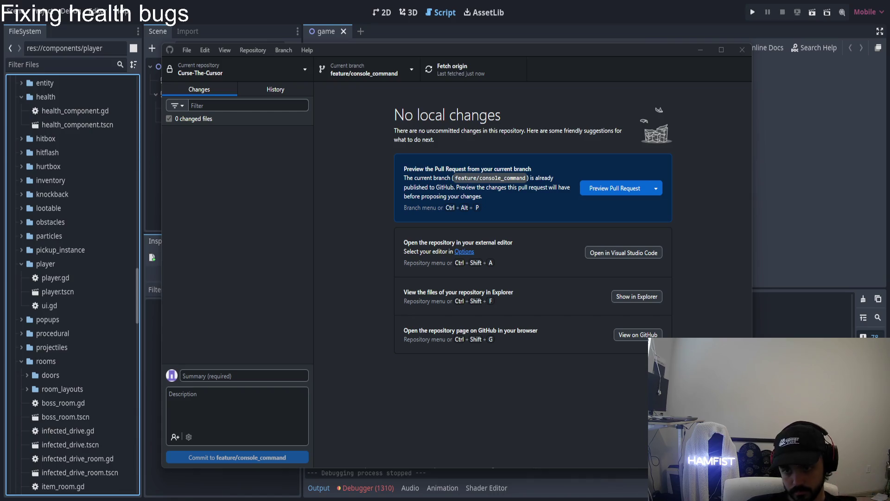
click(743, 50)
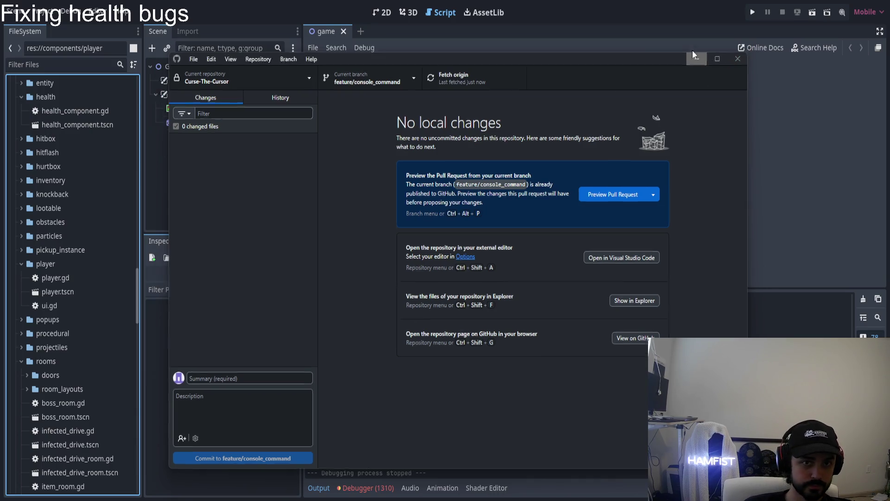
Select the Game node and open its game.gd script
click(57, 68)
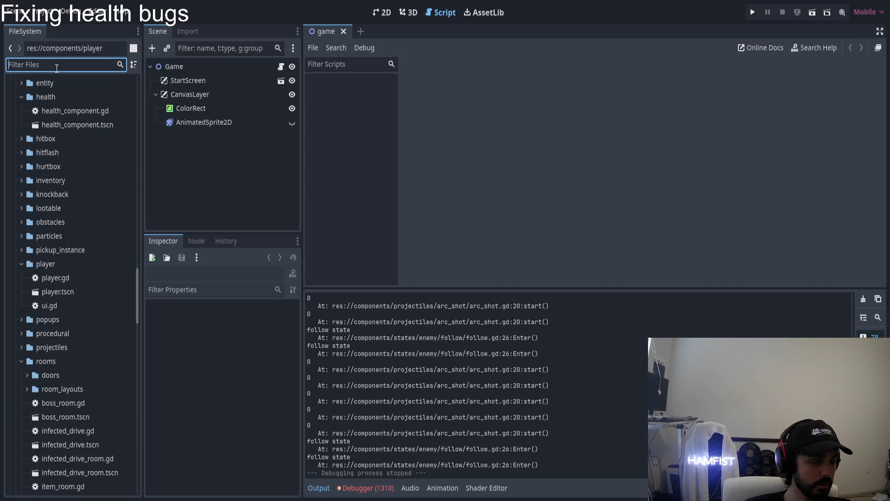
click(176, 68)
click(281, 66)
scroll(503, 181, down, 3)
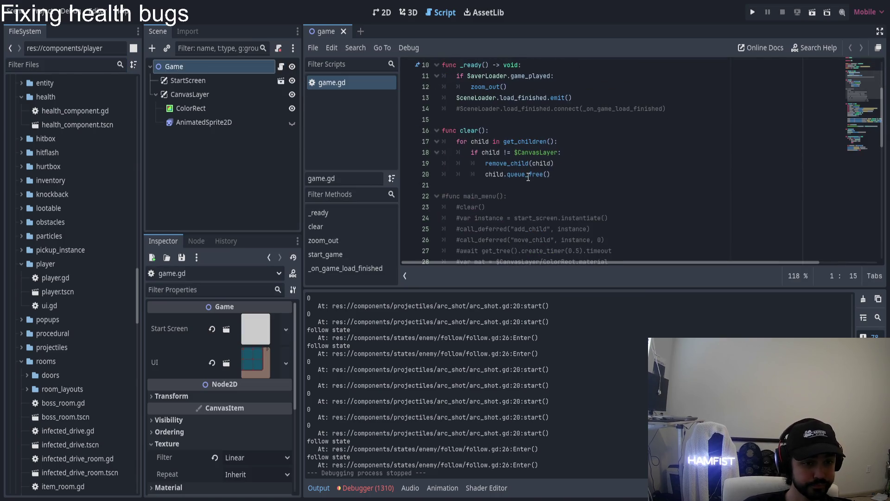
Search game.gd for 'main' and scroll through the main menu code
click(527, 175)
key(ctrl+f)
text(main)
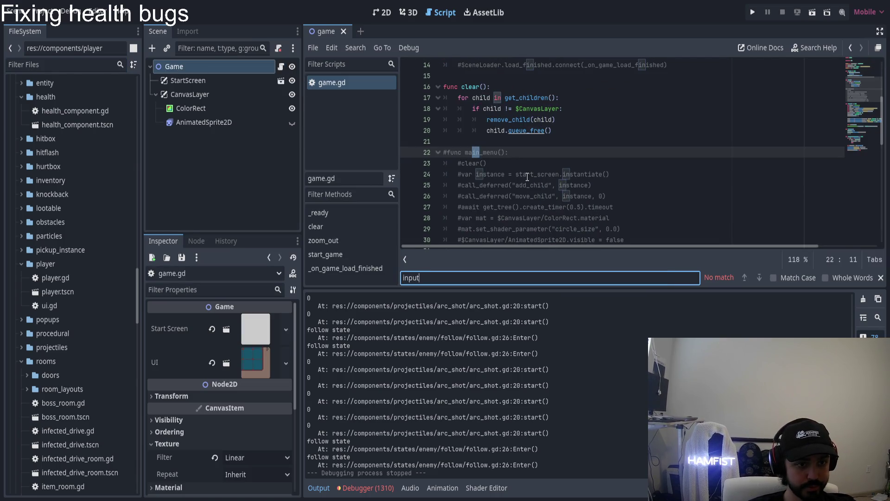
key(Escape)
scroll(527, 174, down, 6)
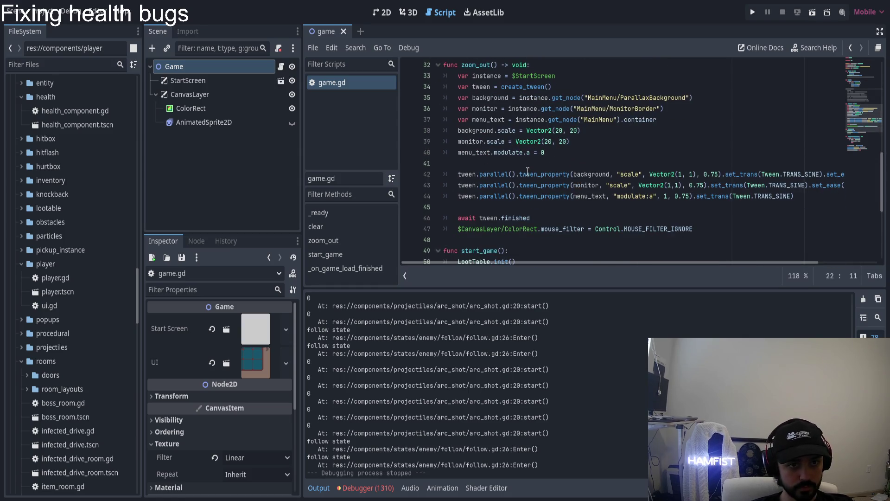
scroll(527, 171, up, 10)
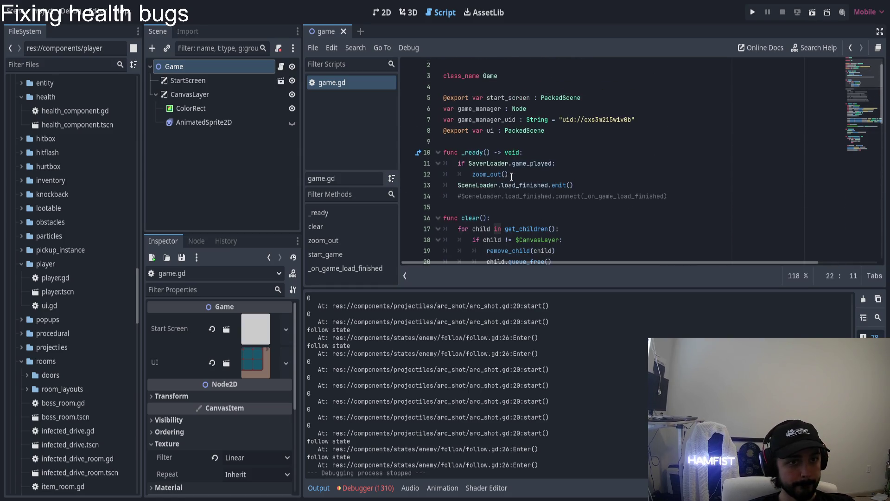
Filter the FileSystem for game_manager, open the scene, and jump to its _input function
scroll(512, 176, up, 1)
click(86, 63)
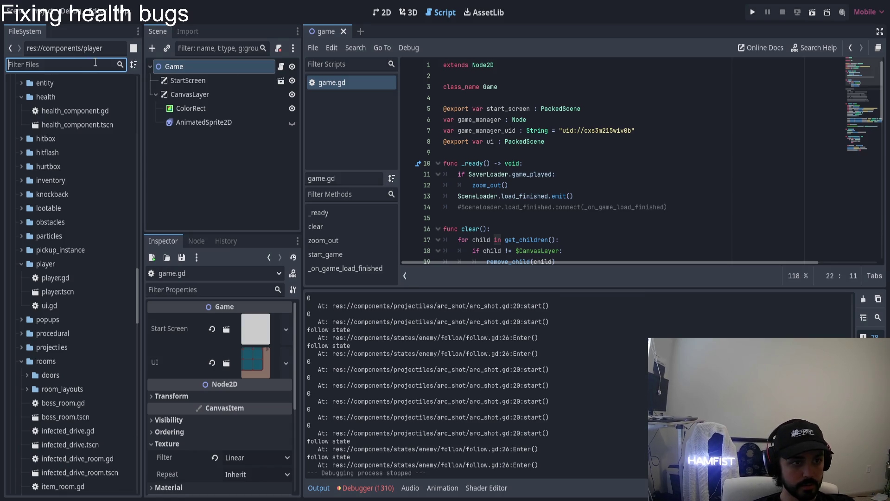
text(game_manager)
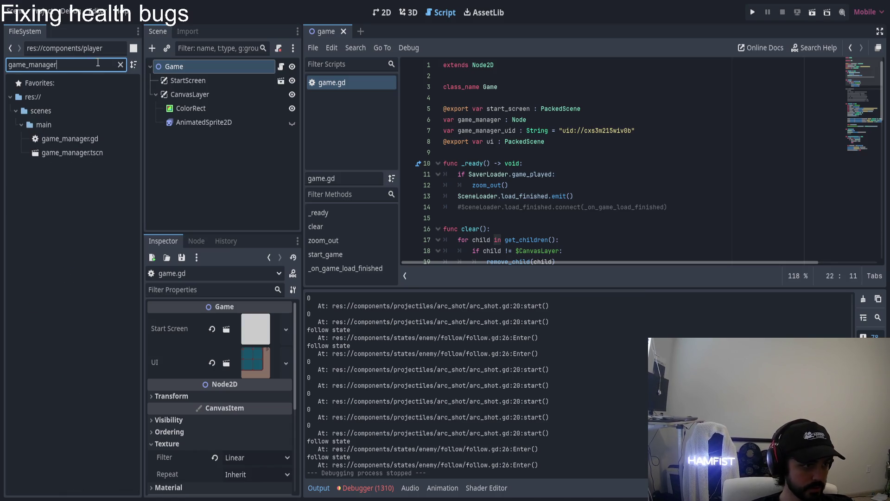
double_click(74, 149)
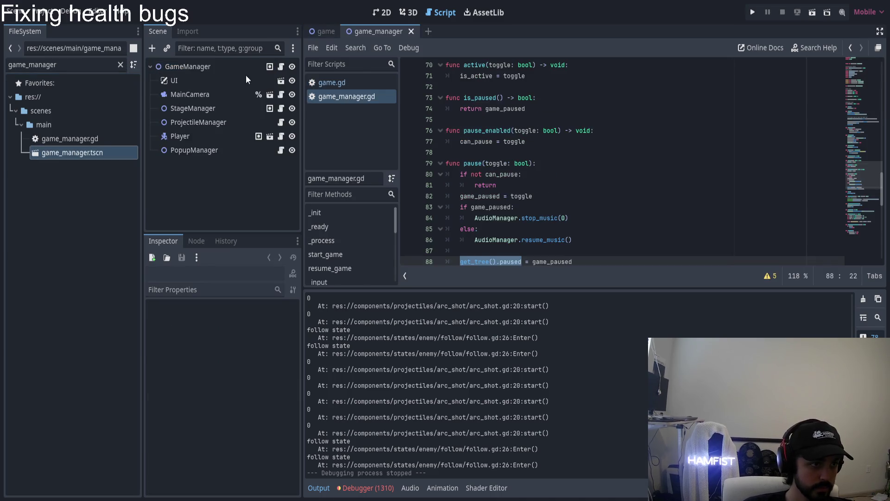
click(535, 145)
key(ctrl+f)
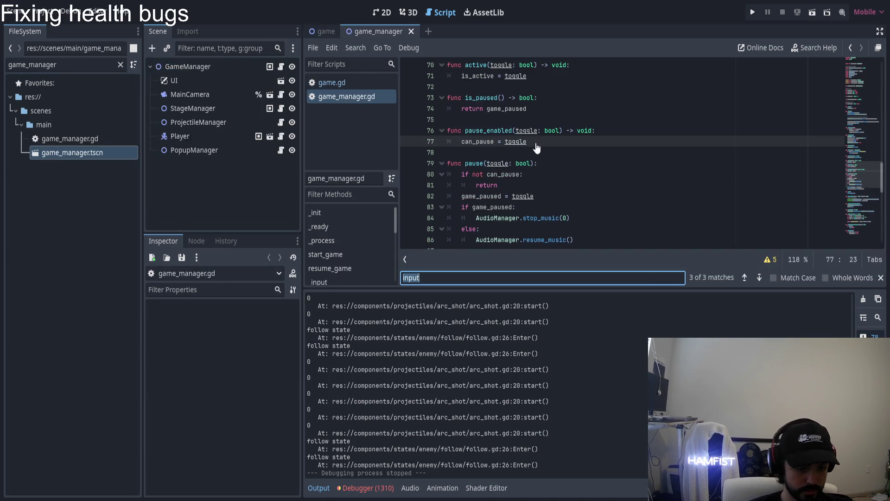
key(Return)
key(Return)
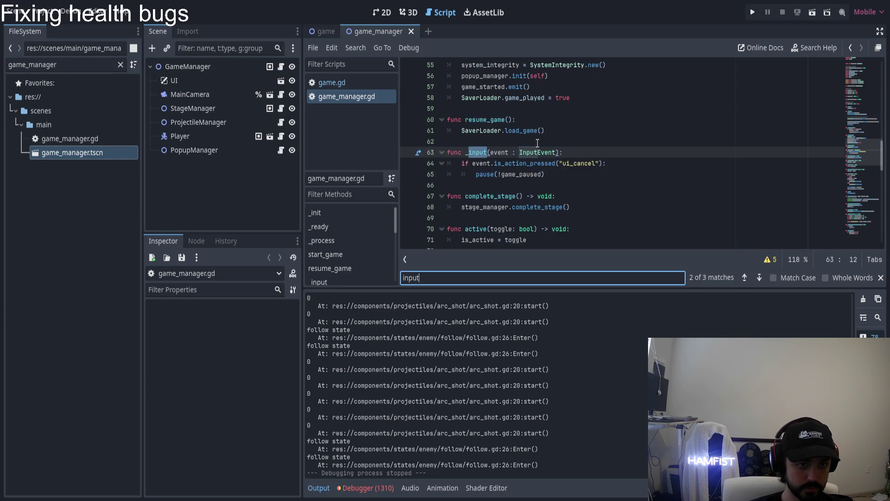
Paste the OS.is_debug_build() check block below the pause call in _input and indent its body
click(575, 173)
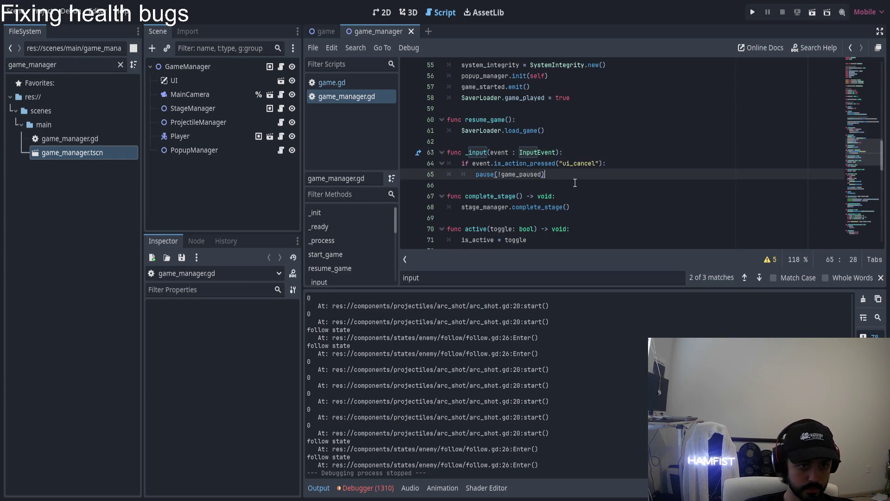
key(Return)
key(BackSpace)
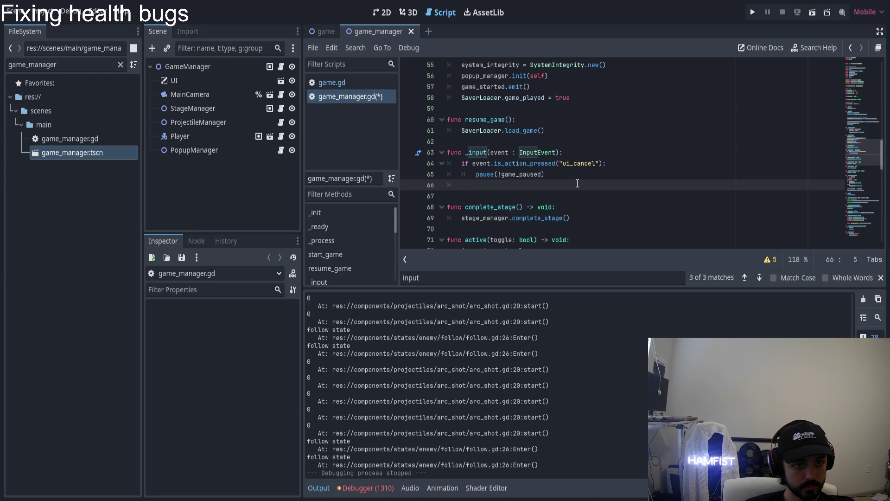
key(Return)
text(if OS.is_debug_build():     # This code only runs in the editor or debug builds     print("Debug tools enabled"))
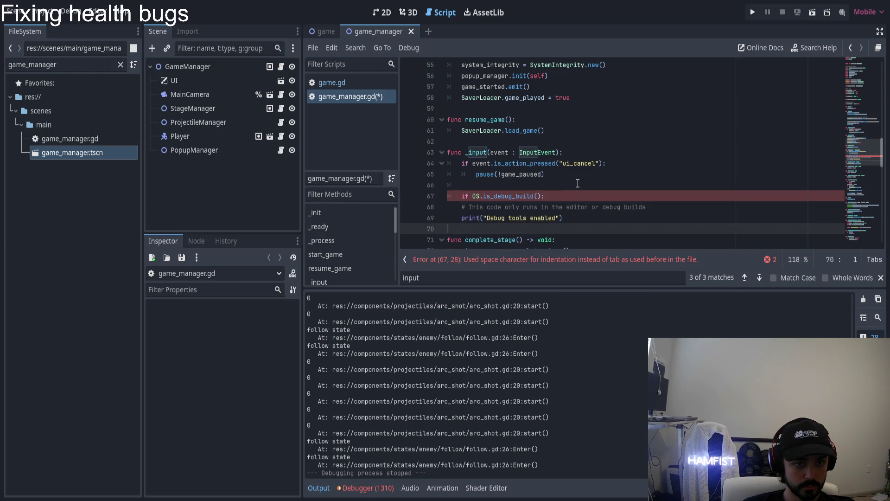
key(shift+Up)
key(shift+Home)
key(Tab)
key(Down)
key(End)
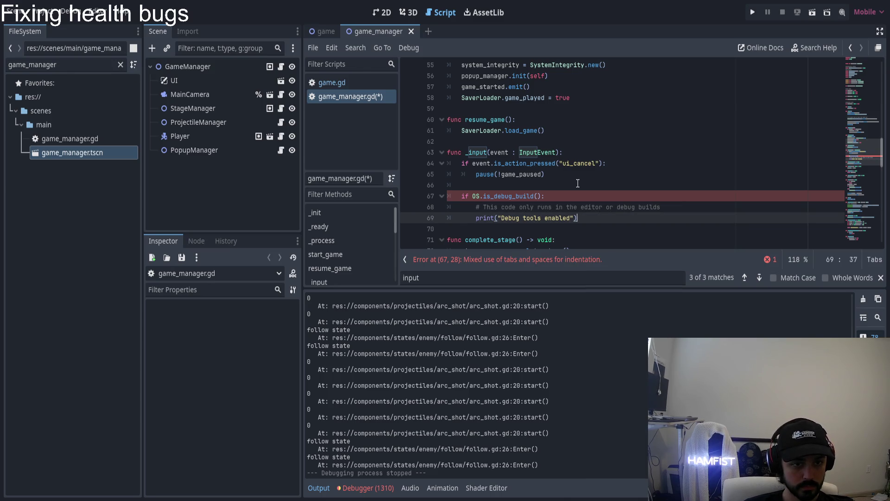
Extend the if condition with event.is_action_pressed("command_menu")
key(Up)
key(Up)
key(Left)
text(and )
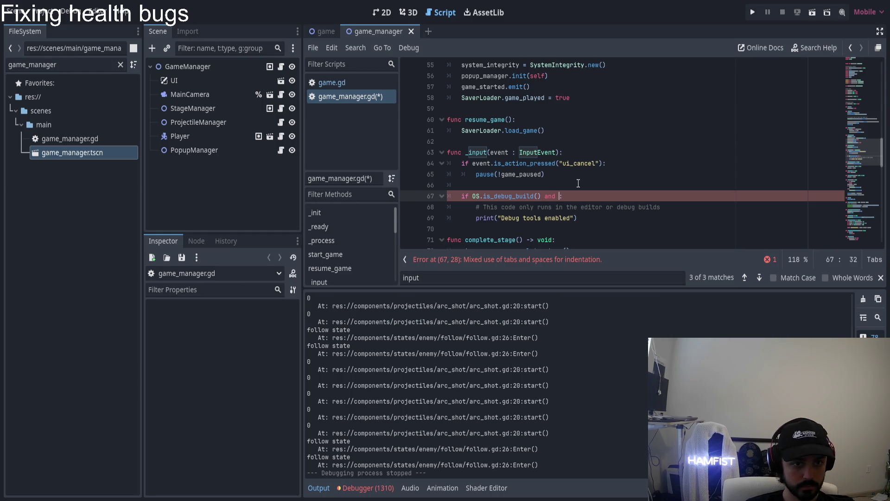
text(event)
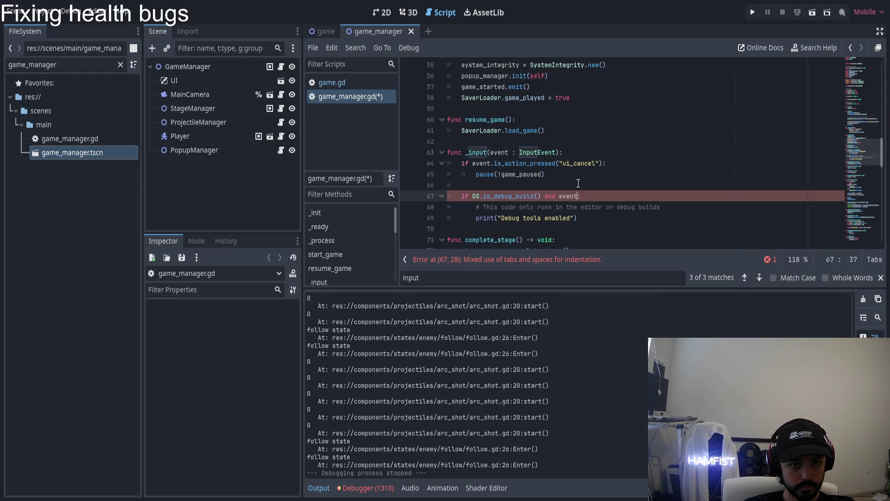
text(.is_action_)
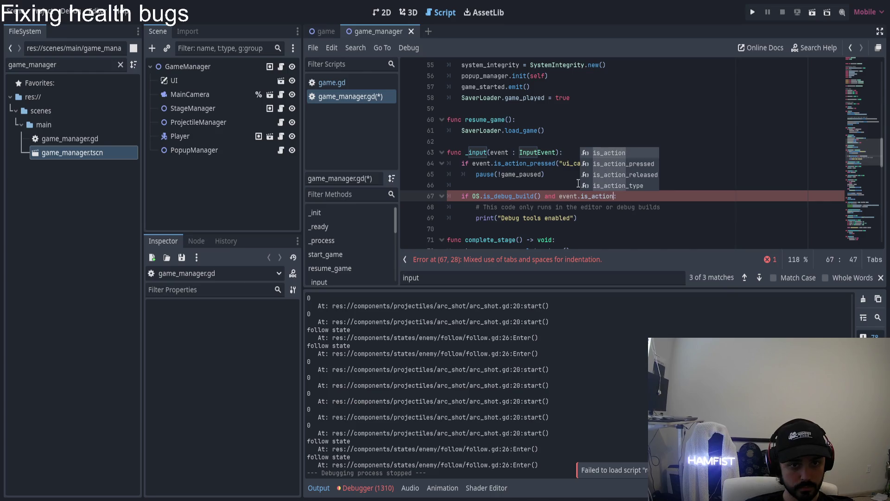
key(Return)
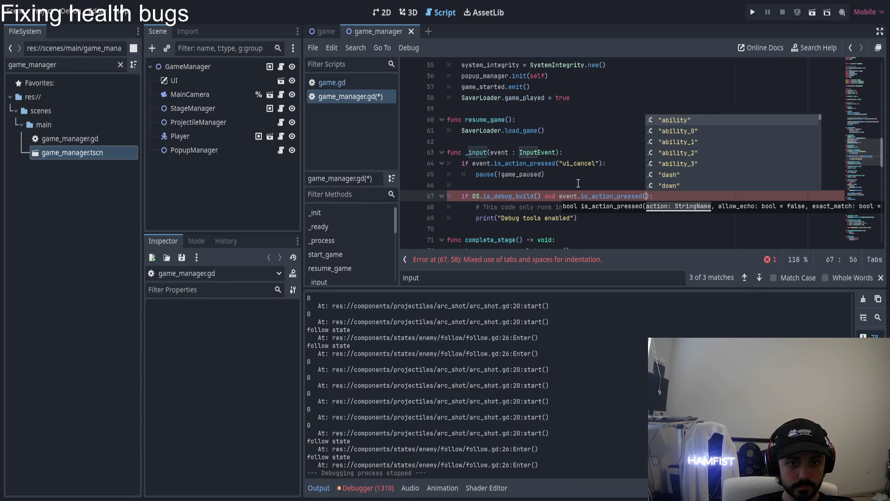
text("f)
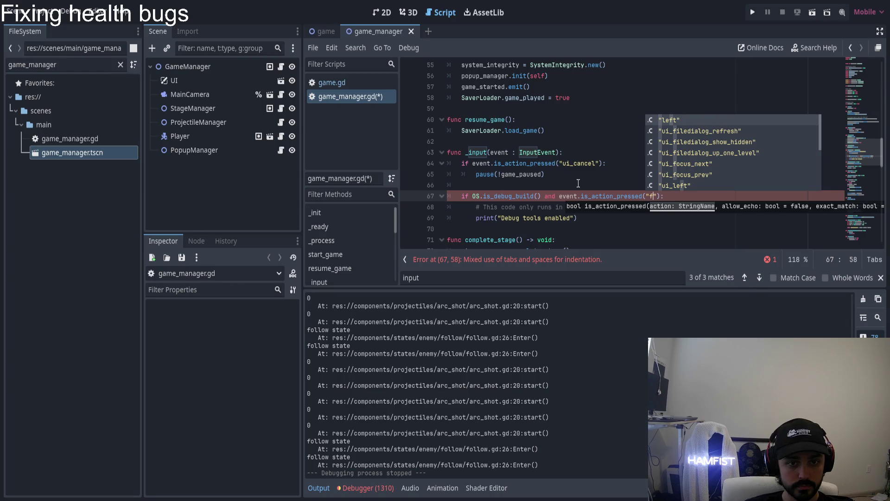
text(1)
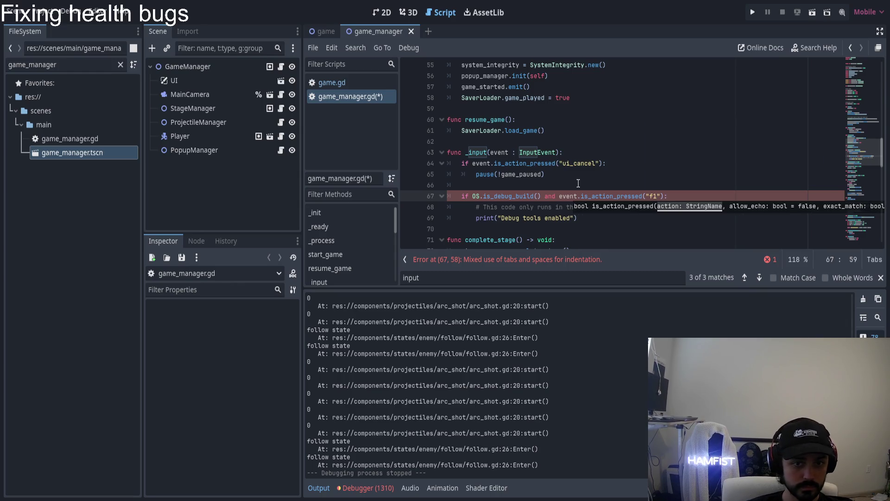
key(ctrl+shift+Left)
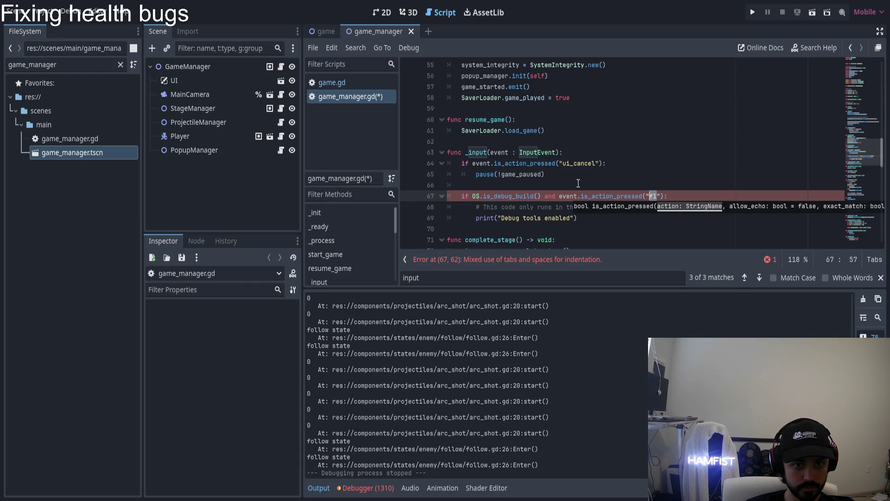
text(command_menu)
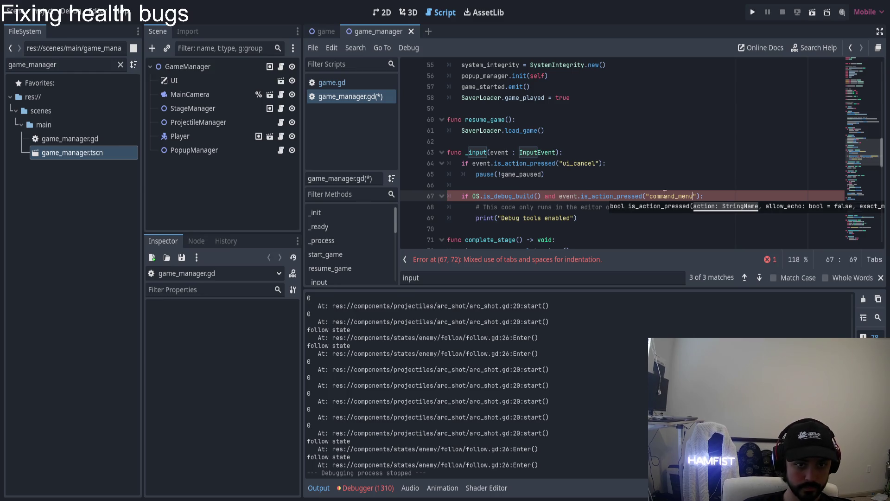
double_click(672, 196)
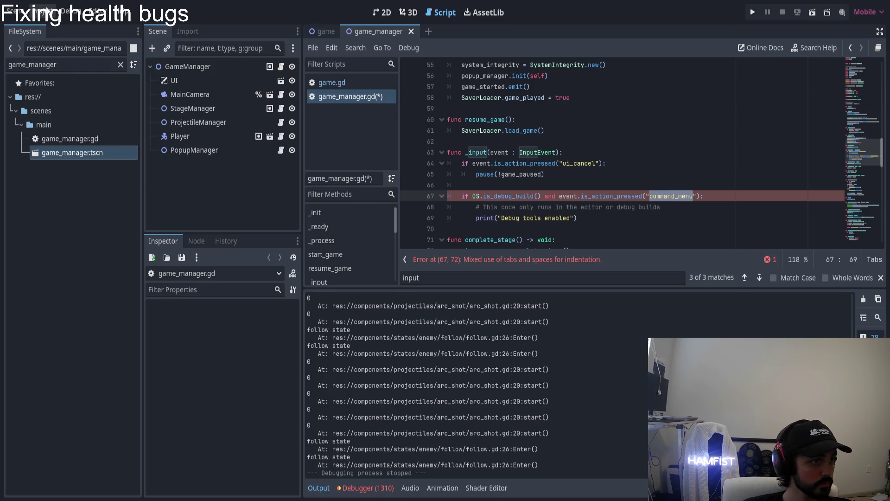
click(46, 10)
Add a command_menu action to the project's Input Map bound to the F1 key
click(60, 26)
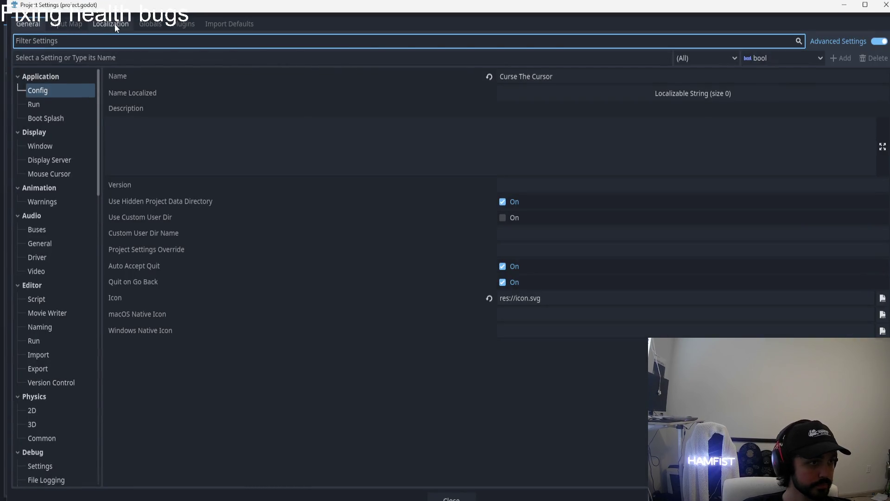
click(68, 24)
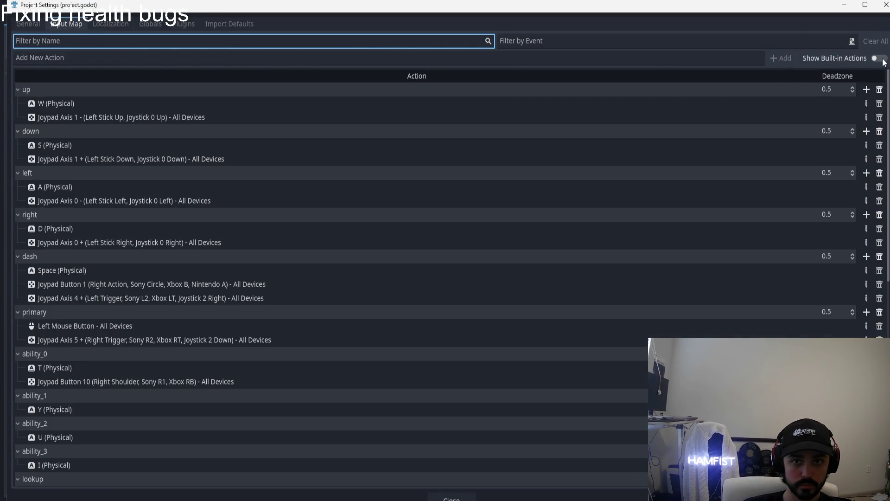
click(432, 57)
text(command_menu)
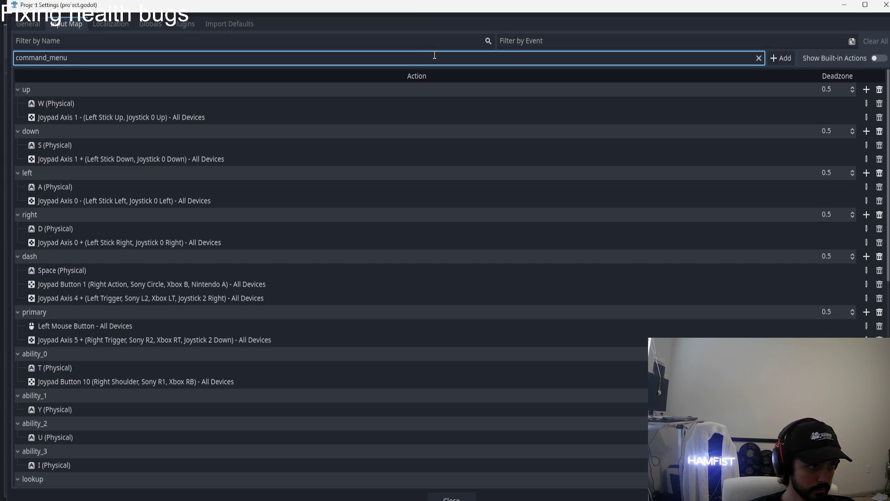
click(780, 58)
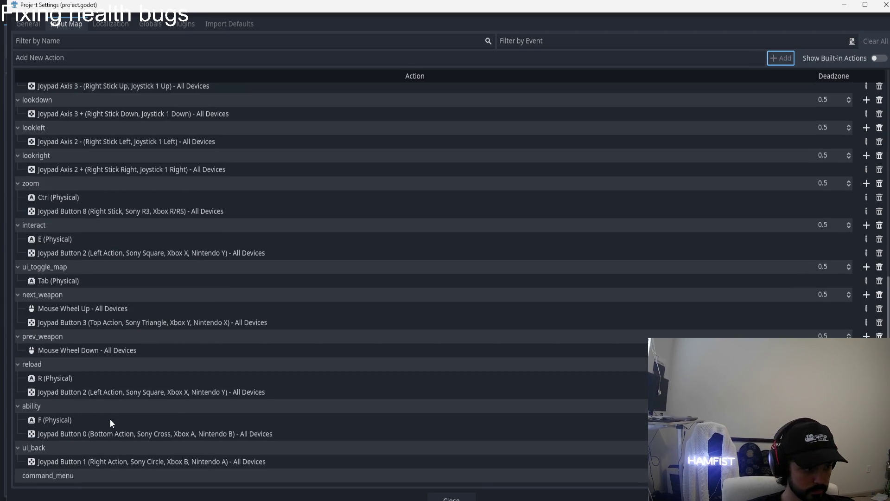
click(866, 475)
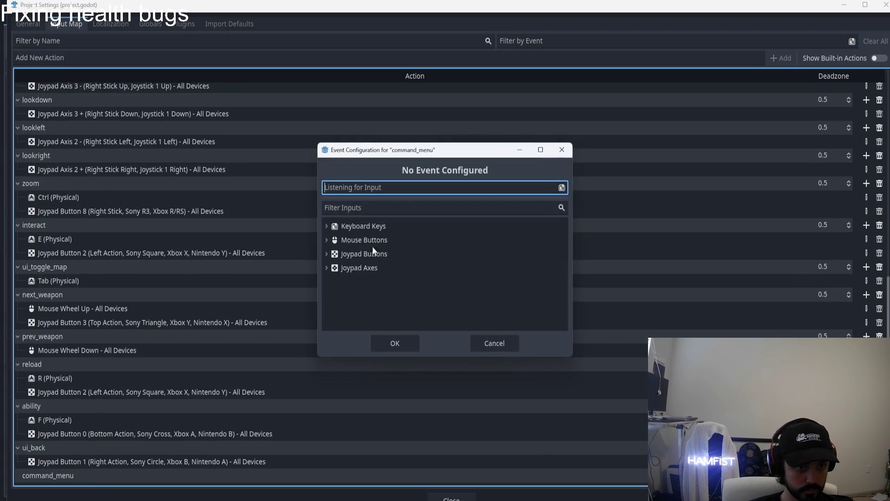
key(F1)
click(417, 347)
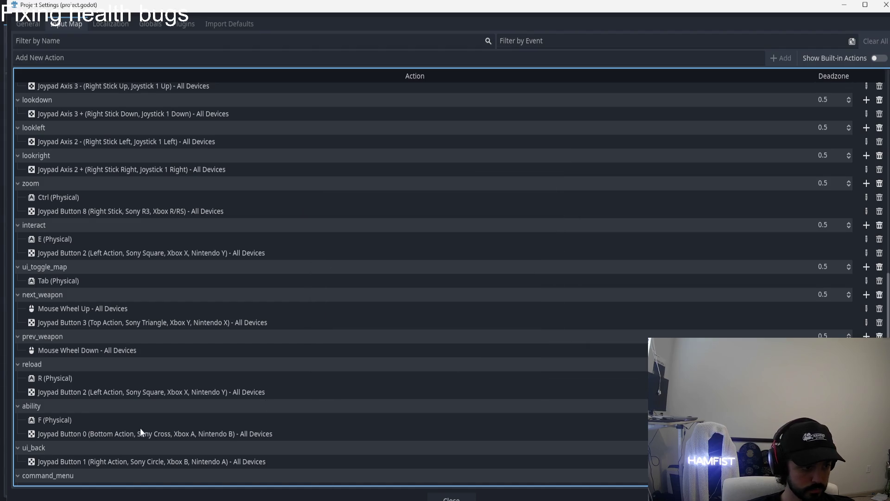
scroll(140, 428, down, 1)
click(885, 5)
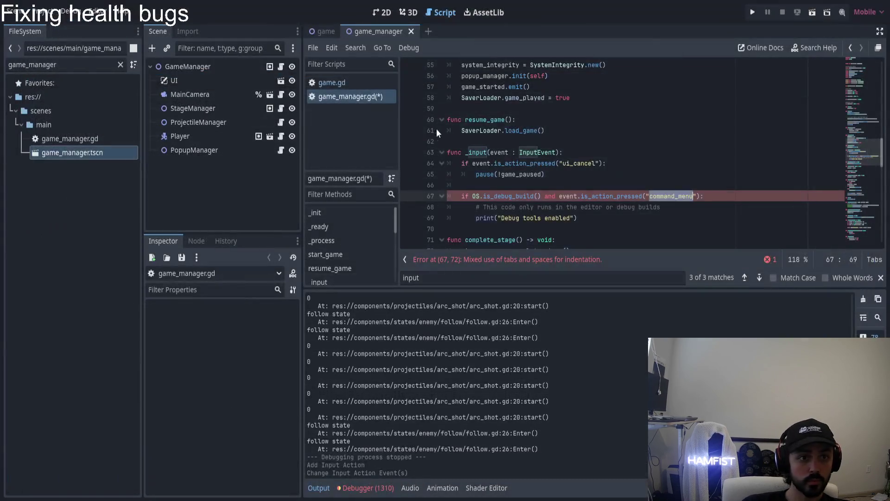
Replace the space indentation on the comment and print lines (68–69) with tabs
click(726, 207)
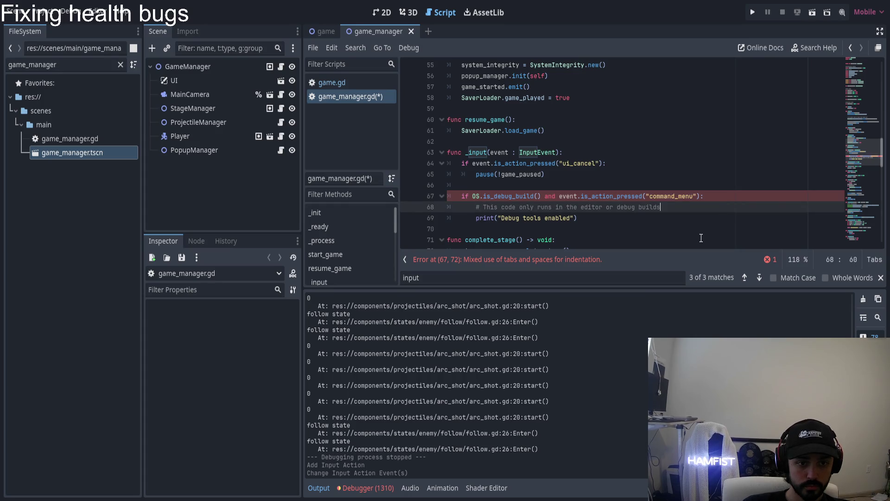
click(469, 207)
key(BackSpace)
key(Tab)
key(Down)
key(BackSpace)
key(Tab)
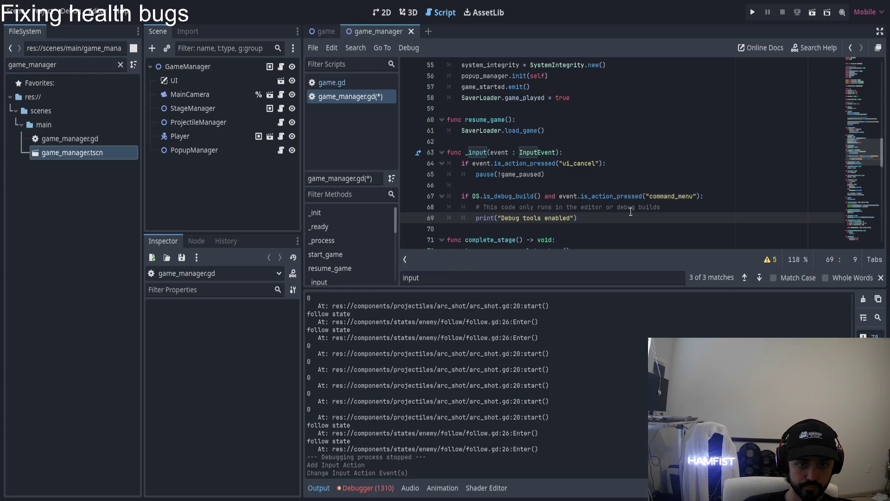
key(Down)
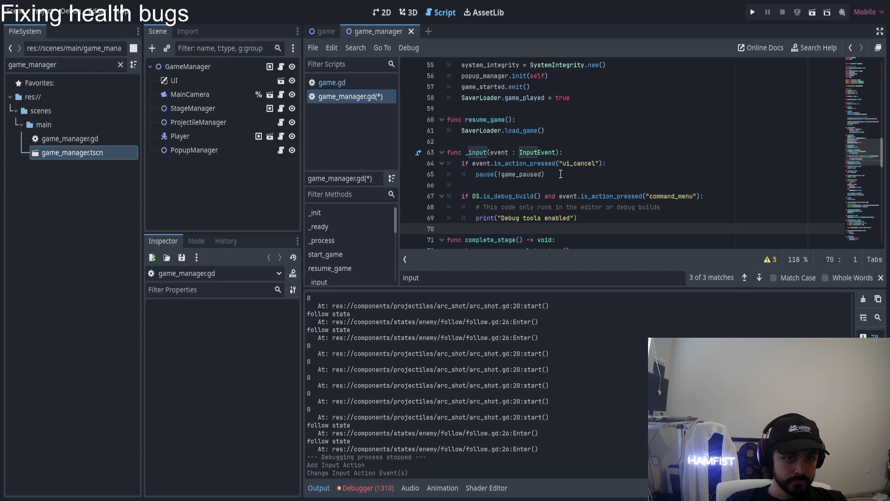
Run the game, start a New Game, confirm 'Debug tools enabled' in the output, then stop it
click(592, 218)
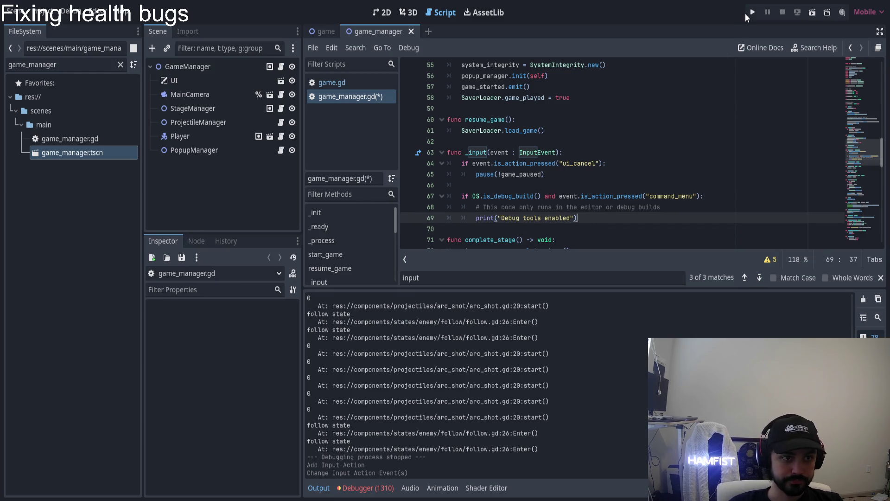
click(749, 12)
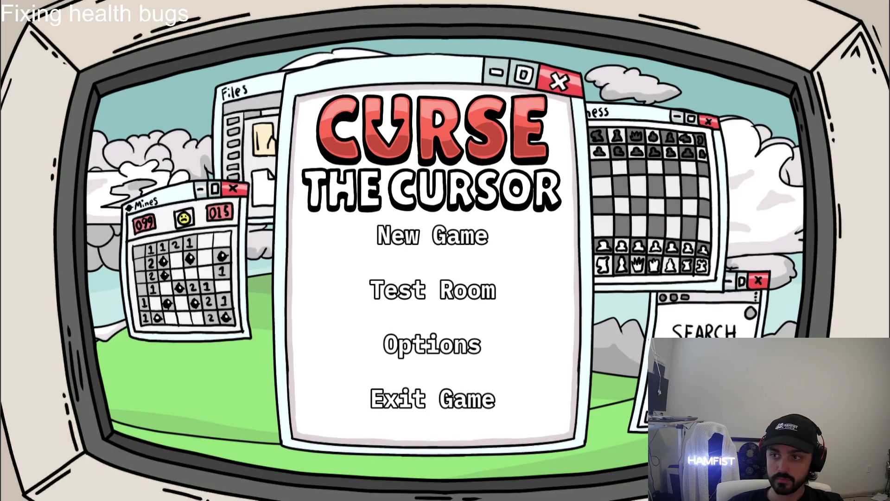
click(466, 242)
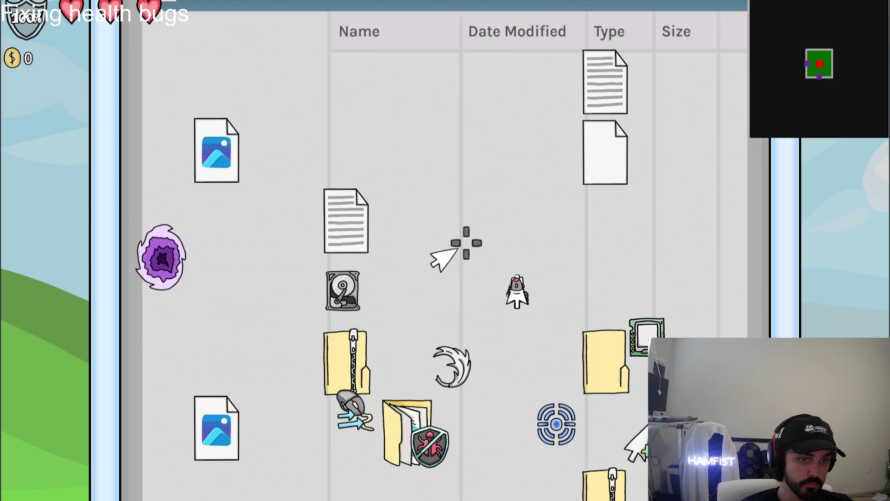
key(alt+Tab)
key(alt+Tab)
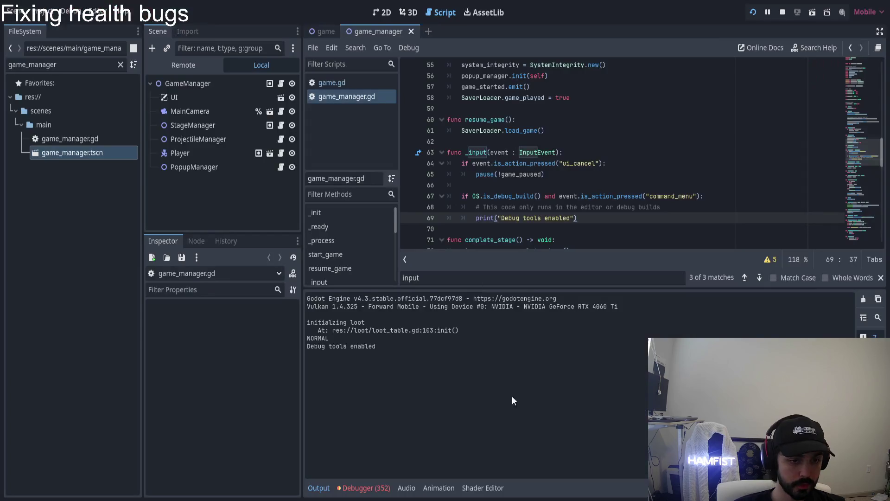
double_click(356, 346)
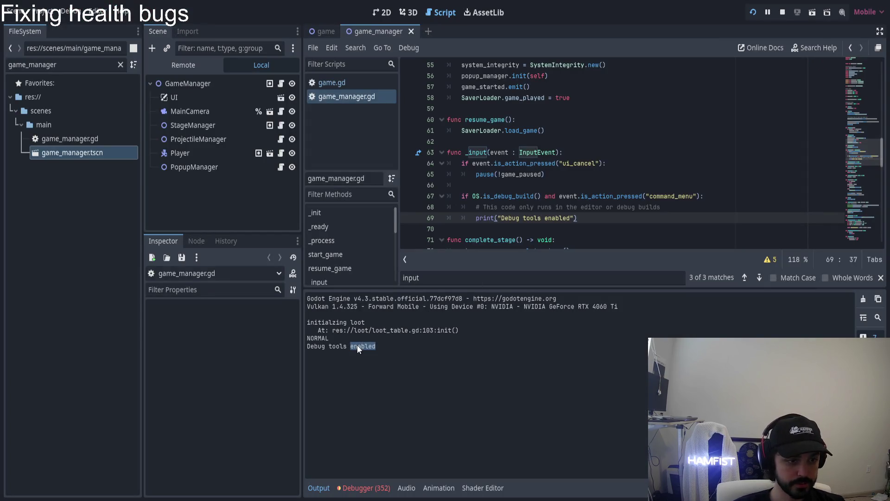
click(783, 13)
Delete the comment on line 68 and add an empty line above the print call
key(Up)
key(ctrl+shift+k)
key(Home)
key(Return)
key(Up)
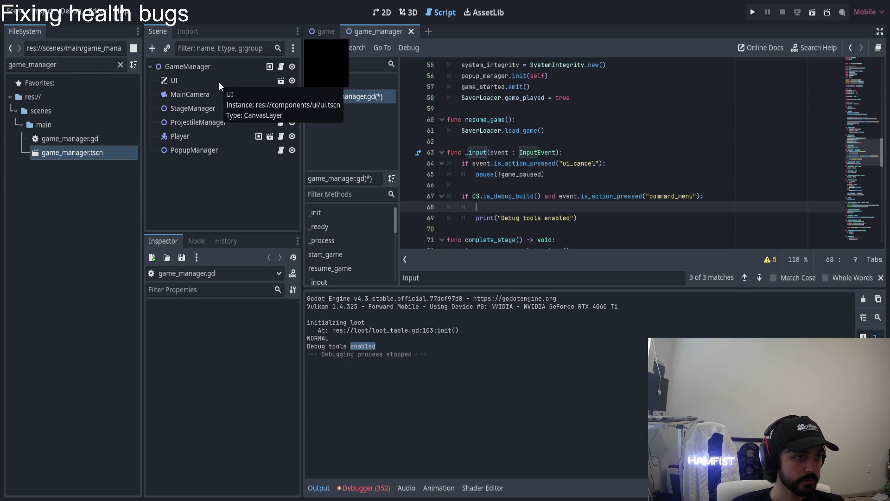
Filter the FileSystem for 'ui' and inspect the tooltip ui folder
click(197, 70)
click(120, 65)
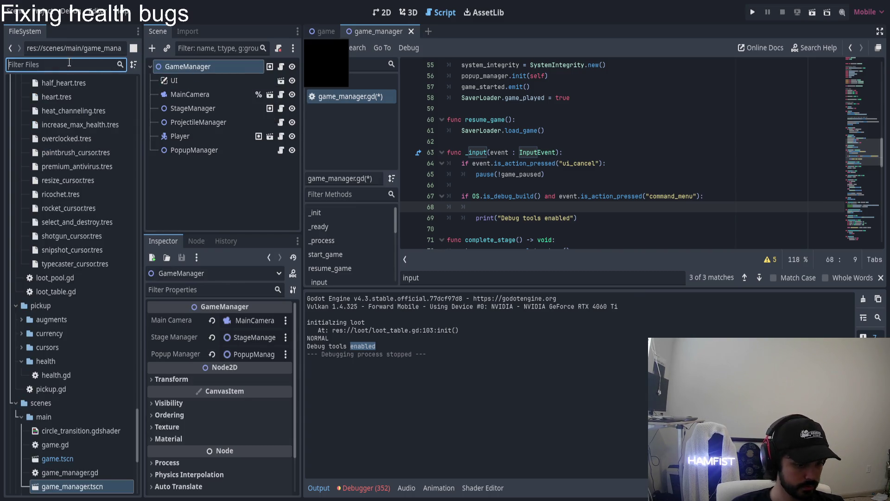
text(ui)
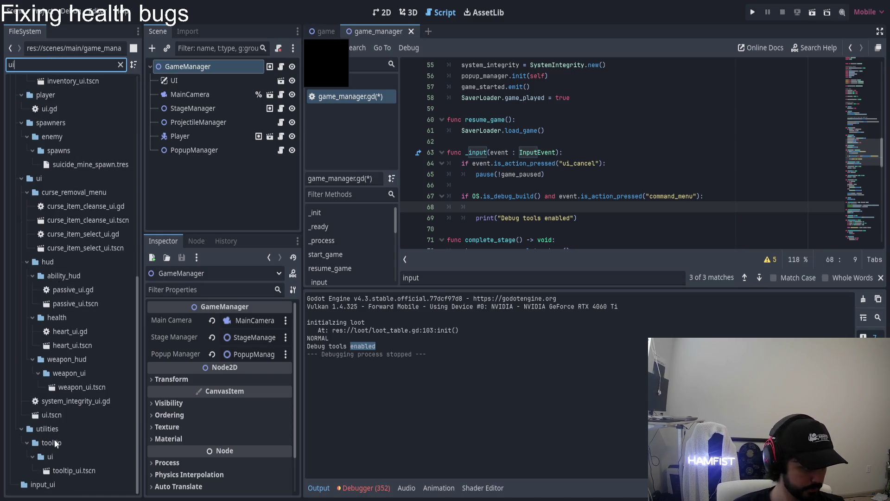
click(71, 456)
click(120, 64)
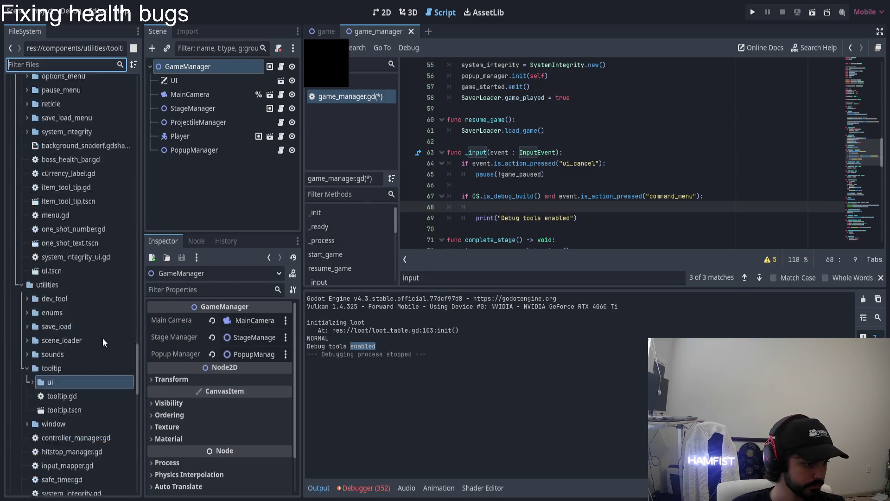
click(33, 225)
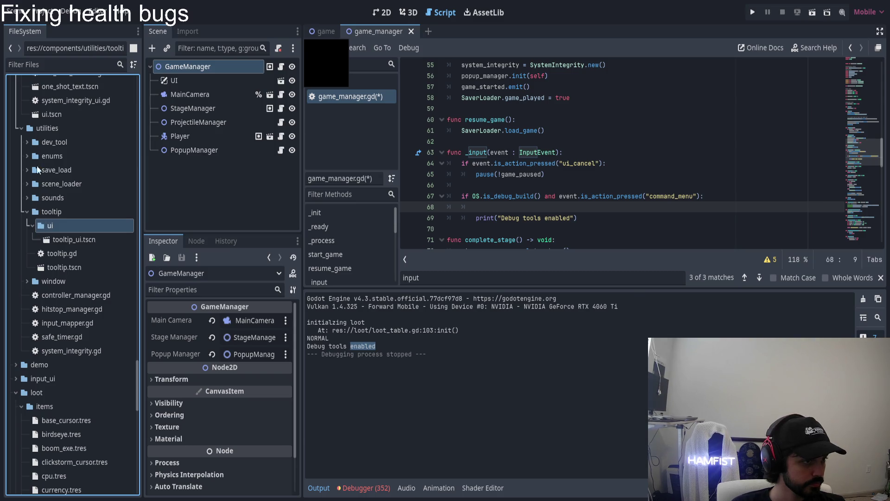
right_click(51, 226)
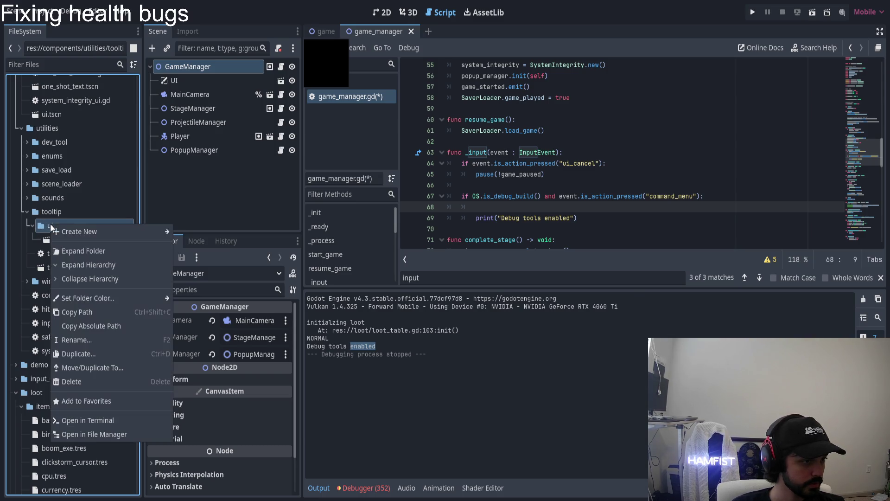
key(Escape)
click(26, 212)
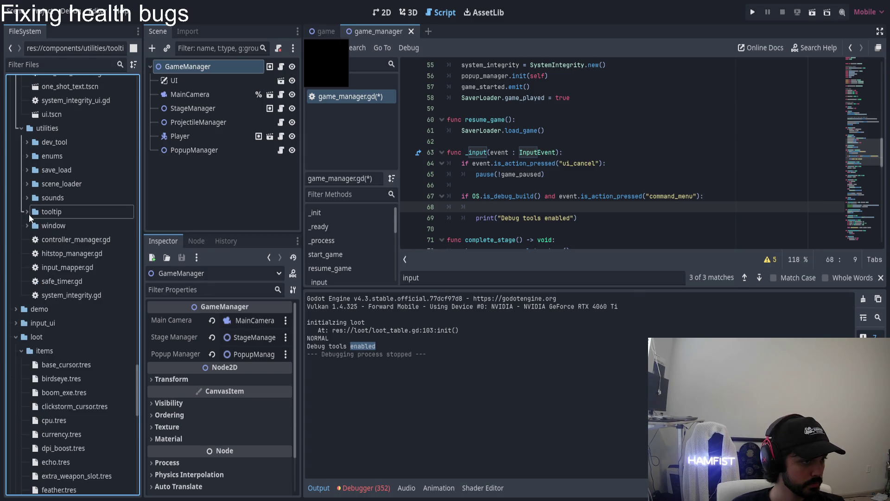
Create a command_ui folder inside the utilities folder
right_click(55, 133)
right_click(63, 125)
mouse_move(96, 131)
click(208, 133)
text(command_)
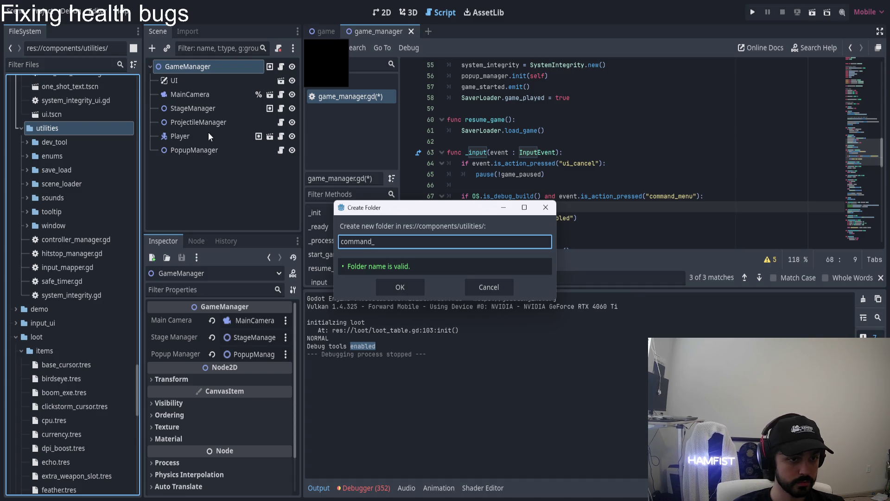
text(ui)
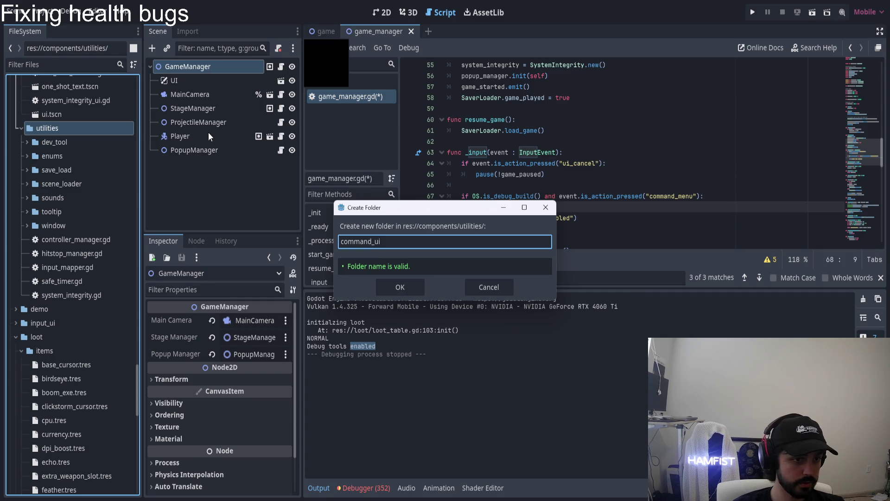
key(Return)
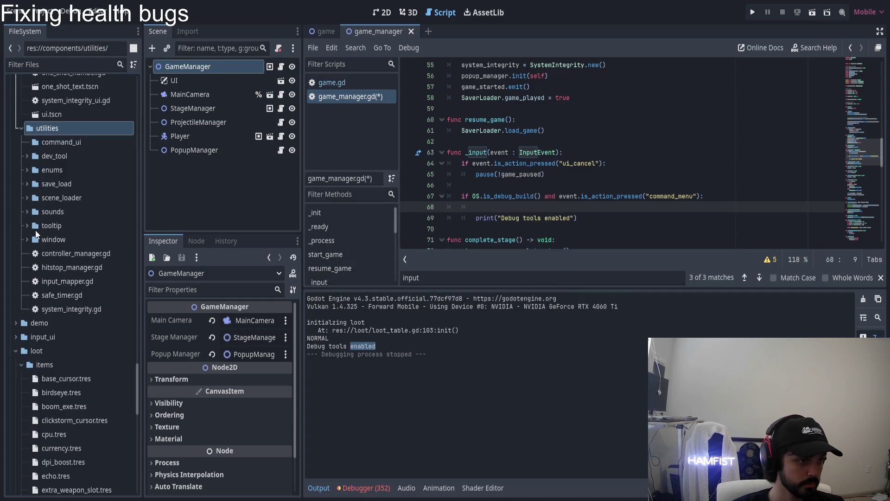
Start a new scene named command_ui inside the command_ui folder
click(60, 140)
right_click(60, 140)
mouse_move(106, 146)
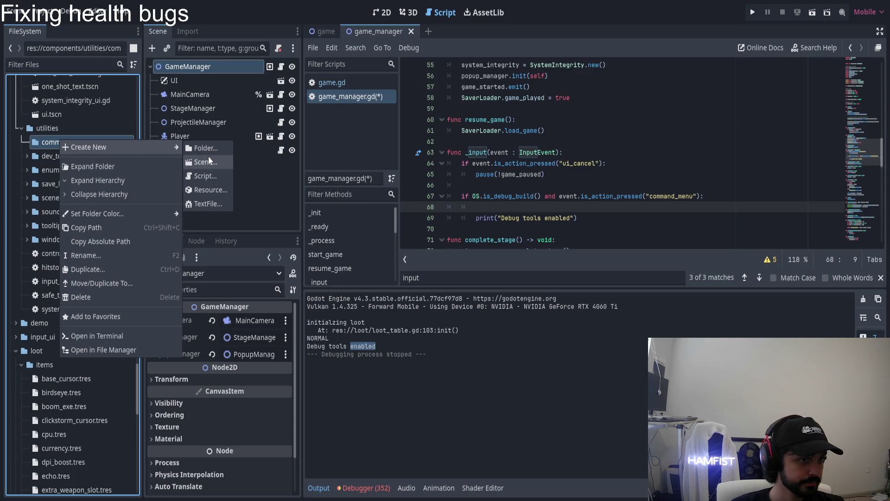
click(208, 162)
text(command_ui)
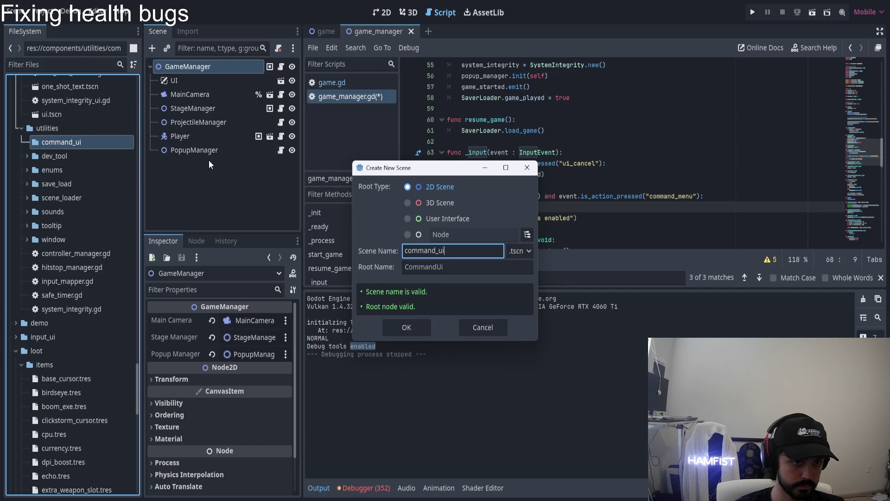
Create the command_ui scene with a User Interface root and rename the root to CommandUI
click(421, 220)
click(413, 332)
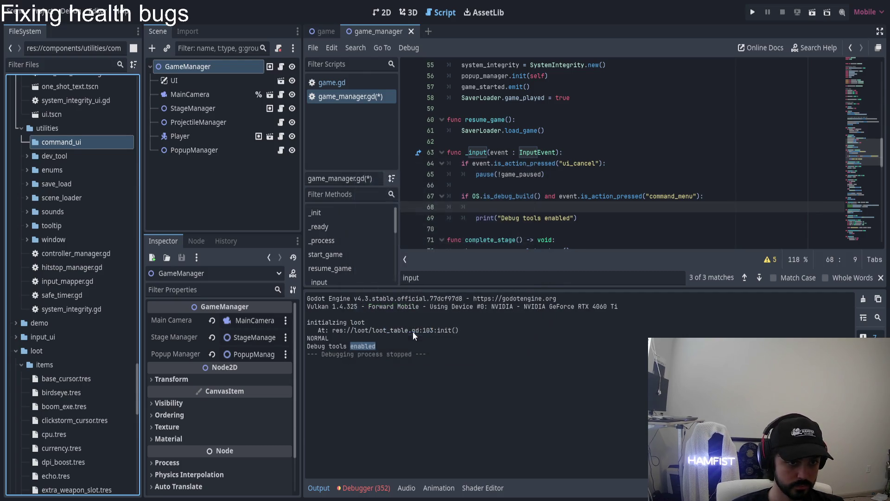
double_click(254, 66)
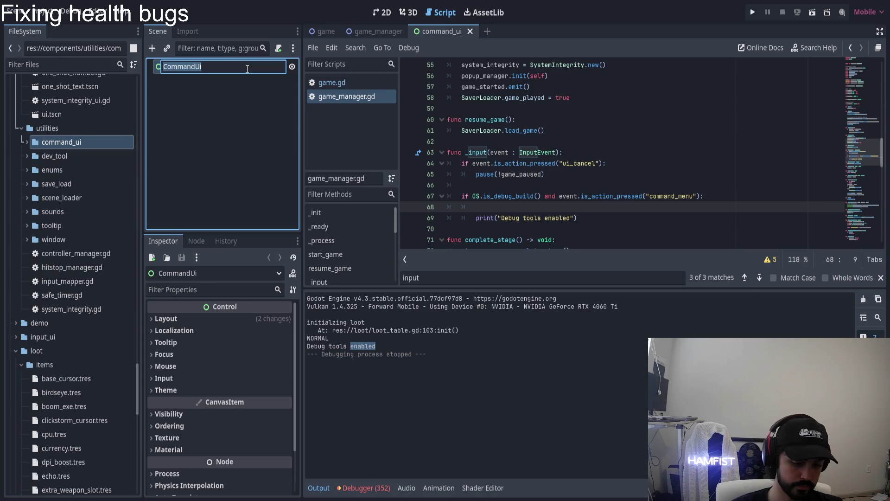
key(End)
key(BackSpace)
text(I)
key(Return)
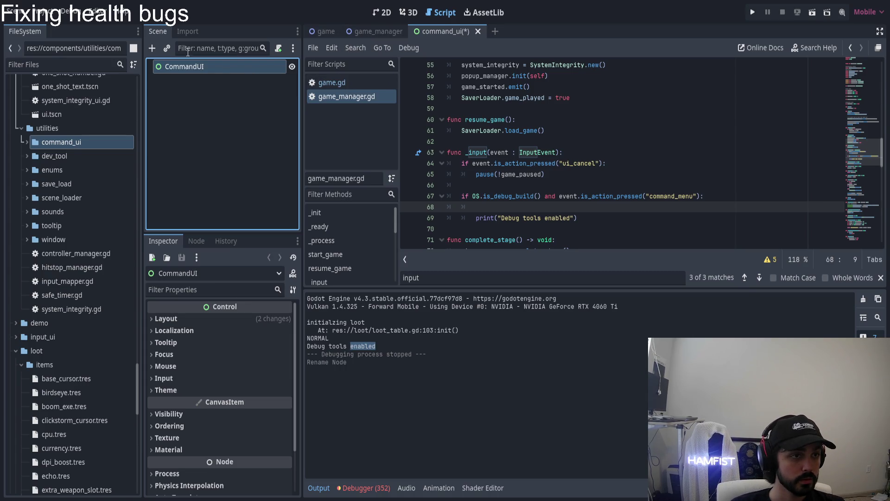
Attach a new command_ui.gd script to the CommandUI root
click(279, 49)
click(390, 330)
click(383, 13)
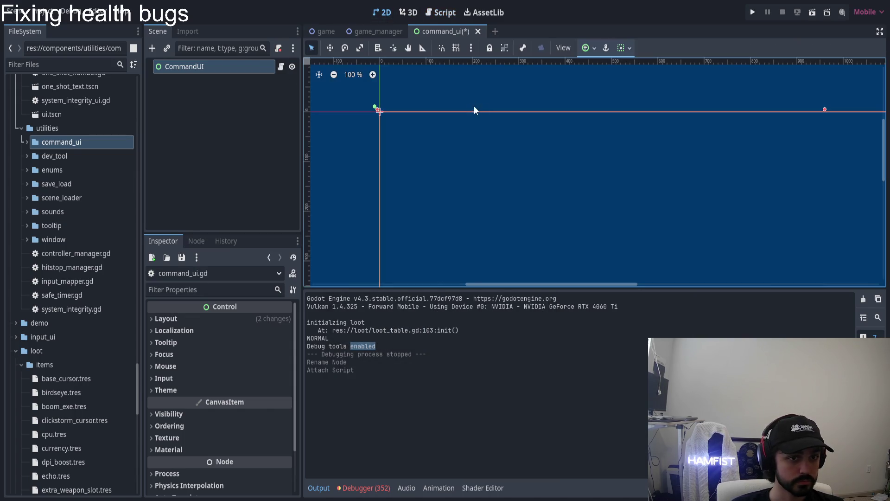
Apply the Full Rect anchor preset to the CommandUI root, briefly opening Add Child Node
scroll(504, 155, down, 4)
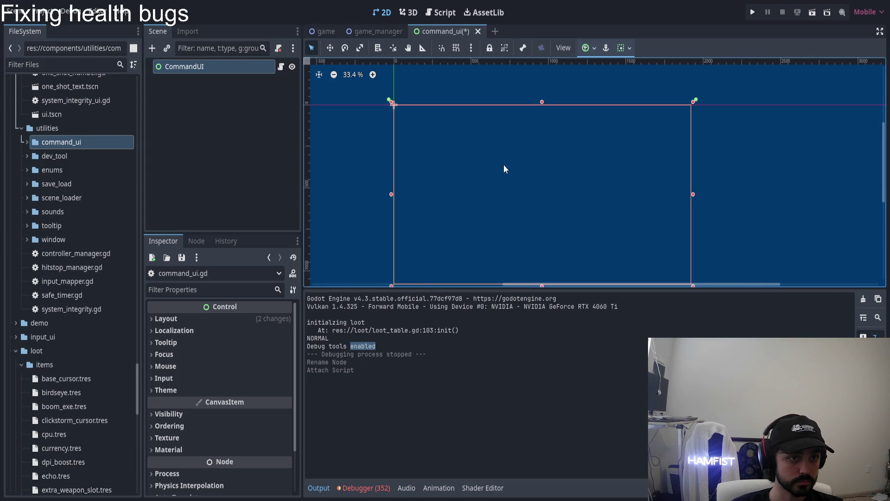
click(620, 49)
click(586, 48)
click(586, 48)
click(639, 135)
click(222, 90)
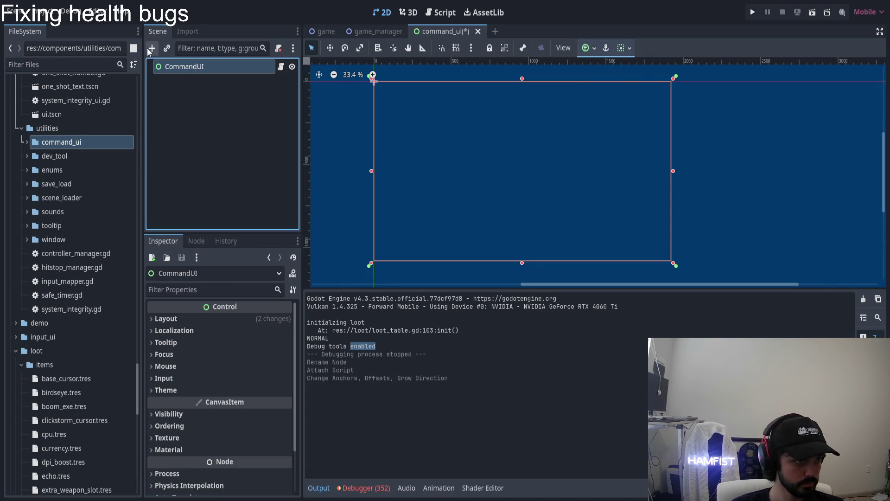
click(150, 48)
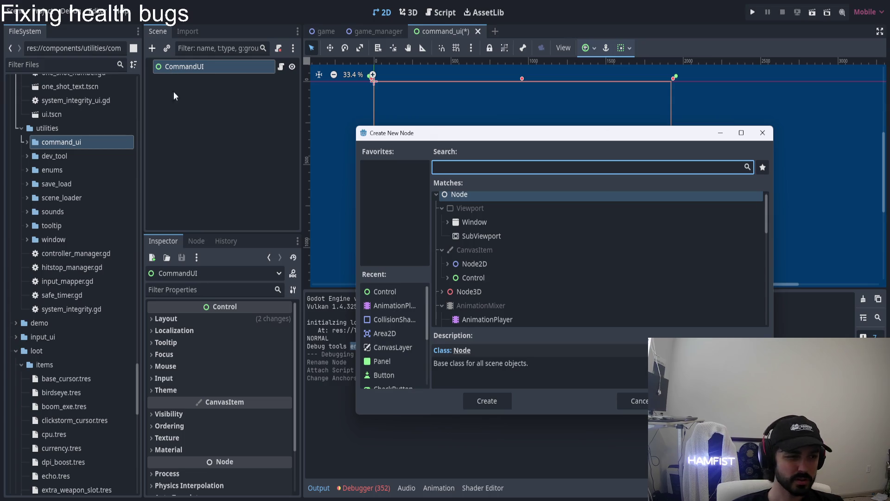
key(Escape)
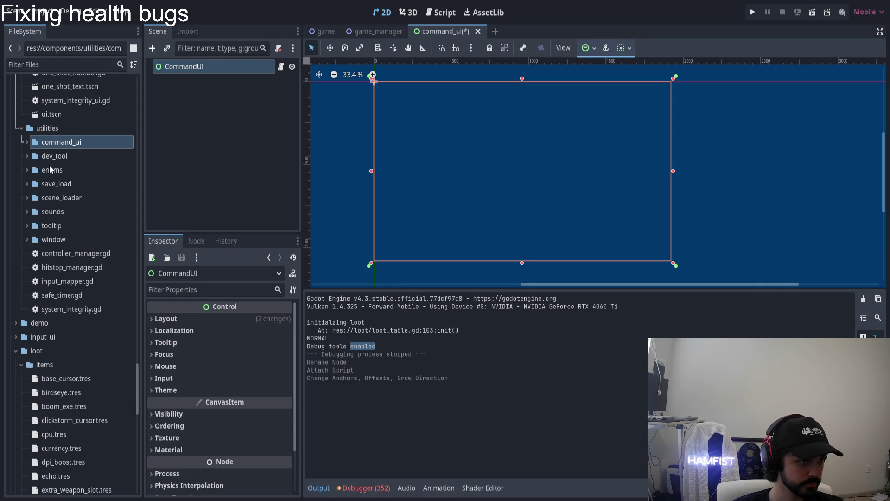
Browse the FileSystem tree, briefly peeking inside the dev_tool and main_menu folders
click(26, 157)
click(27, 156)
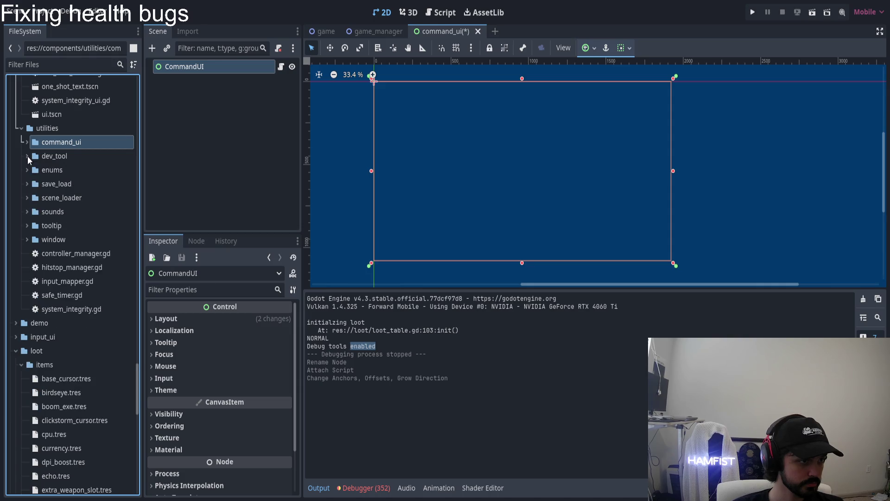
scroll(72, 209, up, 5)
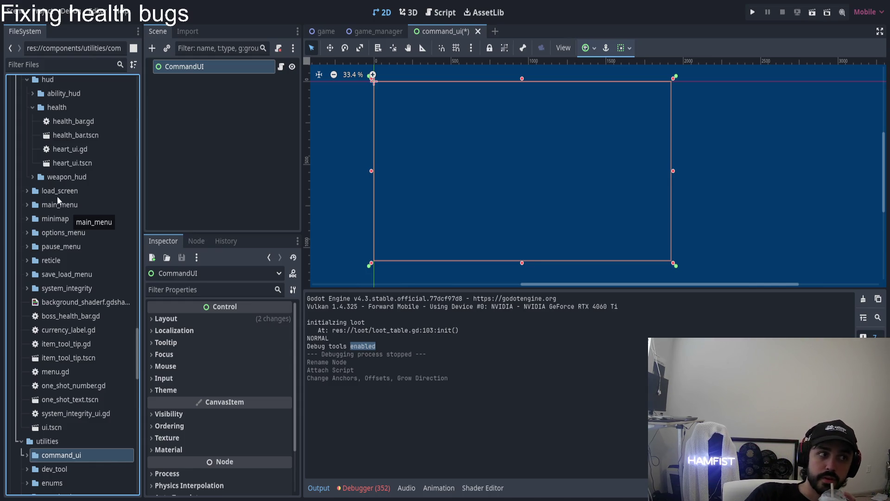
scroll(88, 207, up, 3)
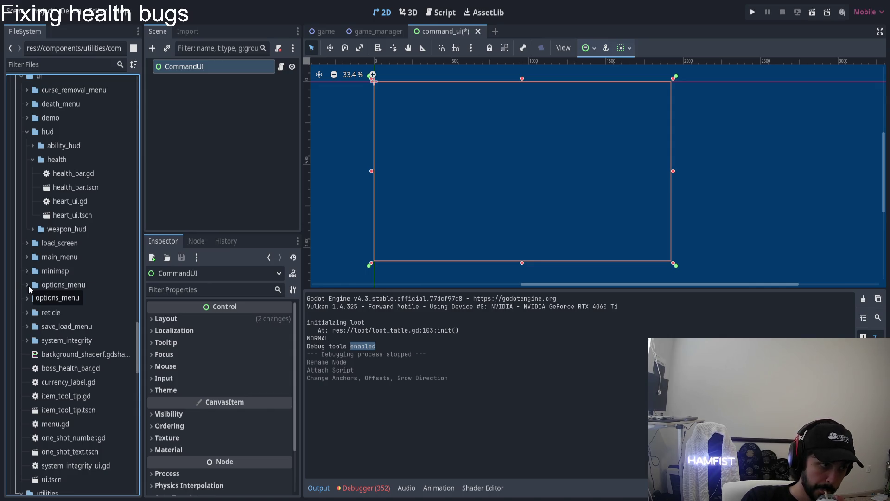
click(26, 257)
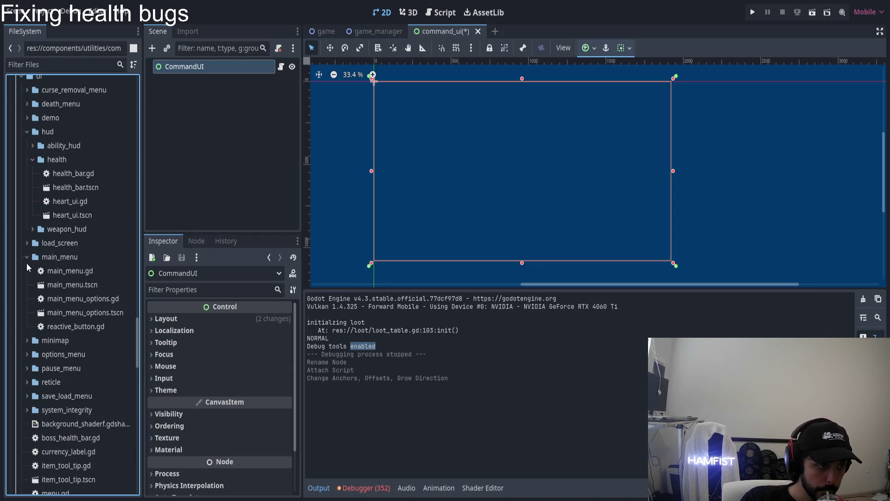
click(27, 258)
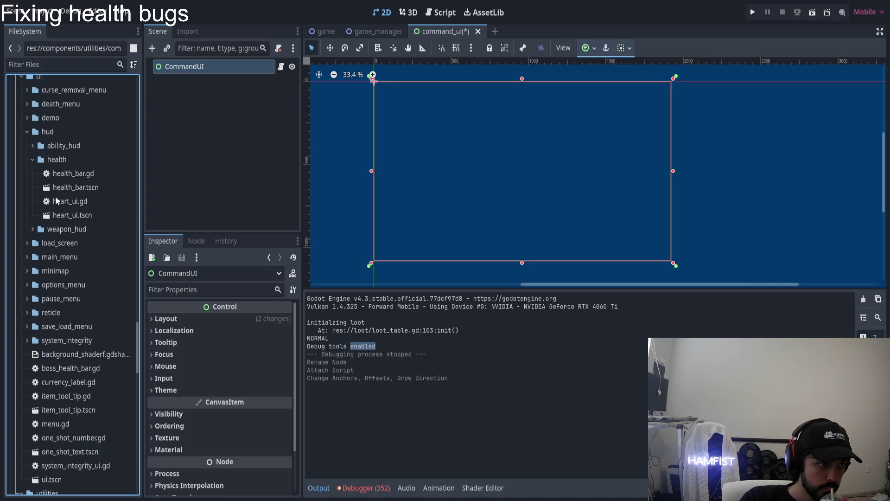
scroll(63, 224, down, 5)
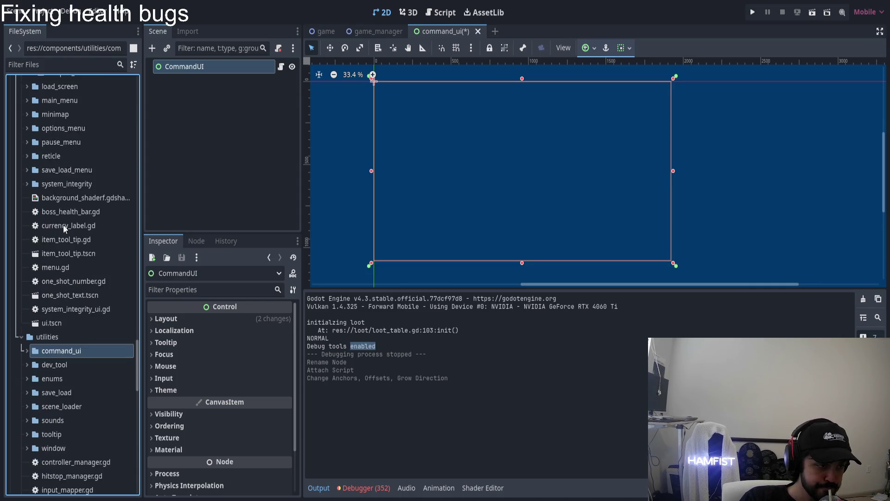
scroll(51, 241, up, 2)
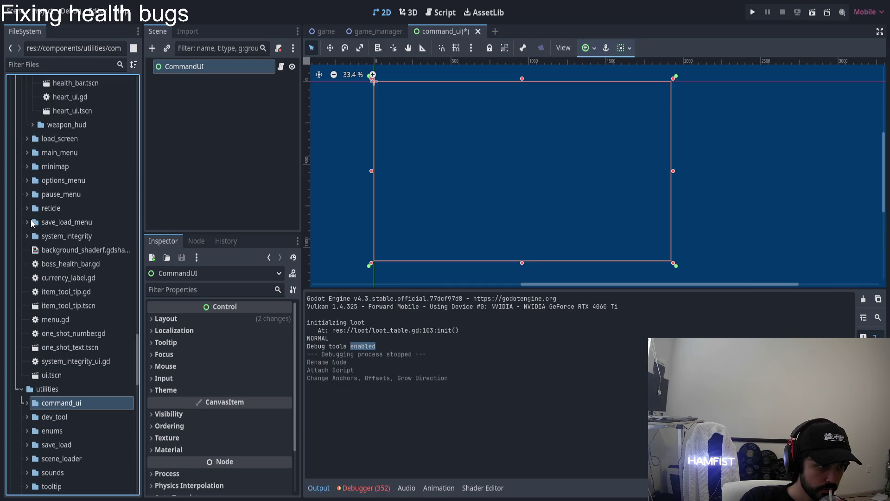
scroll(31, 219, up, 7)
scroll(45, 234, down, 3)
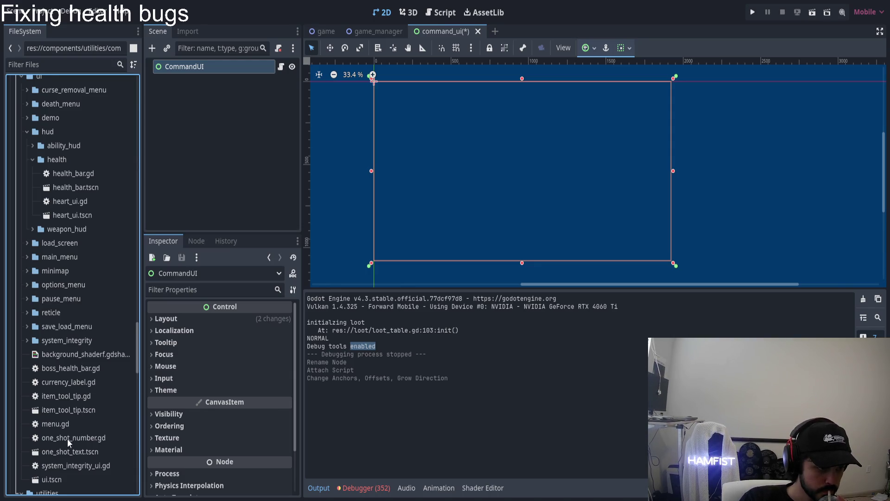
scroll(72, 415, down, 2)
scroll(59, 413, down, 2)
scroll(61, 406, up, 3)
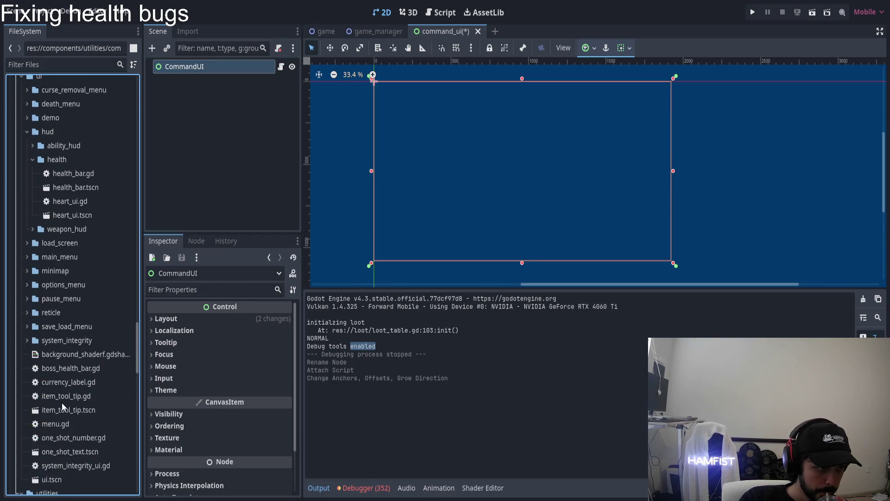
scroll(75, 370, up, 2)
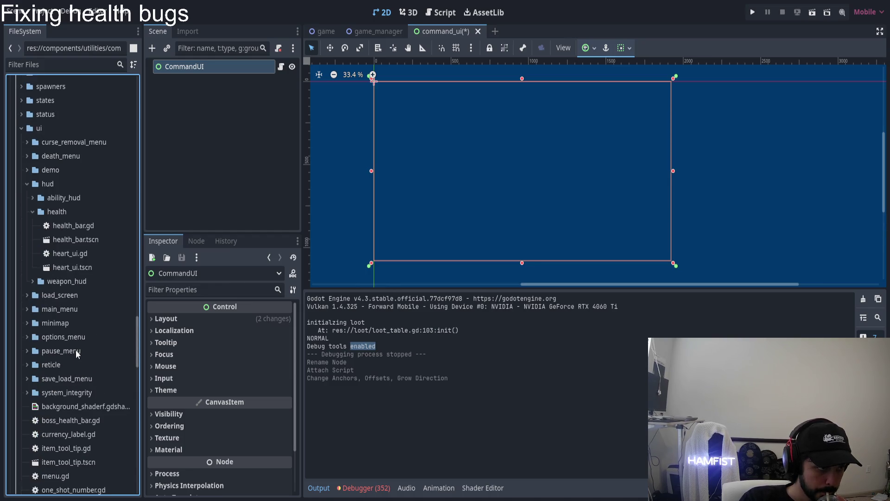
Collapse the hud folder and expand ui/curse_removal_menu to list its files
click(27, 183)
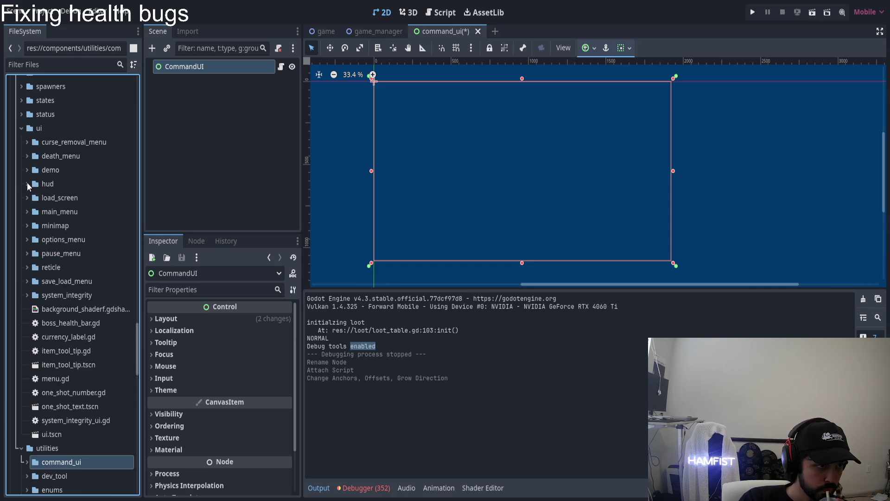
click(27, 141)
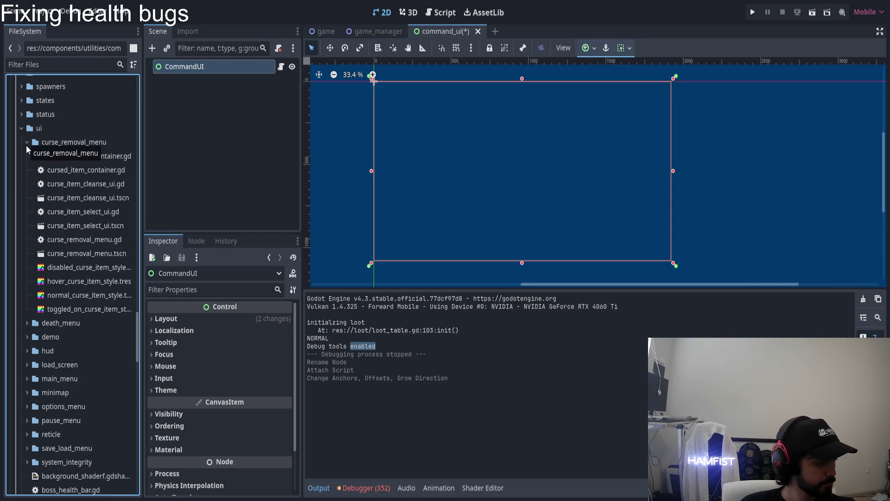
click(65, 158)
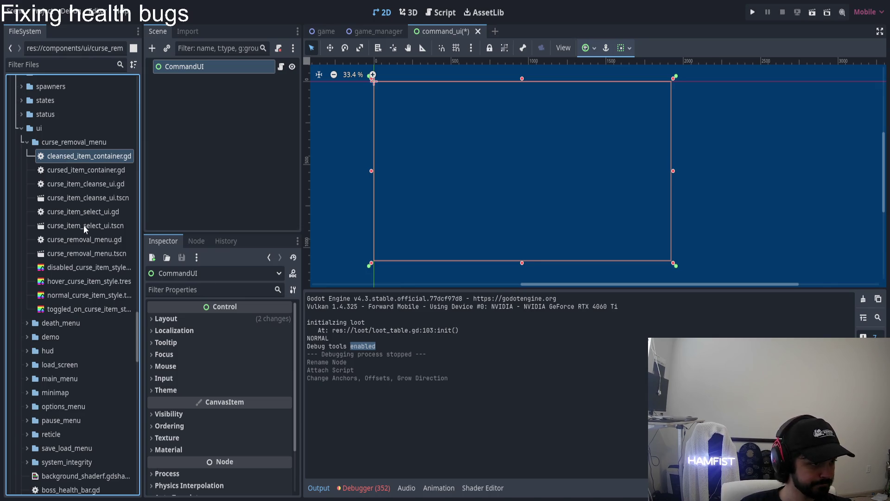
Copy curse_removal_menu.tscn's root into command_ui and make the pasted menu local
double_click(87, 252)
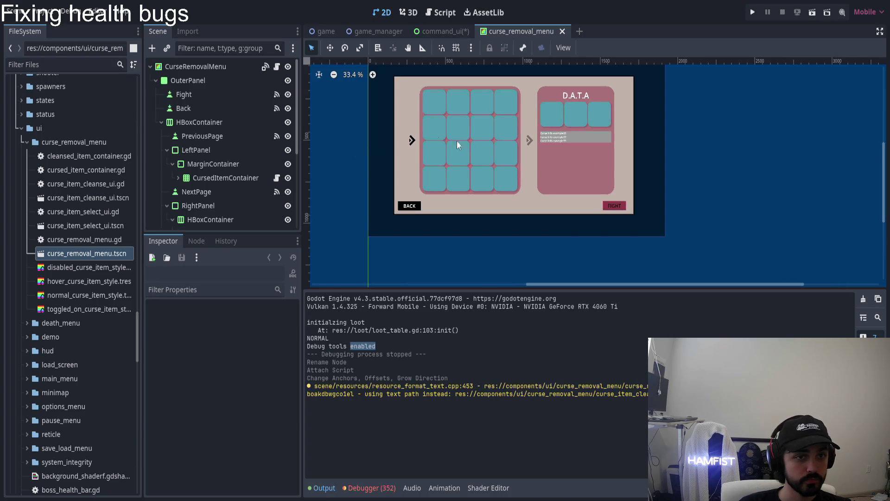
click(212, 65)
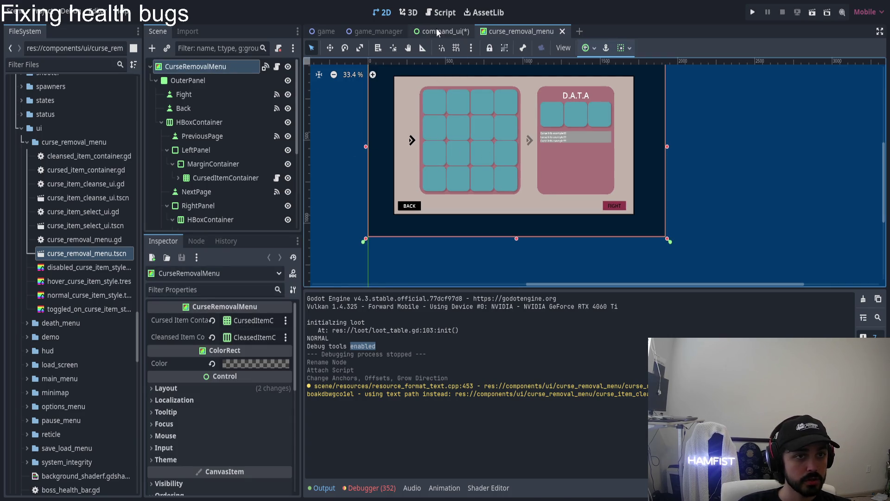
click(436, 31)
key(ctrl+v)
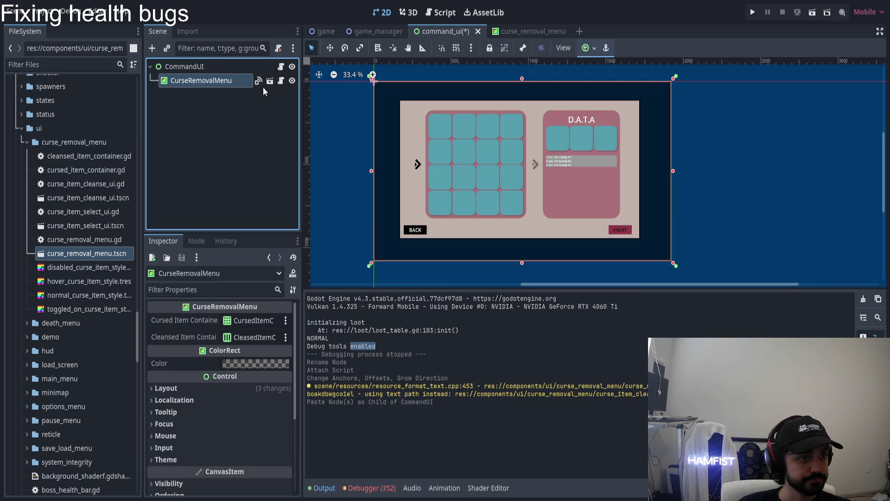
right_click(235, 81)
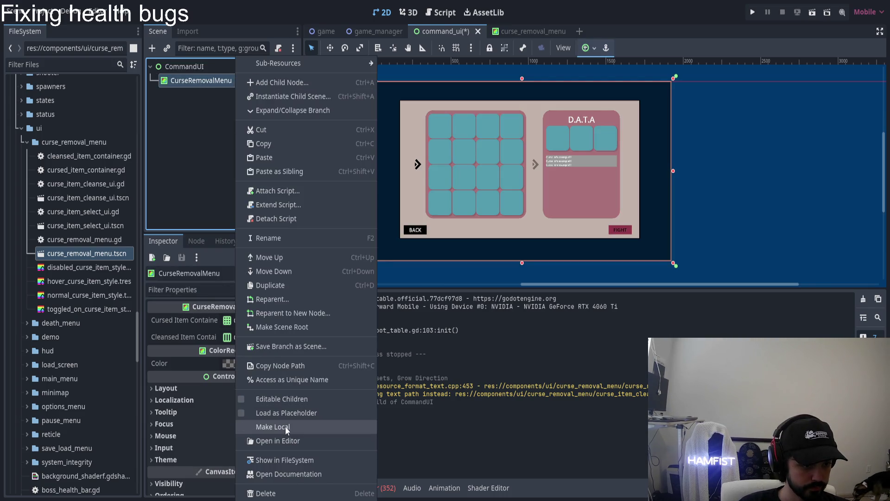
click(285, 426)
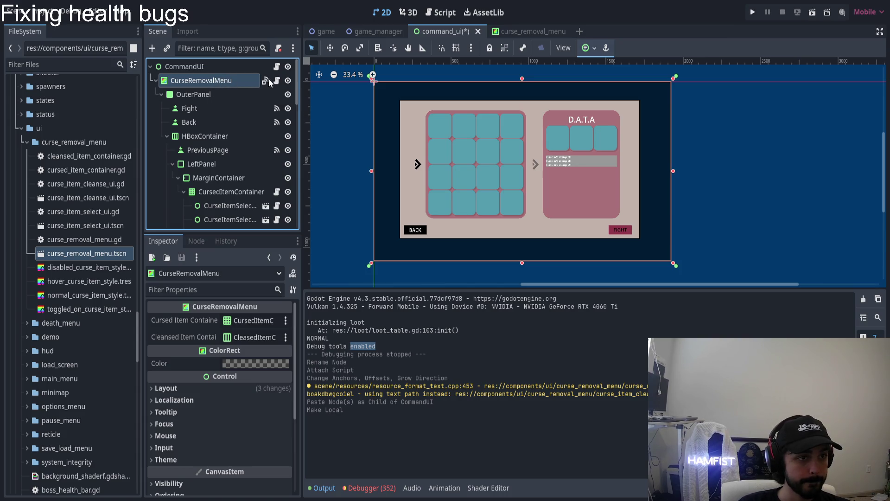
Move OuterPanel directly under CommandUI and delete the leftover CurseRemovalMenu node
click(157, 94)
mouse_move(185, 94)
mouse_down()
mouse_move(185, 74)
mouse_move(194, 91)
mouse_up()
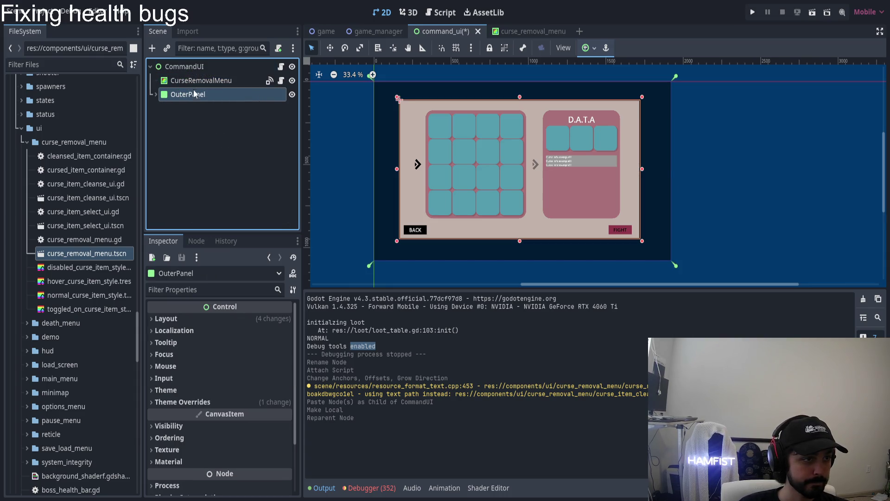
key(Up)
key(Delete)
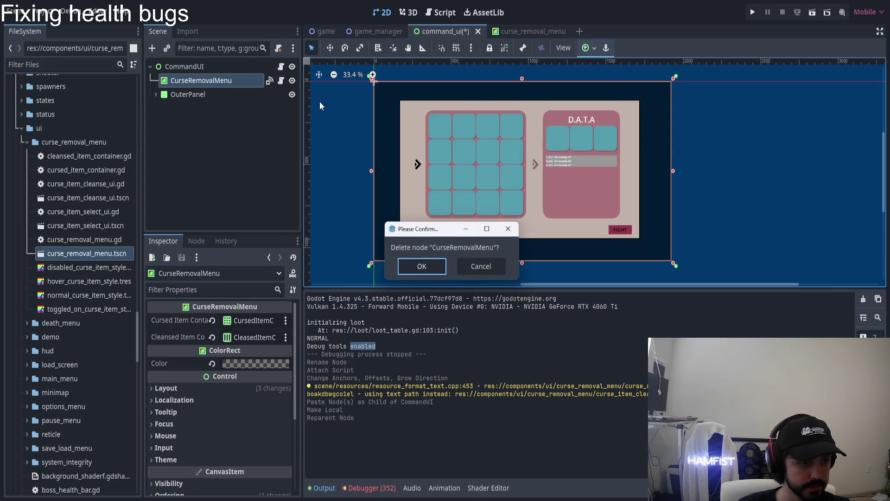
key(Return)
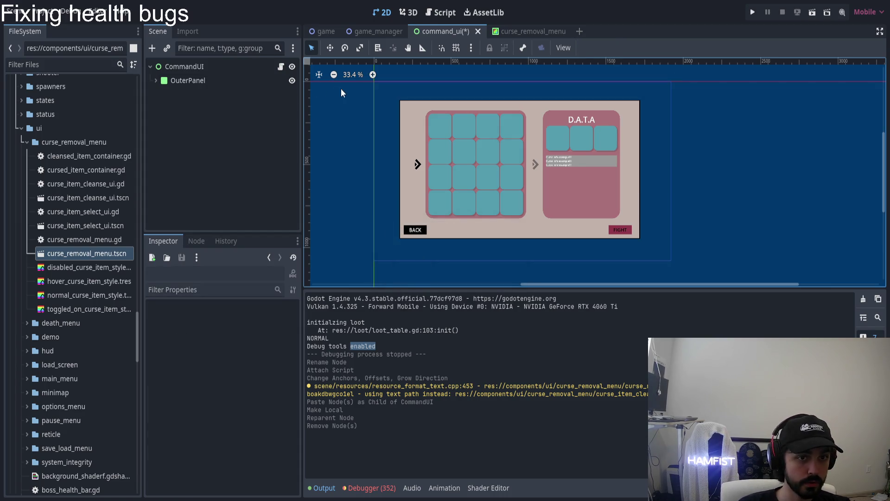
click(156, 81)
click(177, 93)
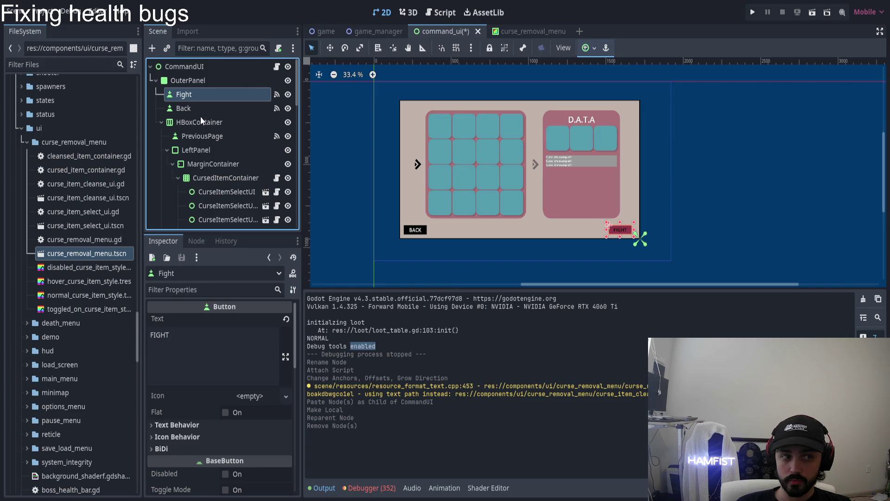
Delete the Back button node from OuterPanel
click(192, 106)
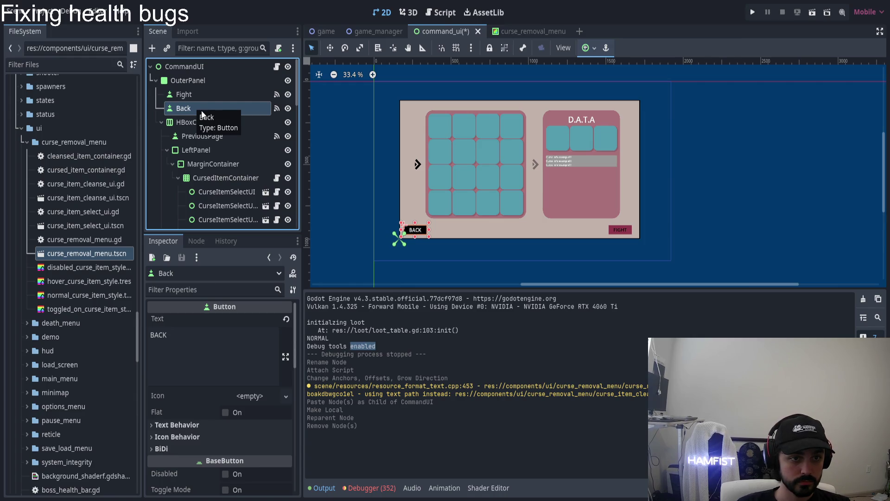
key(Delete)
click(433, 270)
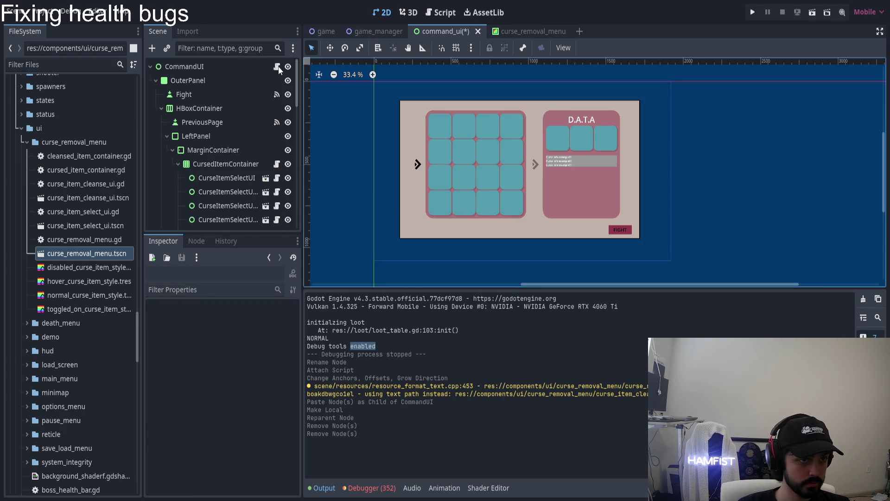
Look over the curse_removal_menu.gd script, then return to command_ui's 2D view
click(528, 31)
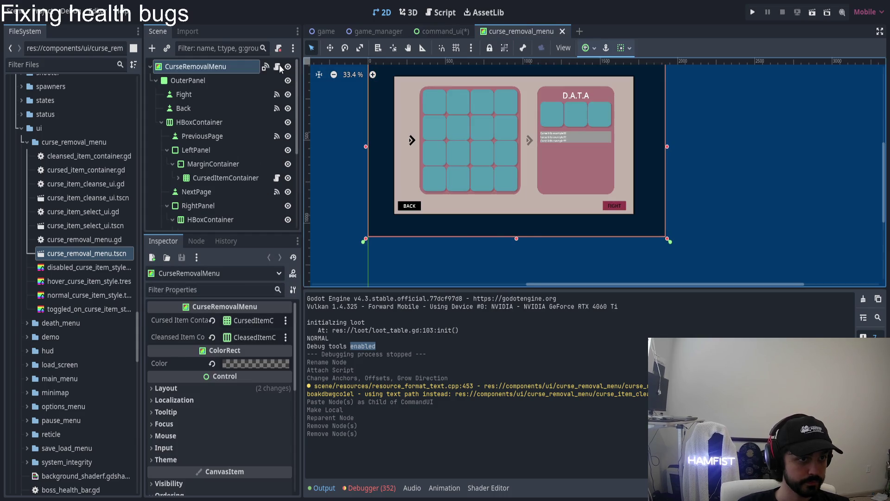
click(277, 67)
scroll(503, 167, down, 6)
scroll(518, 167, up, 6)
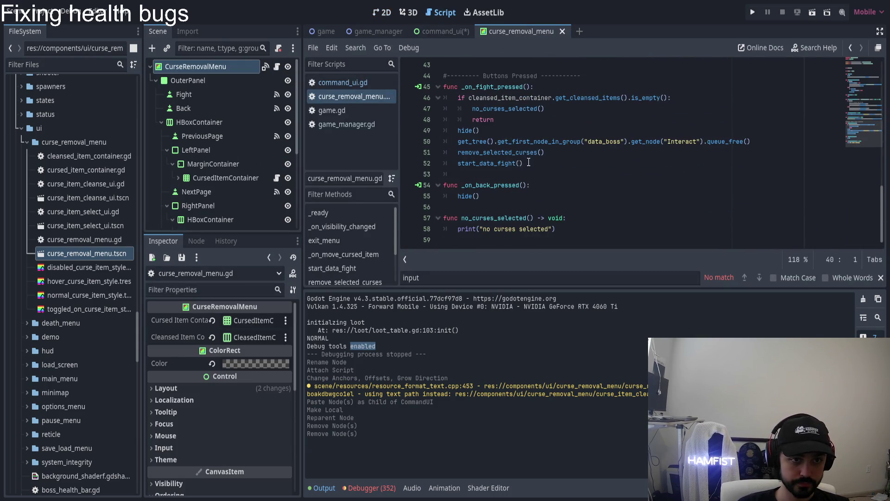
scroll(519, 167, up, 8)
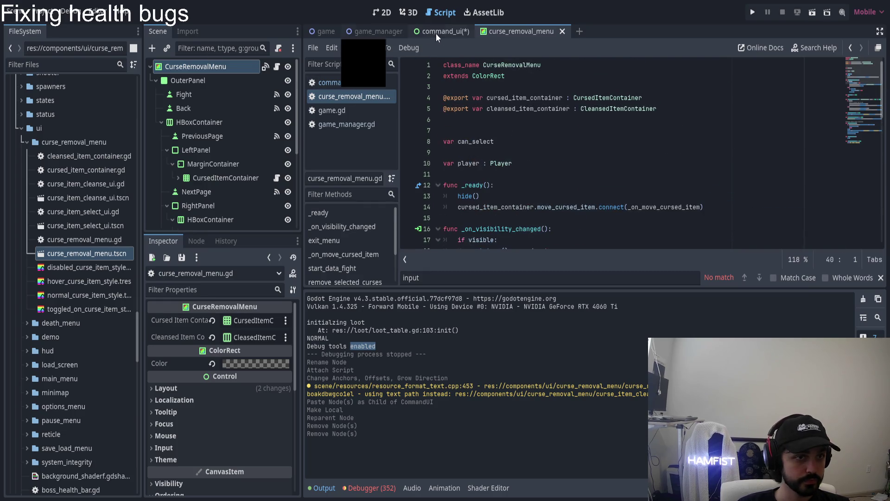
click(438, 32)
click(382, 13)
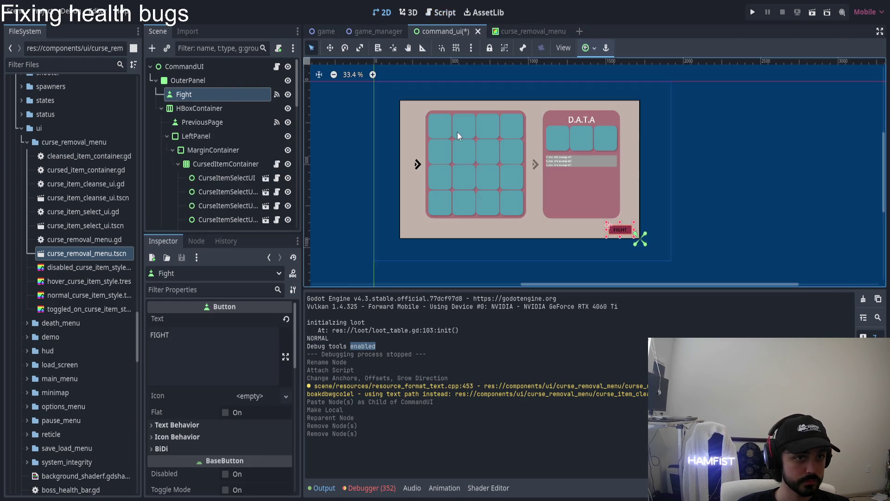
click(217, 119)
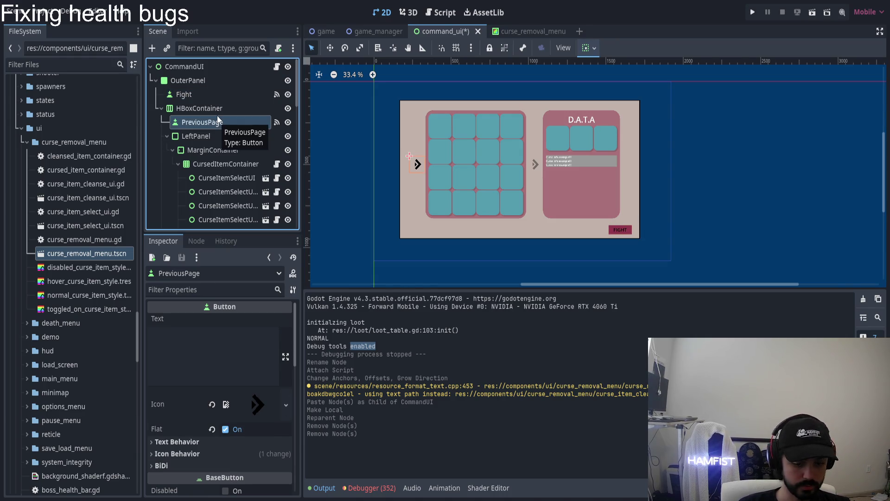
key(Delete)
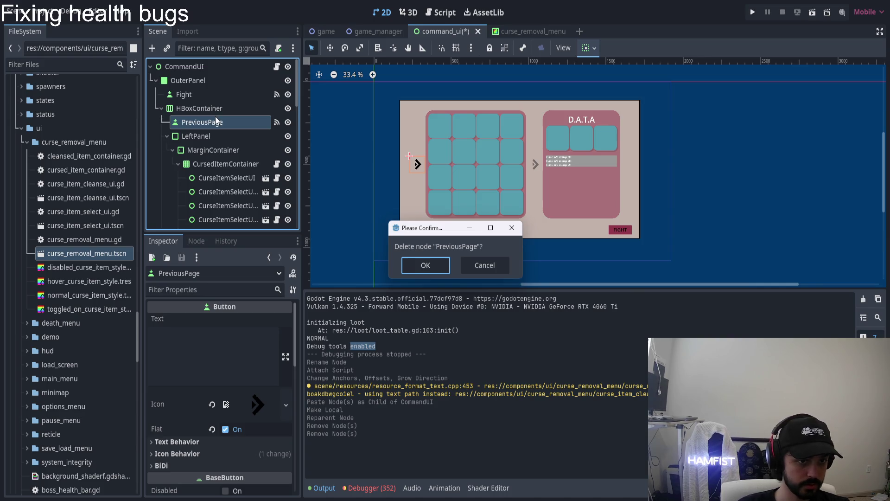
click(473, 266)
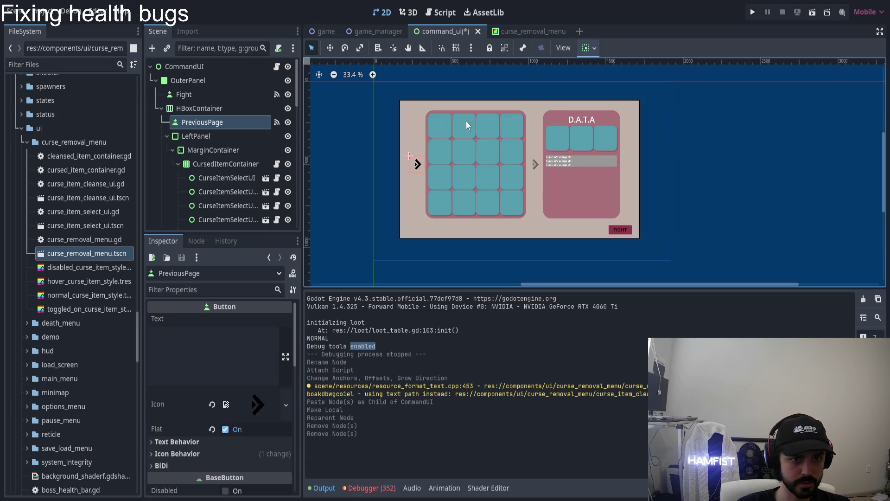
click(229, 177)
click(221, 190)
scroll(227, 181, down, 1)
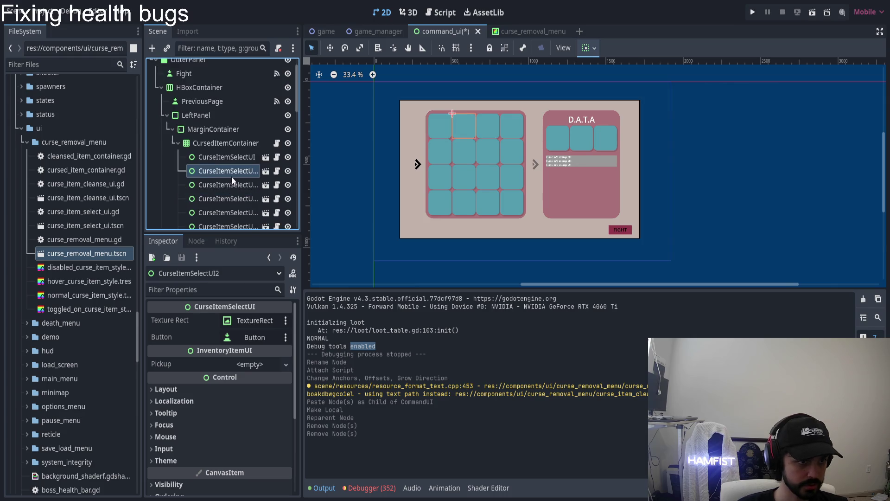
click(227, 160)
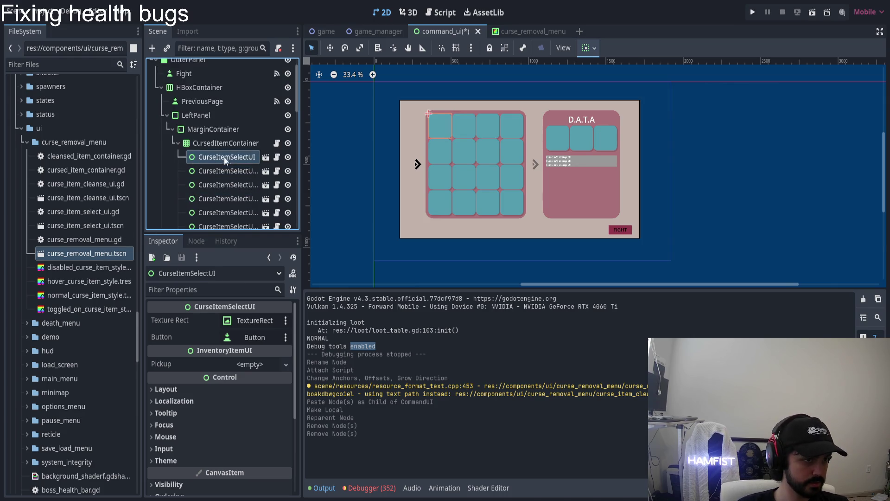
scroll(245, 154, down, 2)
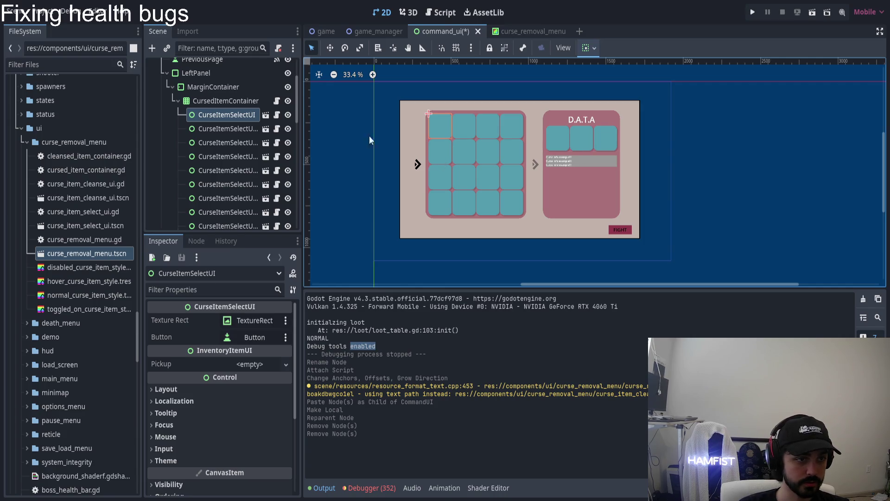
click(177, 100)
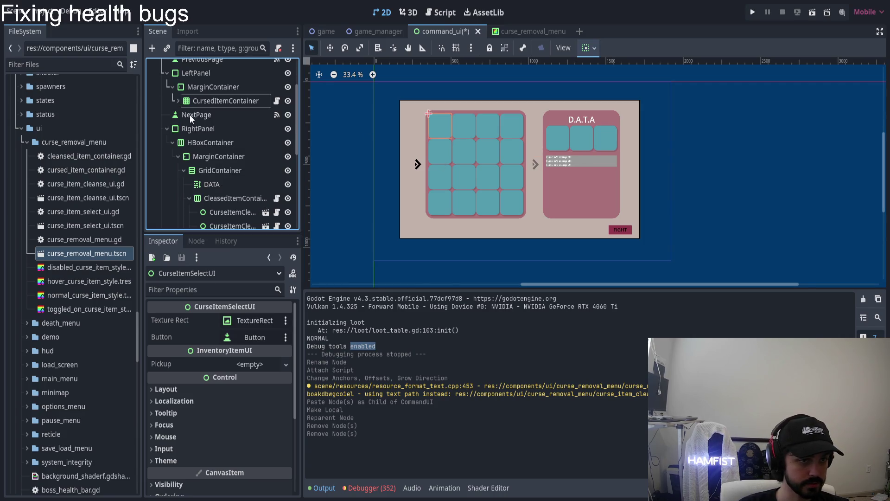
click(191, 115)
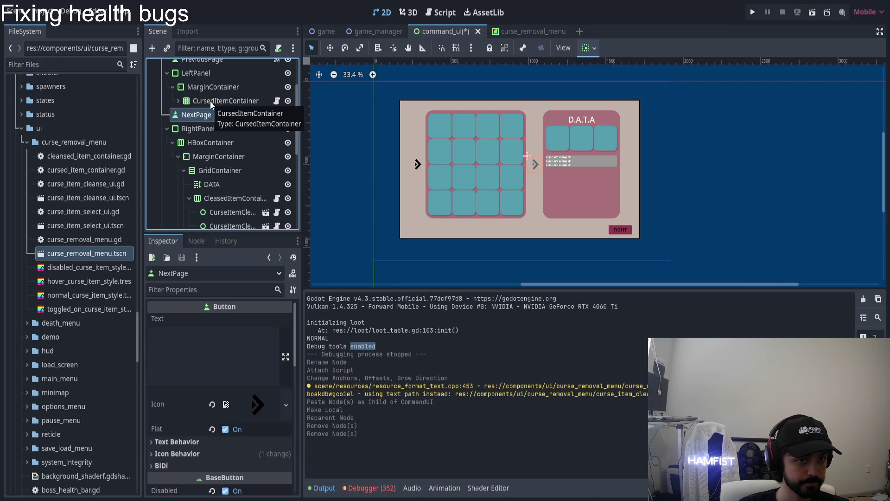
click(211, 142)
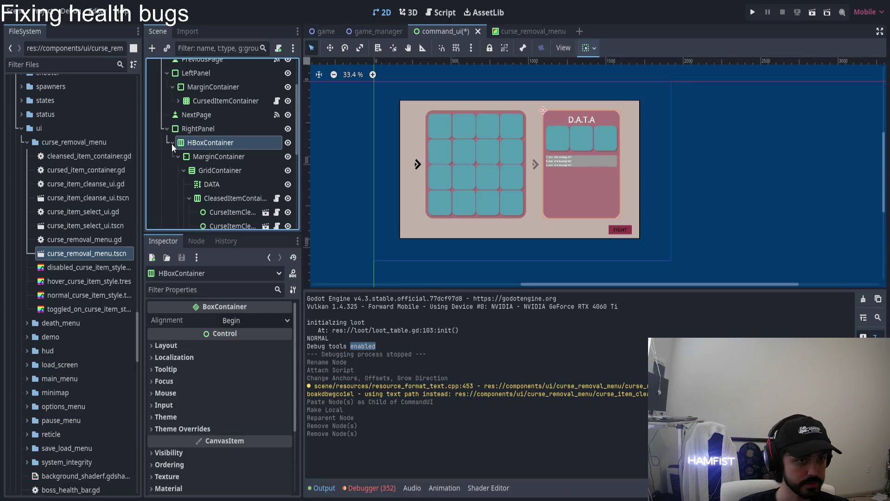
Delete RightPanel's HBoxContainer, then RightPanel itself, then the VBoxContainer
click(204, 130)
click(208, 142)
click(172, 142)
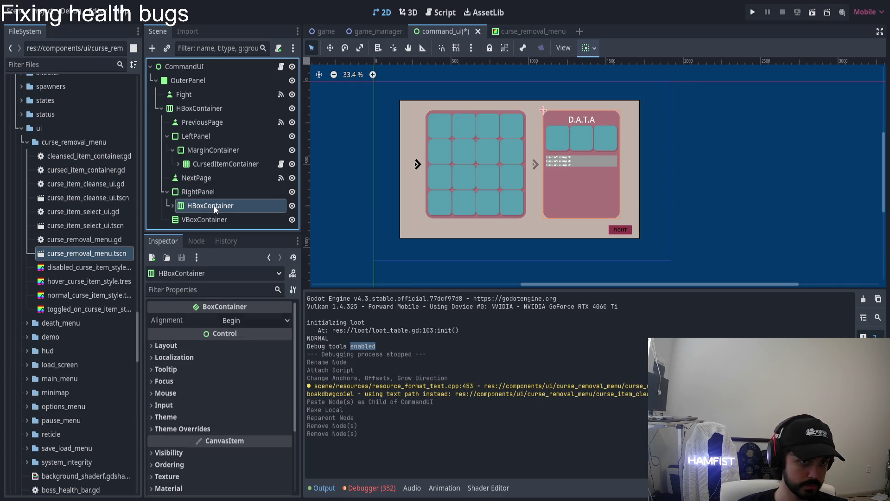
key(Delete)
click(399, 266)
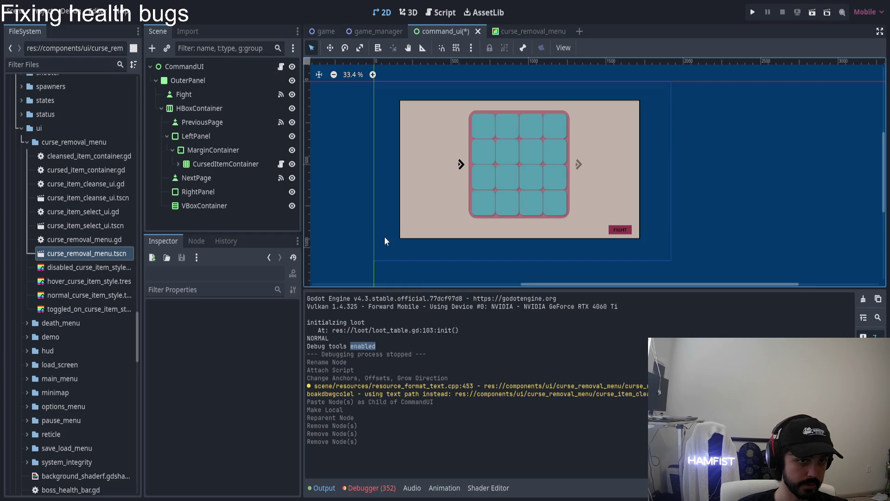
click(218, 191)
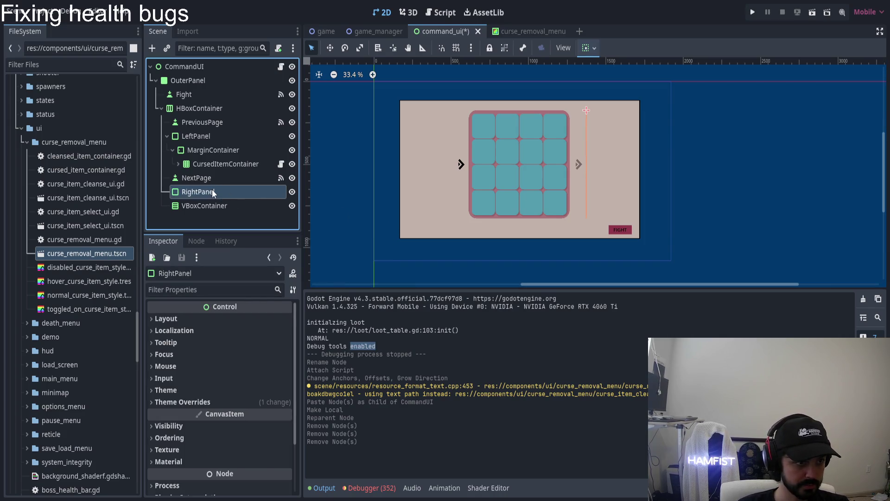
key(Delete)
click(414, 264)
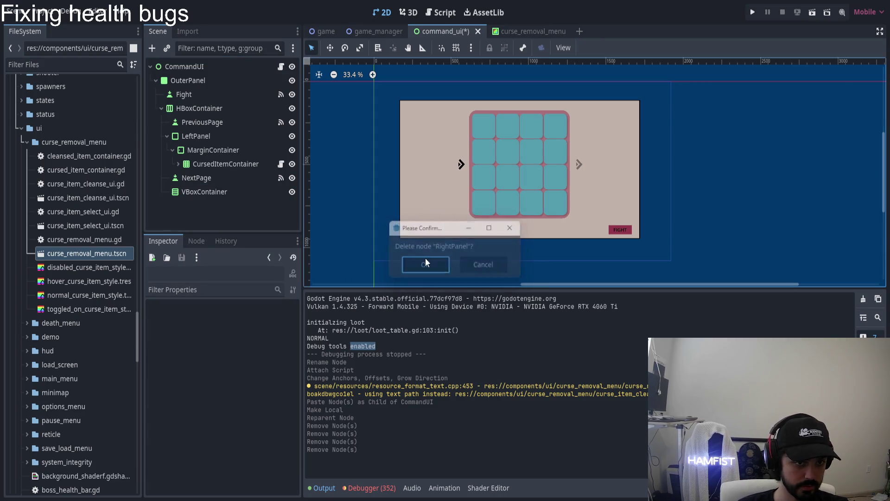
key(Delete)
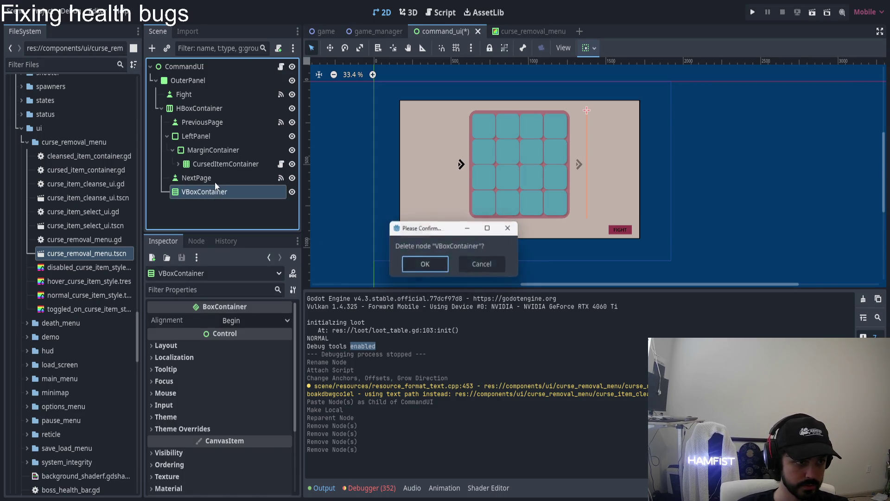
click(420, 264)
Inspect the remaining grid nodes and select the HBoxContainer holding the grid
click(207, 181)
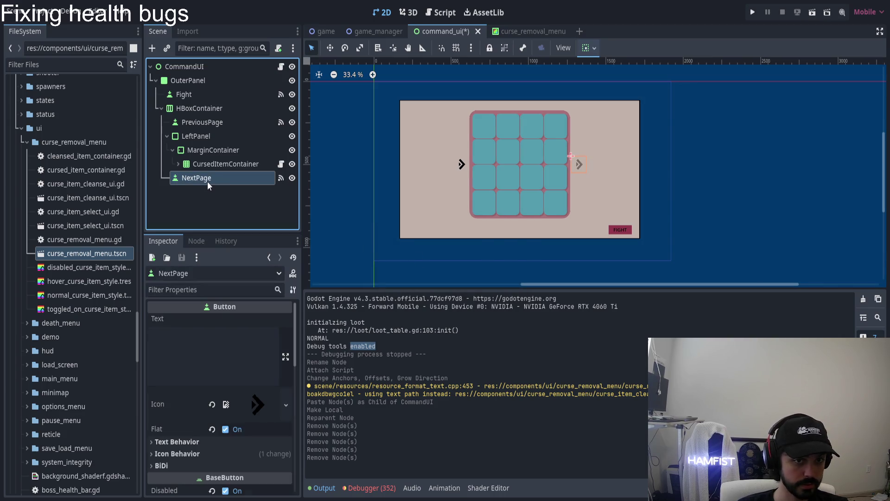
click(206, 166)
click(199, 151)
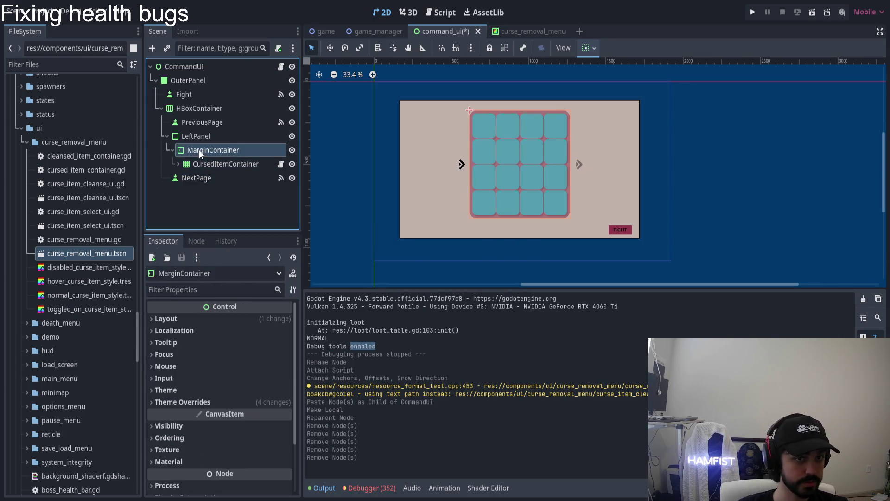
click(201, 133)
click(206, 116)
click(207, 113)
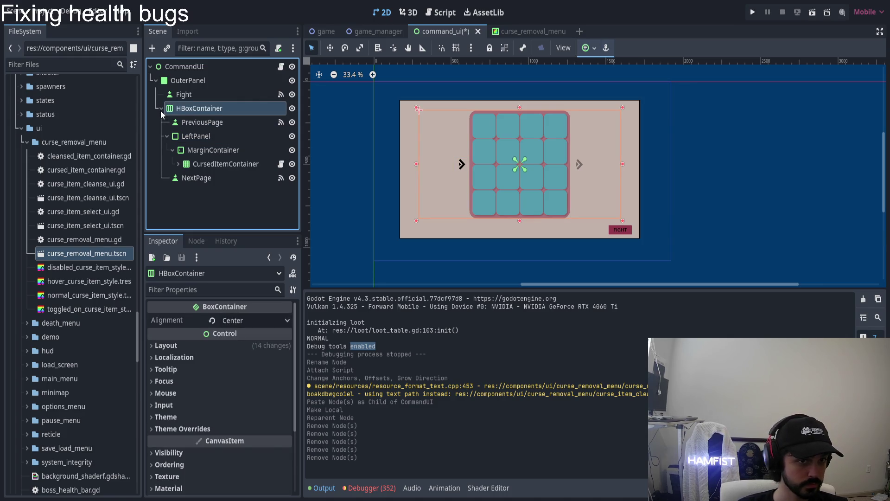
Drag the grid's HBoxContainer down to (112, 143), then add a child node to OuterPanel
click(555, 174)
scroll(201, 169, up, 3)
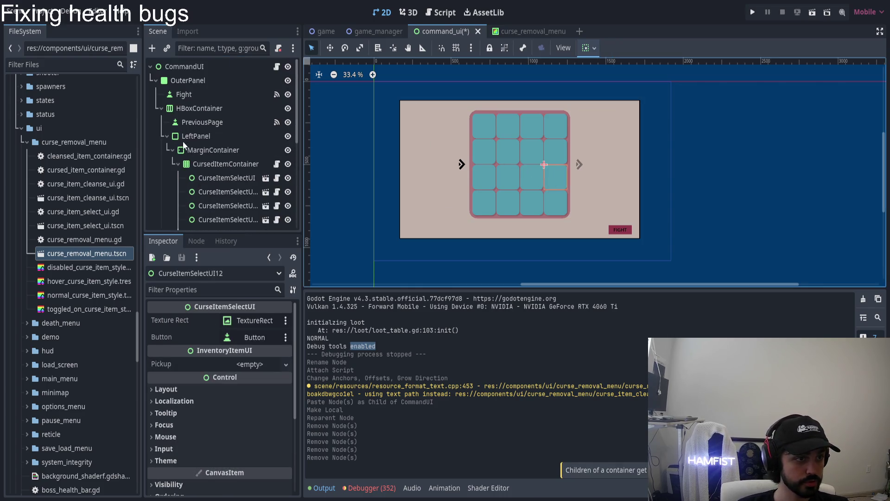
click(186, 82)
click(184, 95)
click(190, 108)
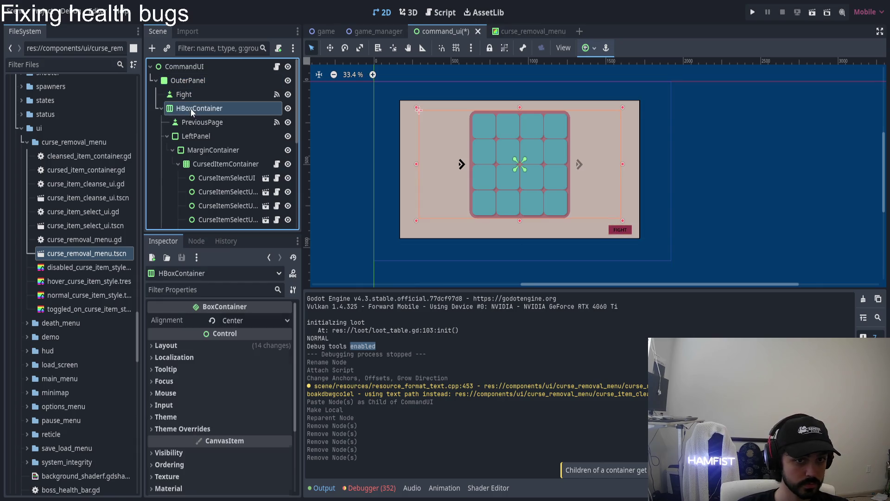
drag(598, 182, 595, 192)
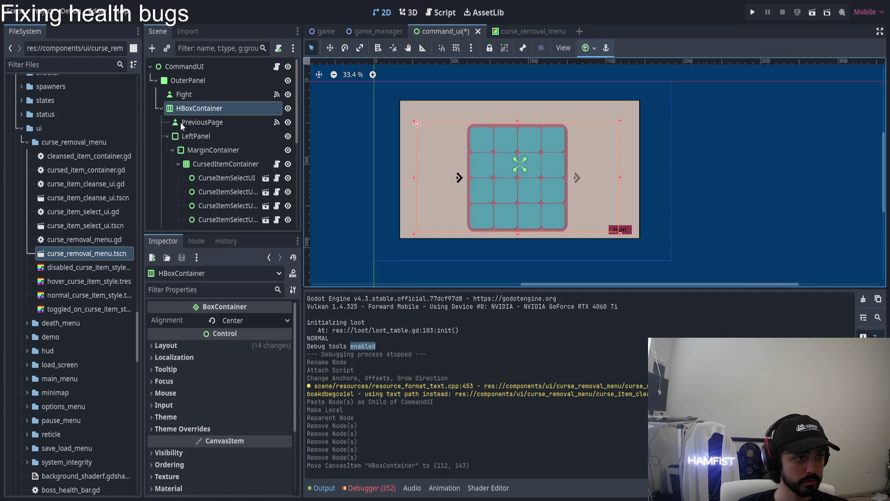
click(200, 82)
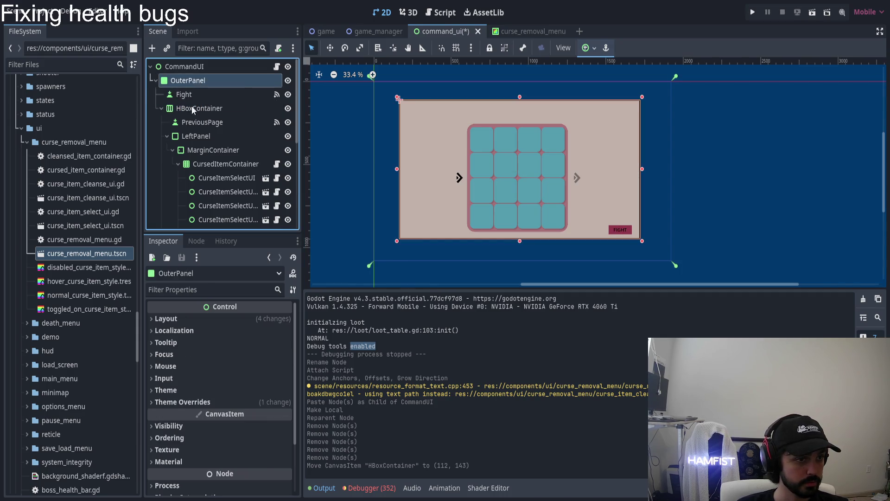
click(152, 48)
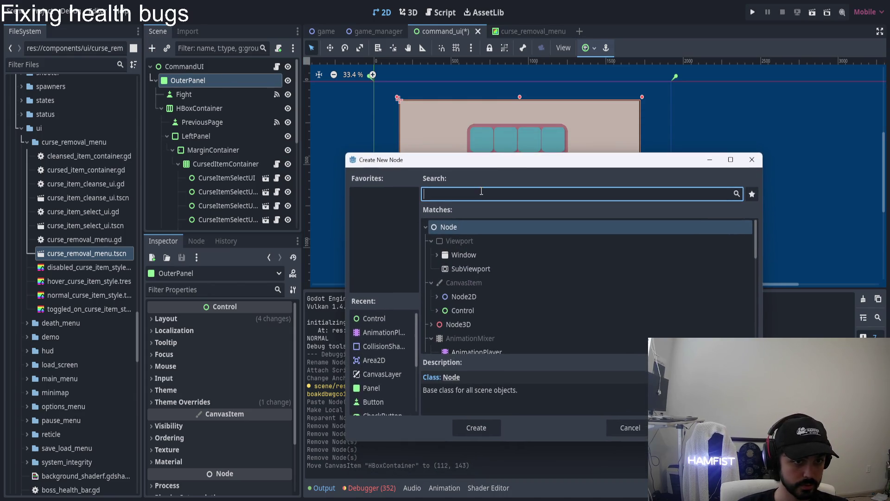
Create a Button node under OuterPanel from the 'button' search
text(button)
key(Return)
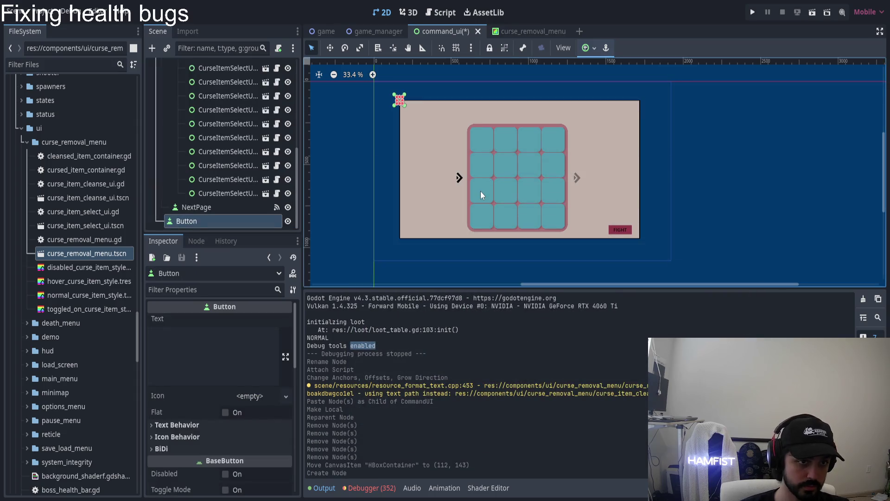
scroll(401, 104, up, 5)
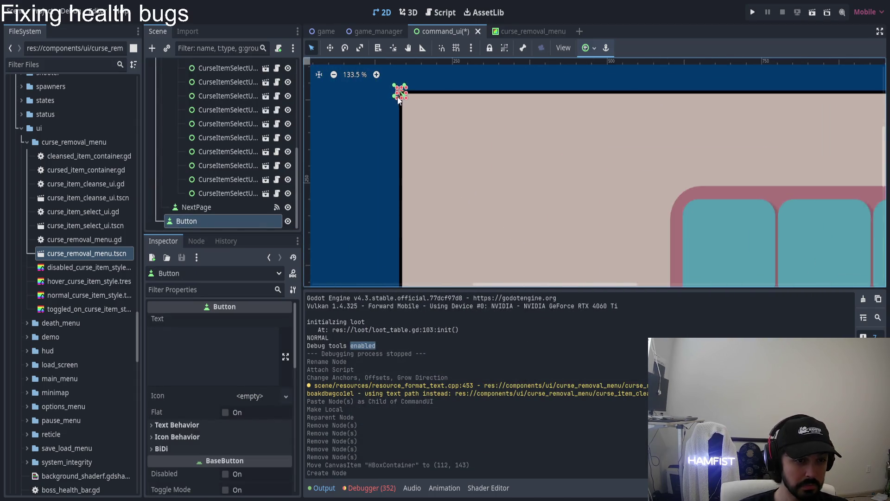
scroll(403, 96, up, 2)
Move the Button to the panel's top centre at (721, 73) and select it in the tree
click(412, 96)
mouse_move(413, 96)
mouse_down()
mouse_move(448, 115)
mouse_move(658, 146)
mouse_up()
key(ctrl+z)
scroll(513, 149, down, 5)
scroll(543, 162, down, 4)
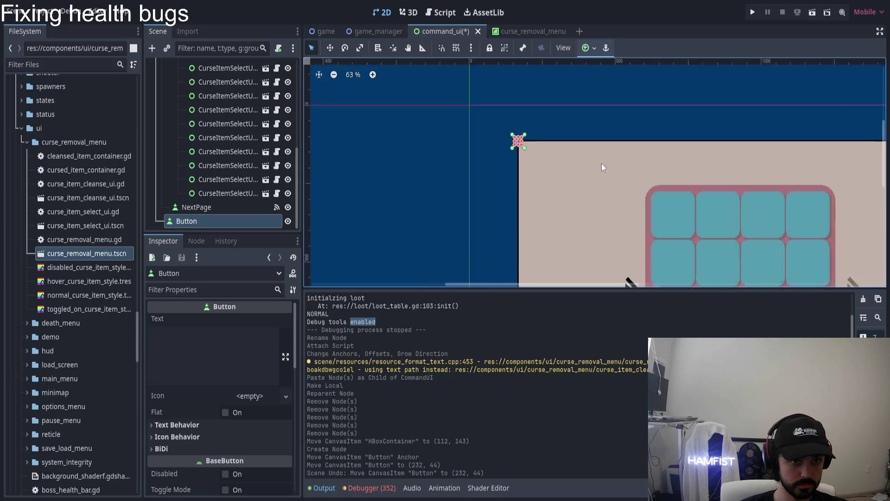
key(w)
drag(454, 144, 632, 162)
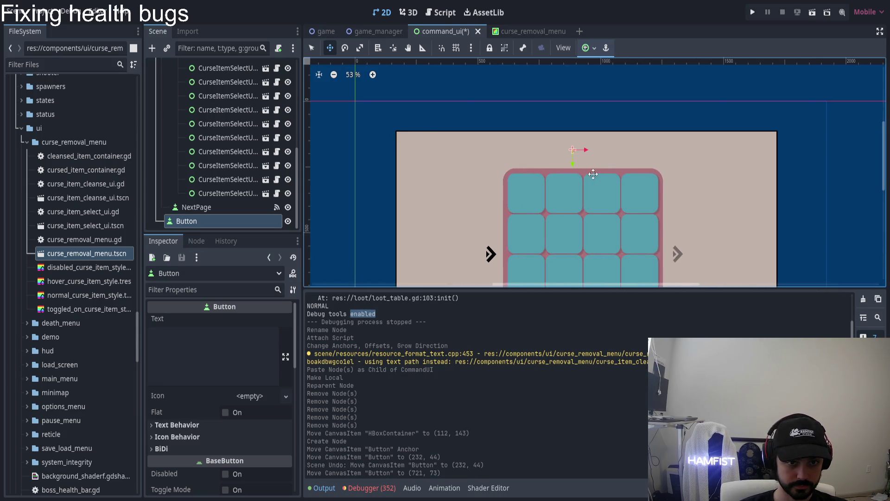
click(209, 221)
scroll(206, 177, up, 10)
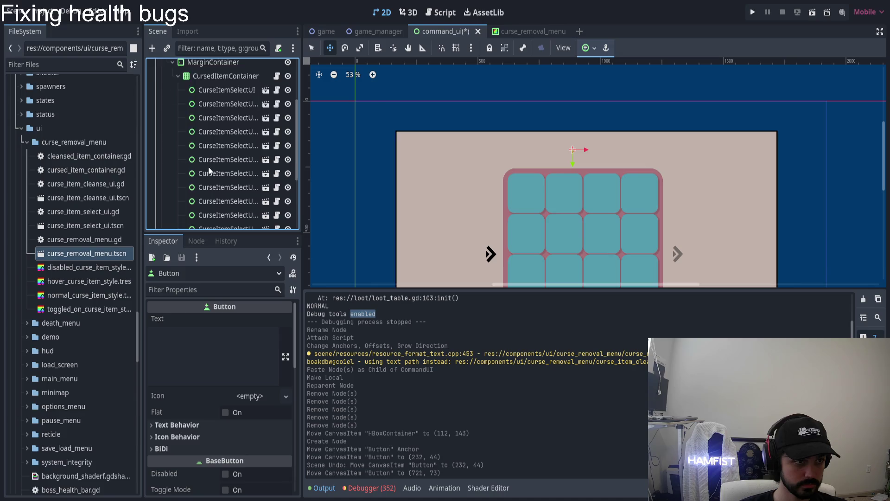
click(162, 108)
double_click(203, 123)
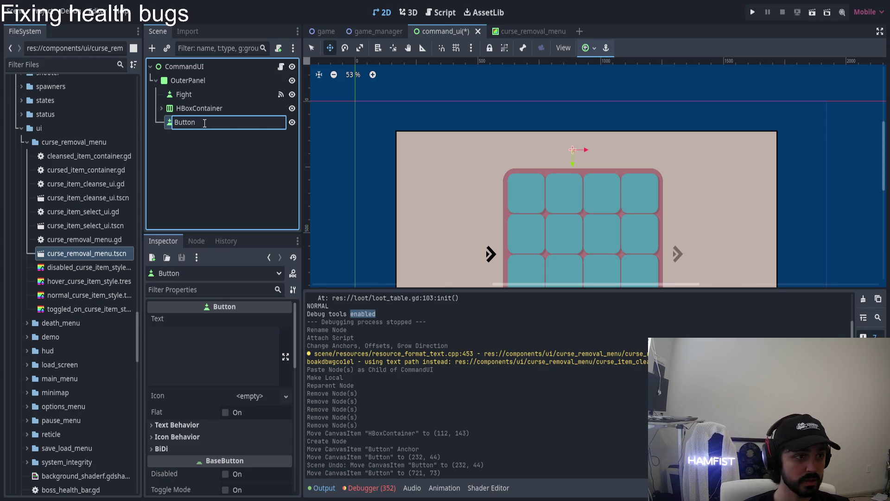
Add a MenuButton node from the 'button' search and place it directly under OuterPanel
key(Return)
click(152, 48)
text(button)
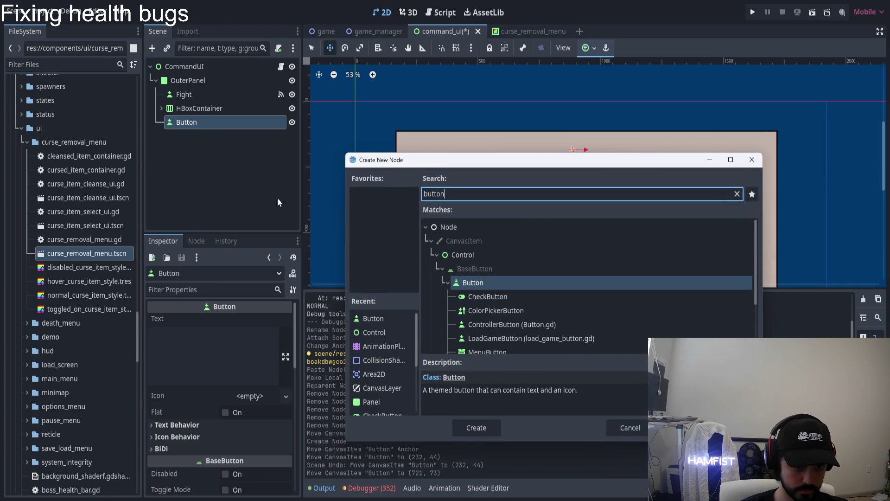
scroll(551, 327, down, 2)
scroll(503, 326, down, 2)
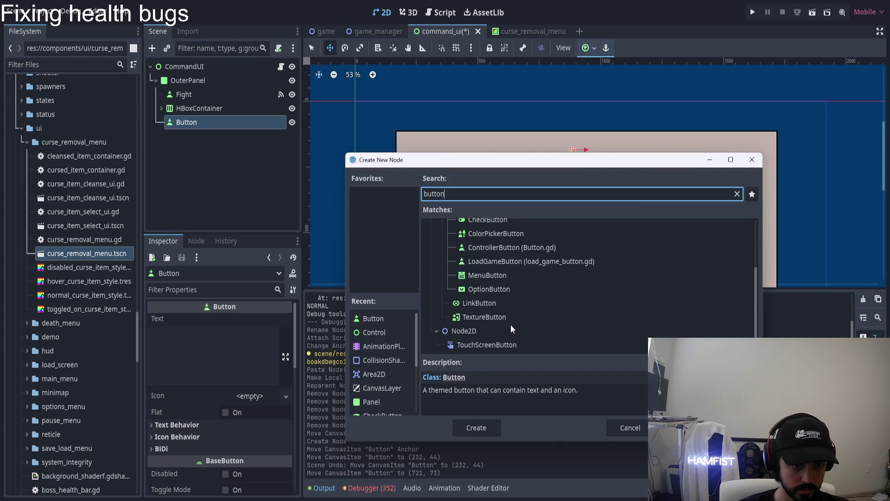
scroll(511, 324, up, 3)
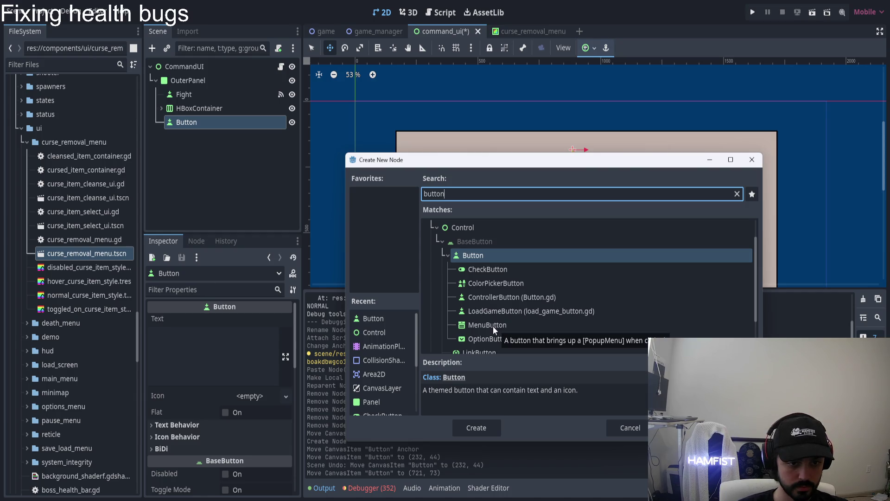
click(493, 327)
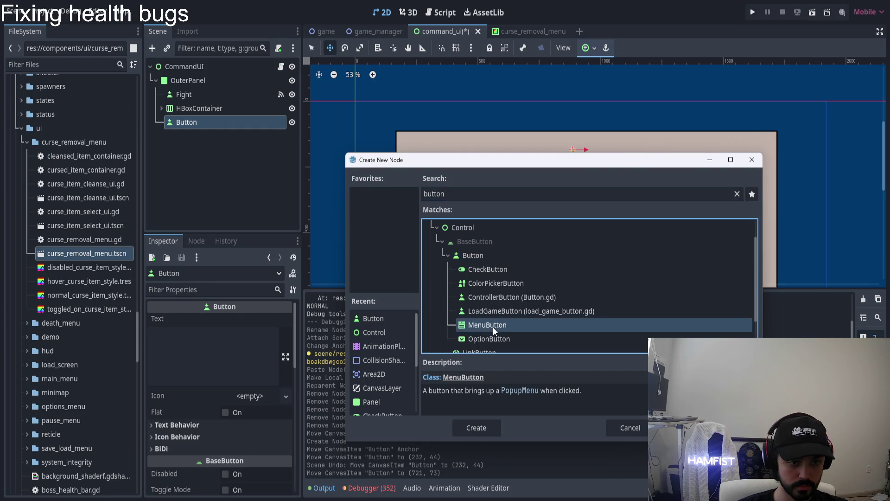
double_click(493, 327)
drag(196, 135, 195, 118)
Delete the old plain Button and select the MenuButton
click(204, 135)
key(Delete)
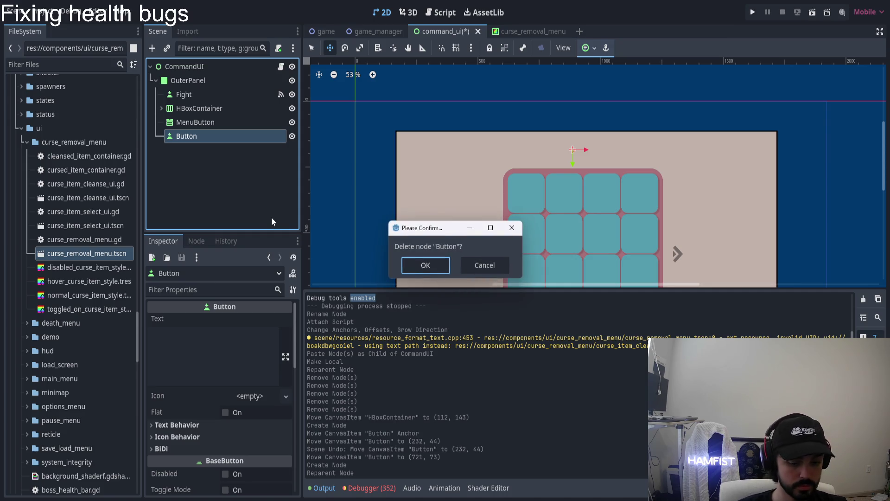
key(Return)
click(200, 121)
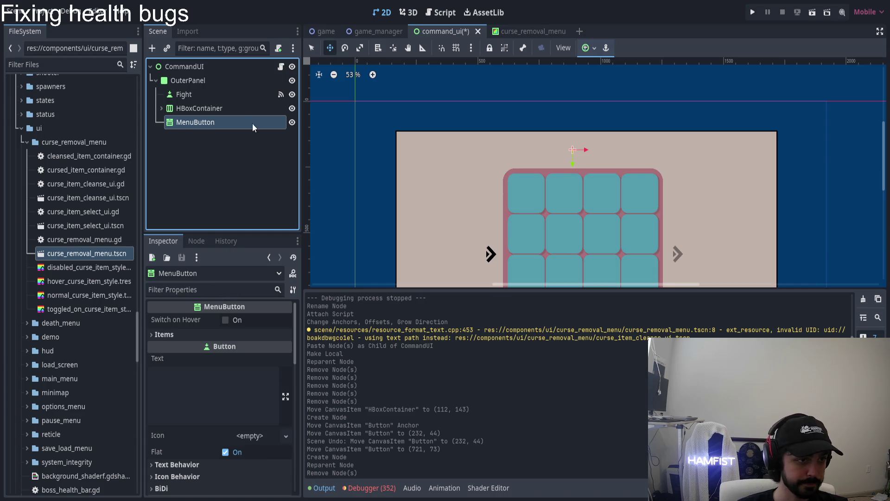
click(233, 394)
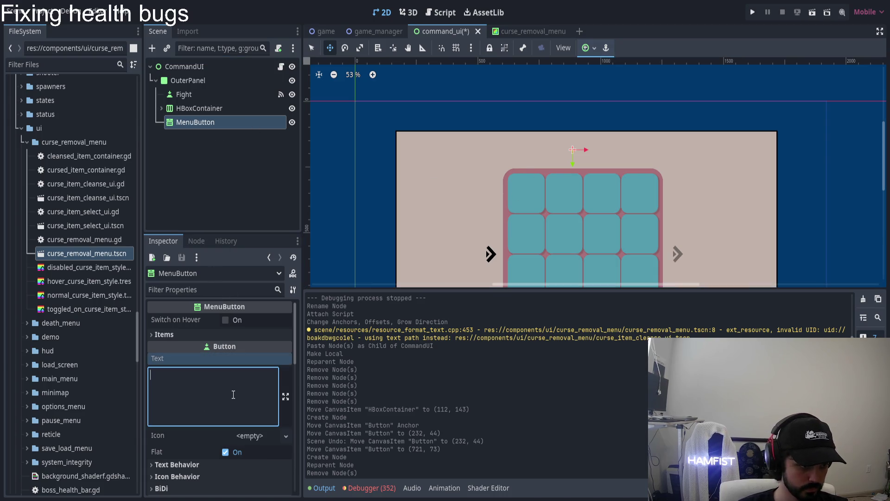
text(PRESS ME)
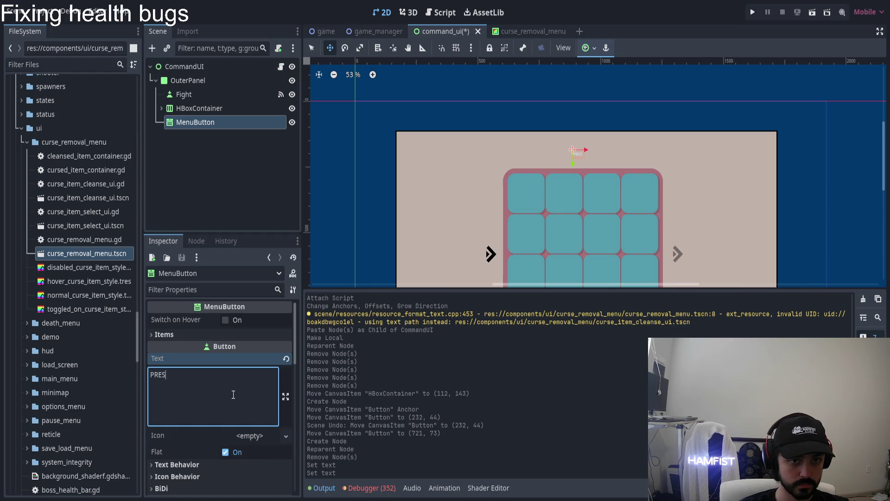
scroll(233, 395, down, 2)
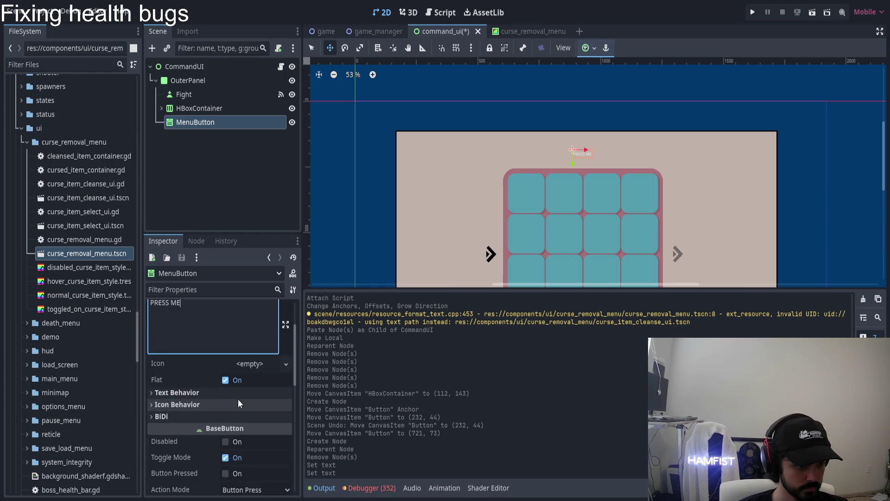
click(221, 390)
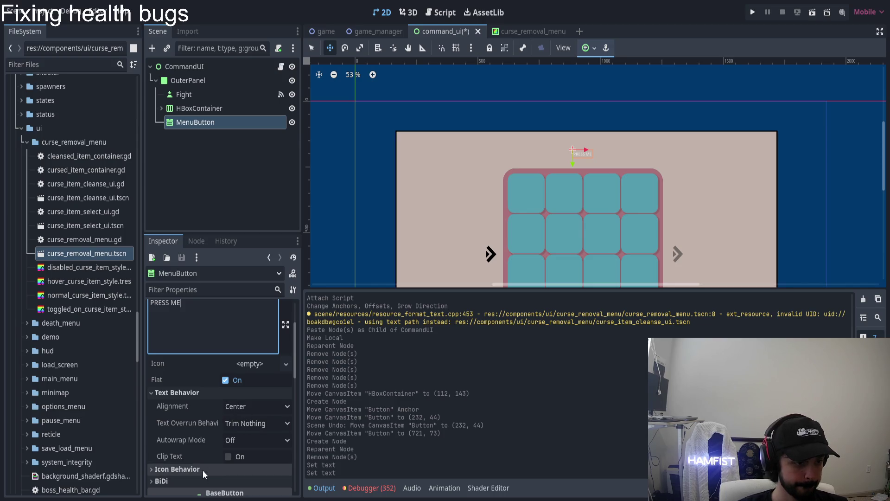
scroll(188, 392, down, 2)
click(181, 323)
click(181, 346)
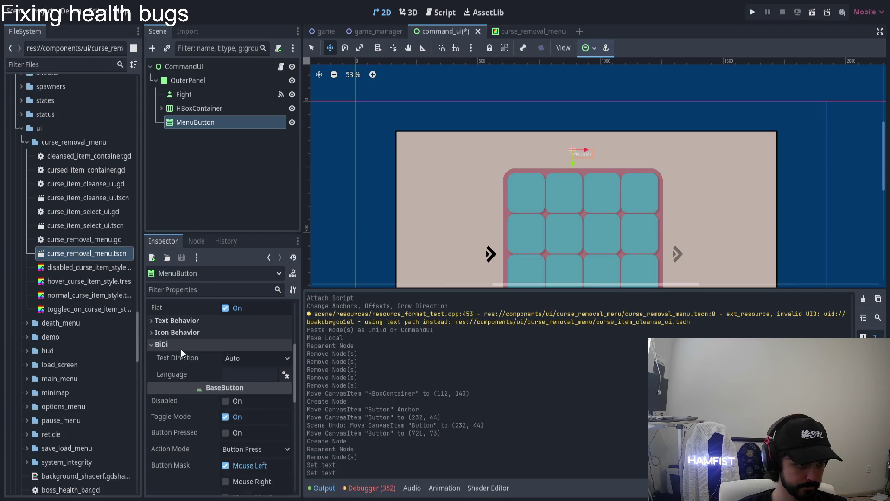
click(184, 345)
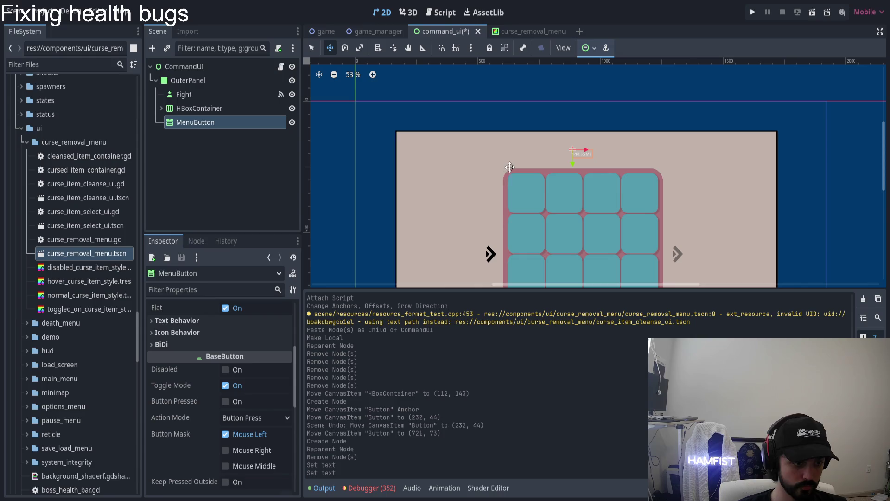
scroll(573, 189, up, 3)
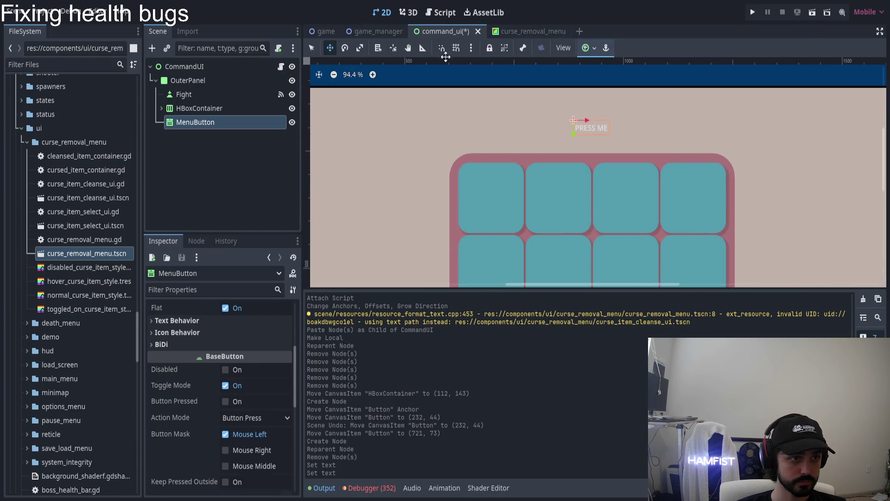
click(812, 12)
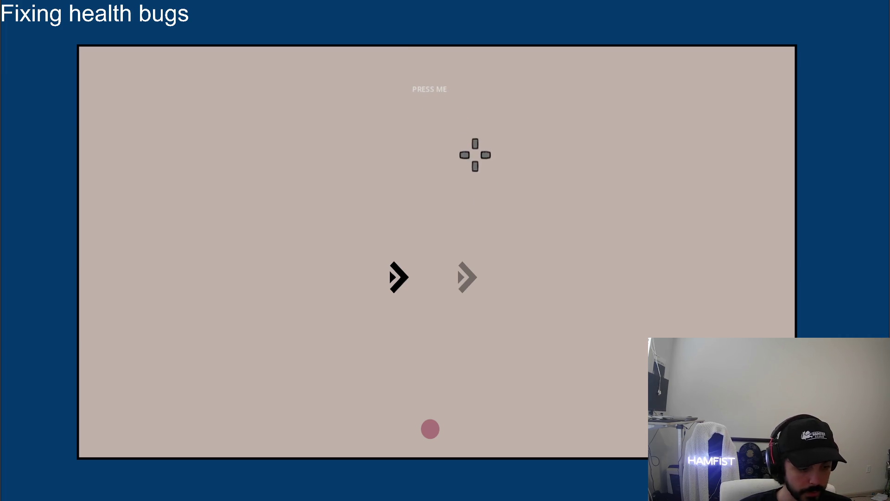
Stop the test run with F8, reselect MenuButton and expand its popup Items
key(F8)
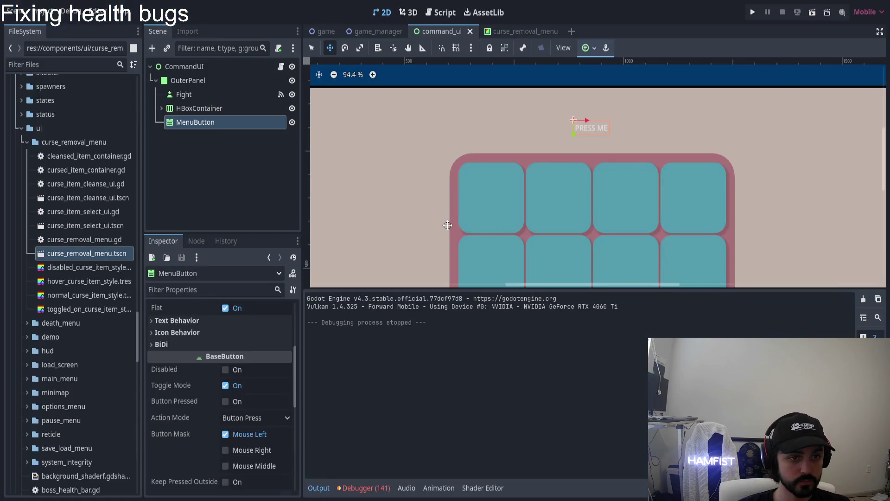
scroll(590, 133, down, 4)
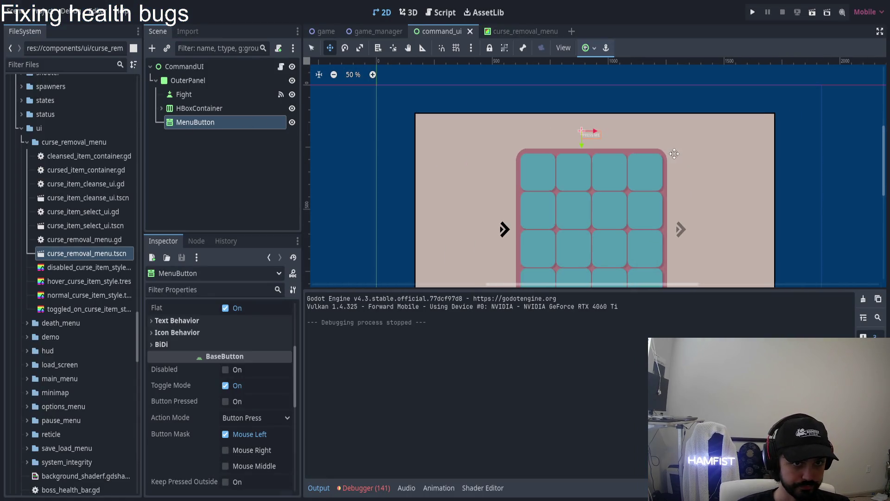
scroll(527, 133, up, 5)
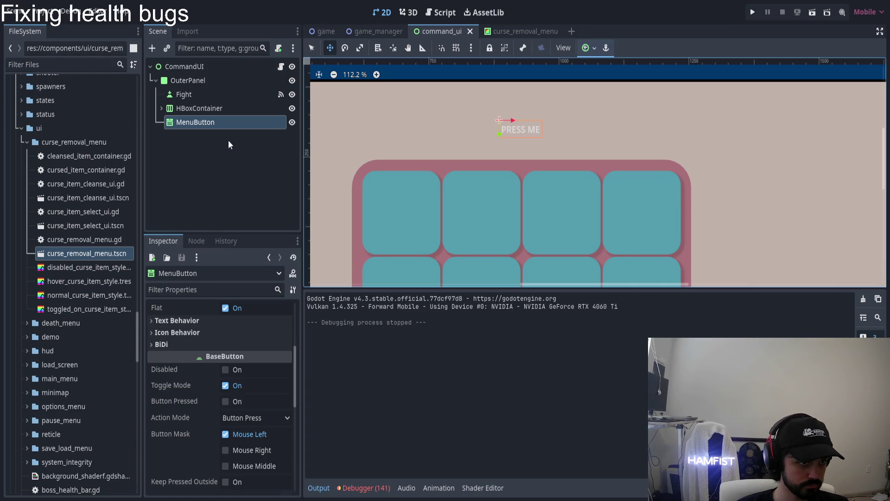
click(193, 106)
click(193, 121)
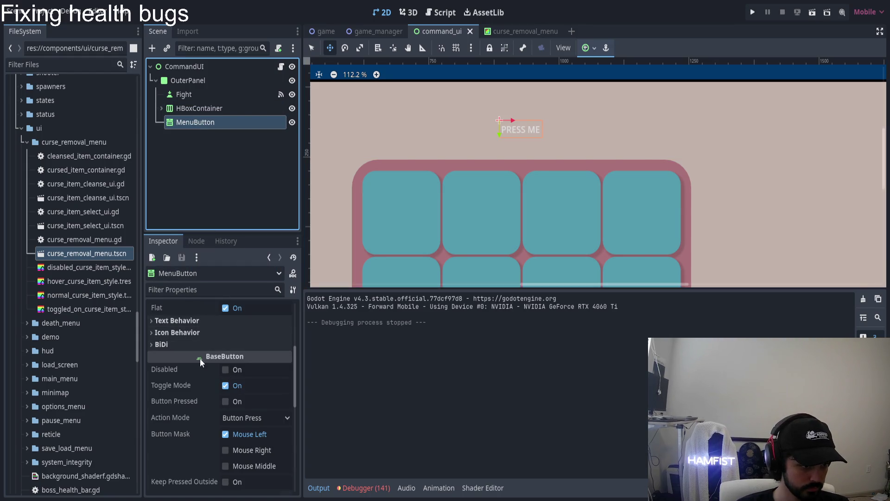
scroll(200, 371, down, 1)
scroll(189, 404, up, 6)
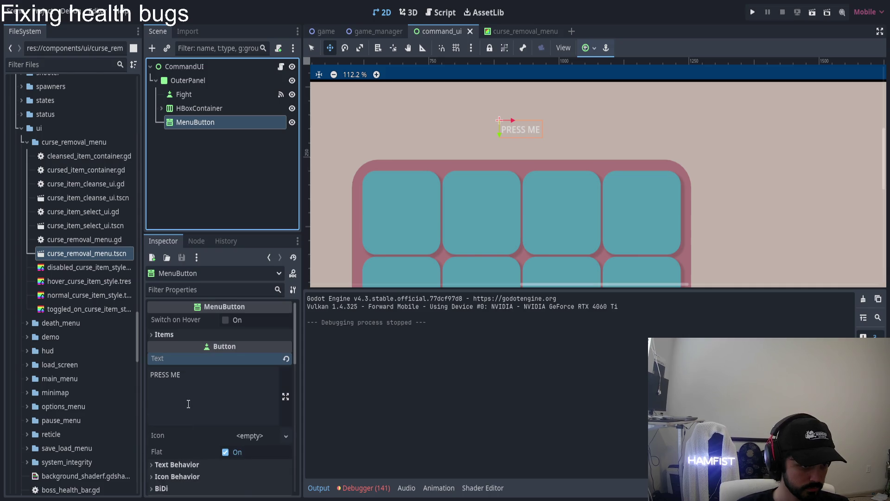
click(166, 335)
Add a first popup item with the text 'Enemies'
click(211, 350)
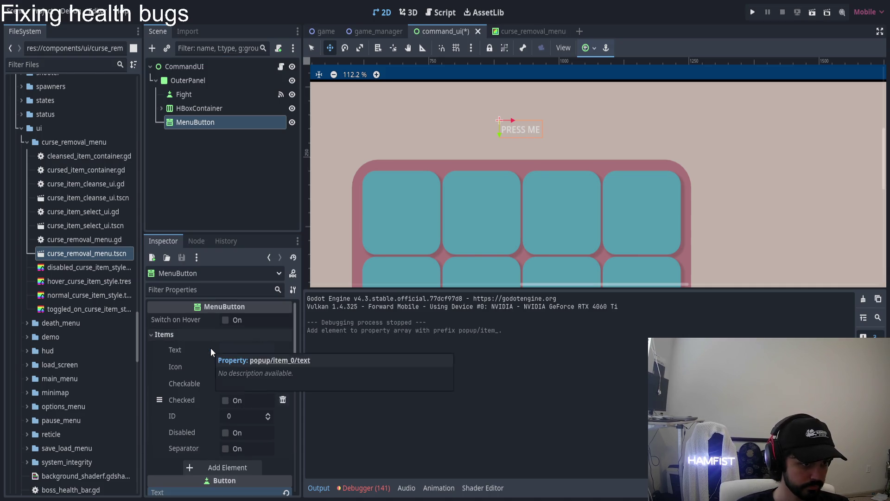
click(231, 348)
text(Enemies)
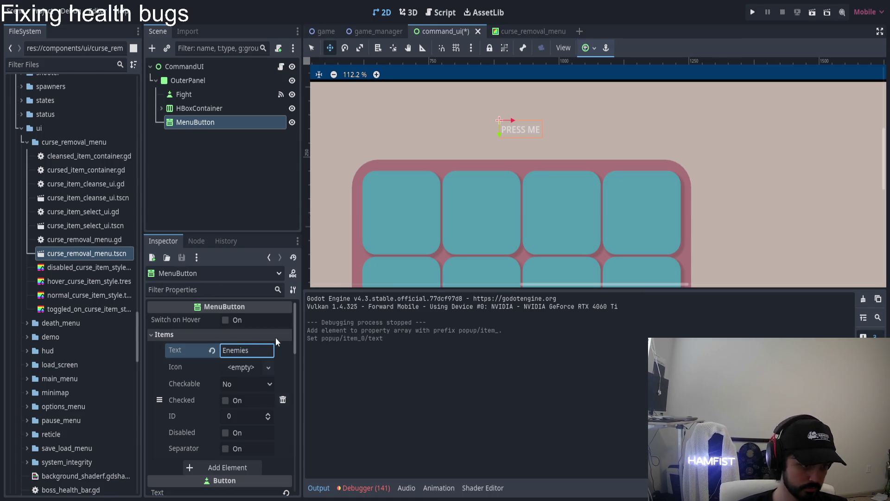
Try the 'skull' texture as the Enemies item's icon, then clear the icon again
click(255, 366)
click(191, 480)
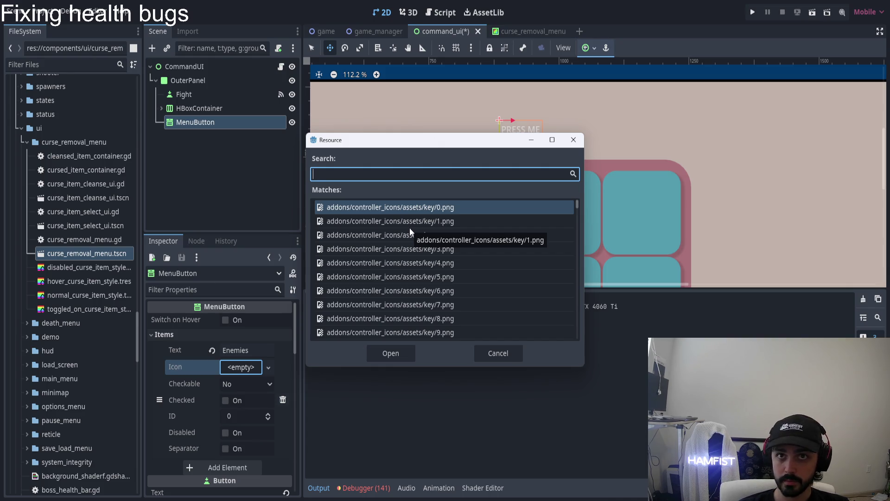
text(skull)
key(Return)
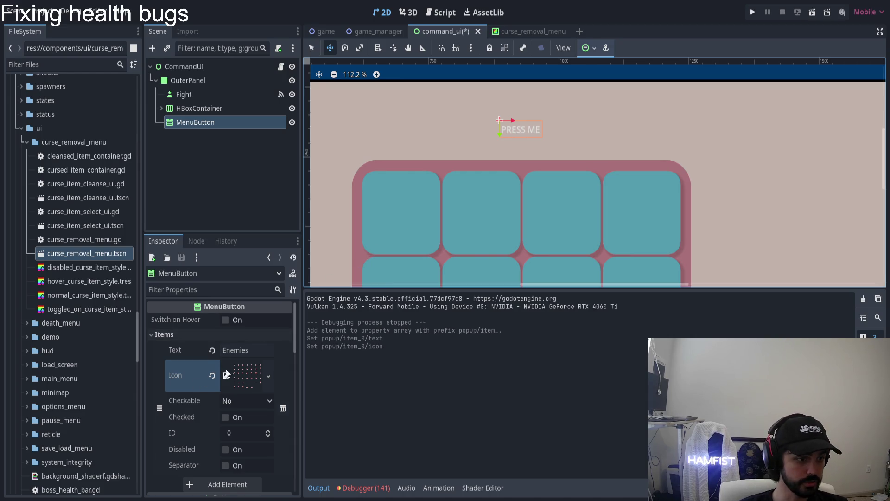
click(267, 376)
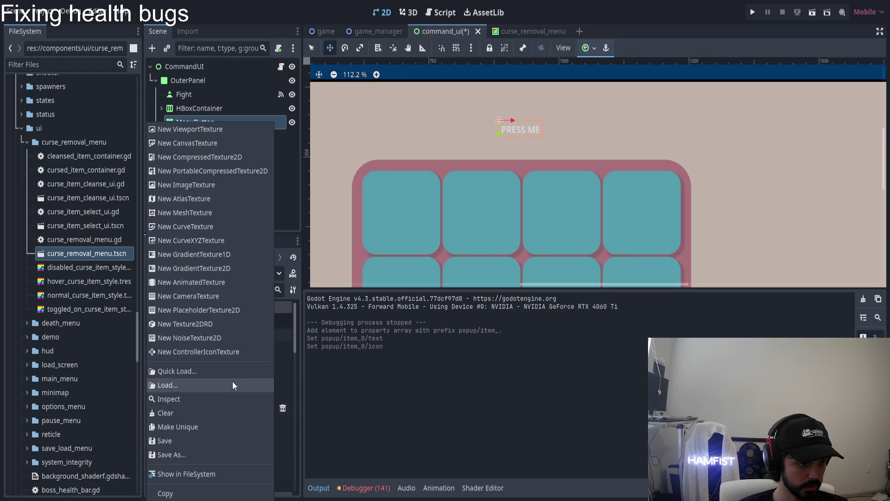
click(222, 412)
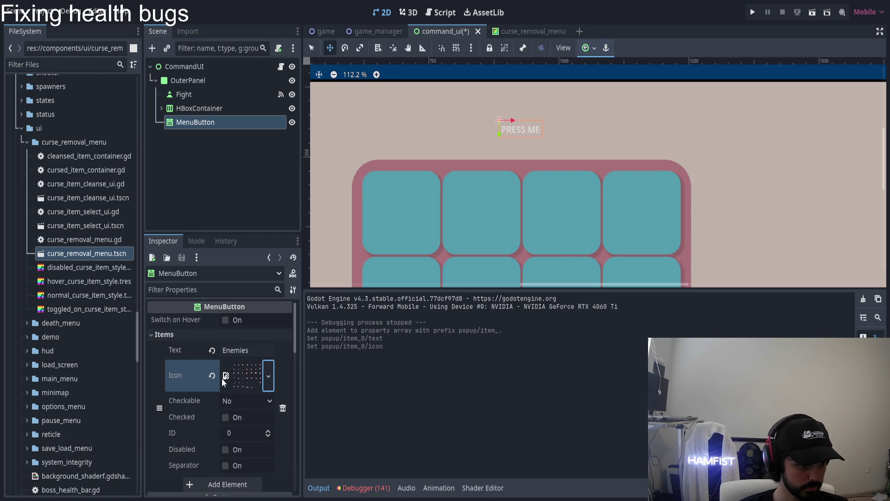
click(238, 369)
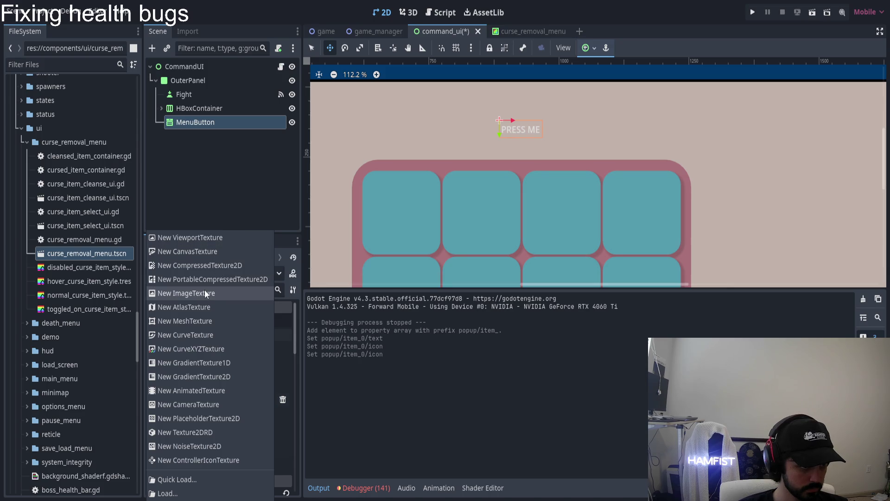
key(Escape)
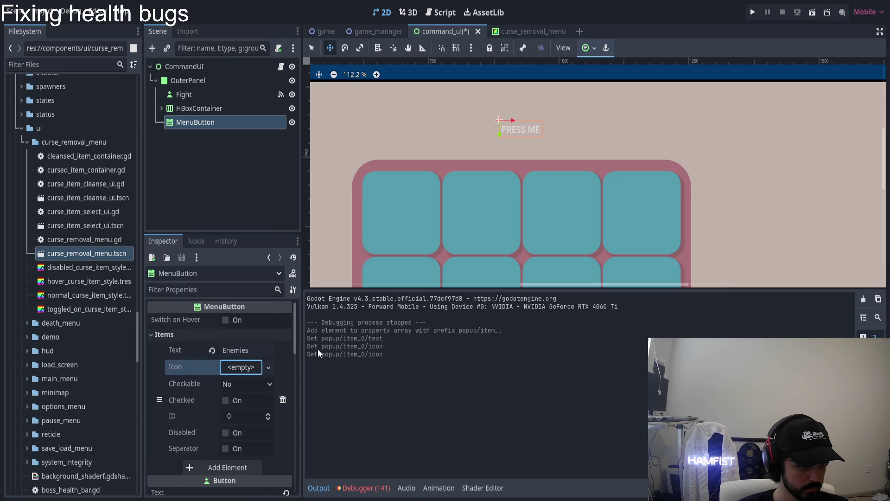
Browse the project's textures for another icon, then cancel without choosing one
click(263, 369)
click(209, 472)
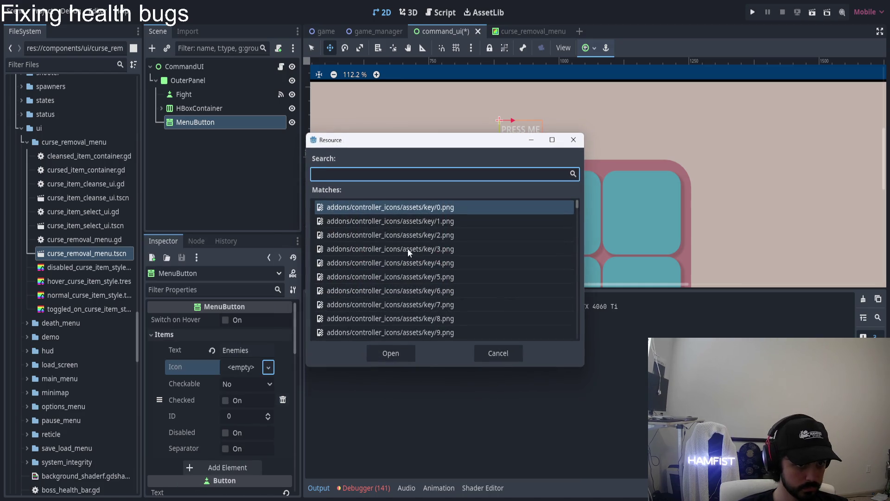
scroll(418, 266, down, 5)
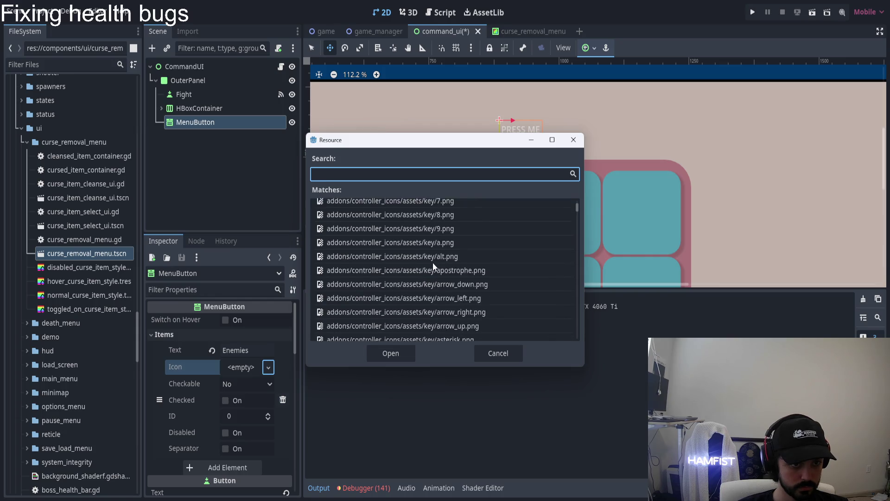
scroll(452, 266, down, 15)
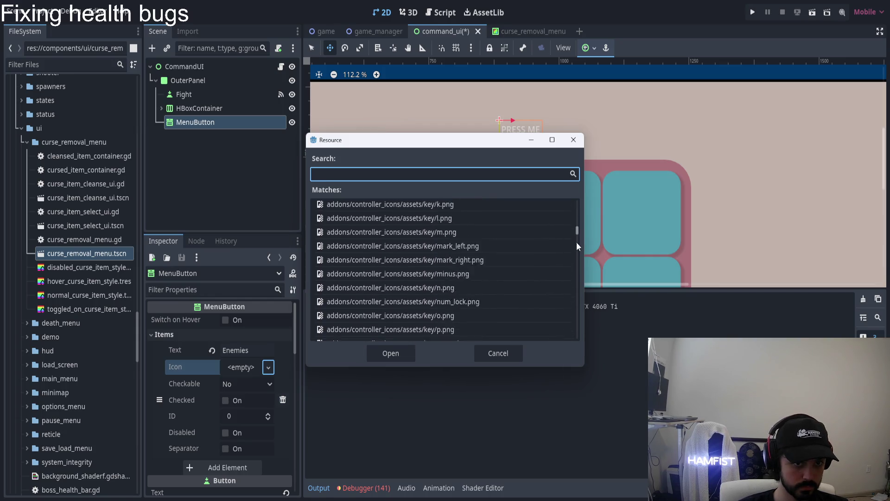
scroll(569, 325, down, 10)
scroll(458, 291, down, 2)
scroll(463, 288, up, 5)
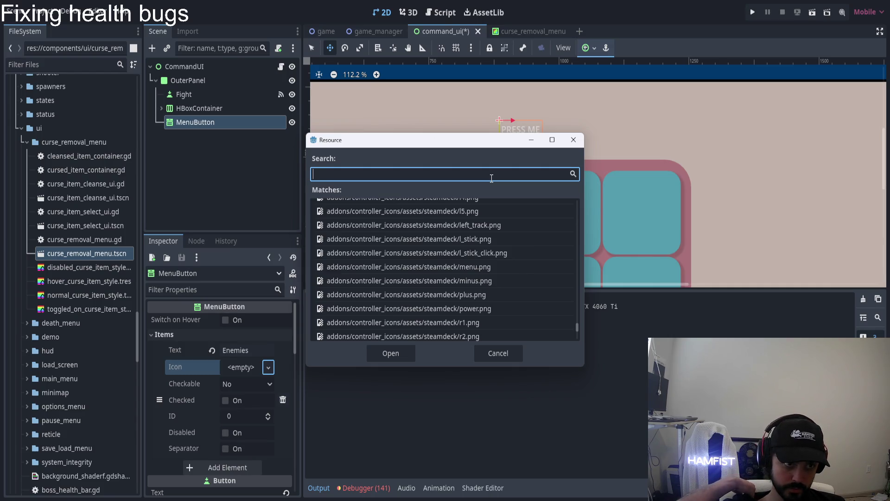
key(Escape)
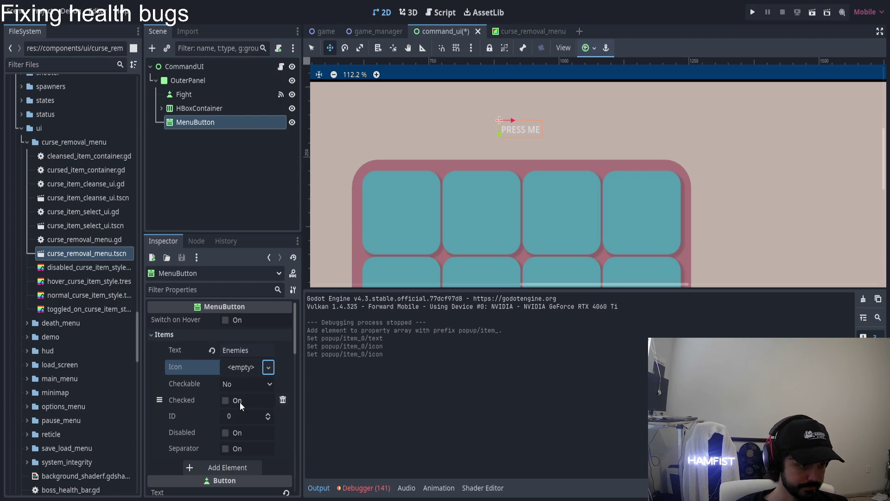
Add a second popup item with the text 'Items'
scroll(214, 438, down, 2)
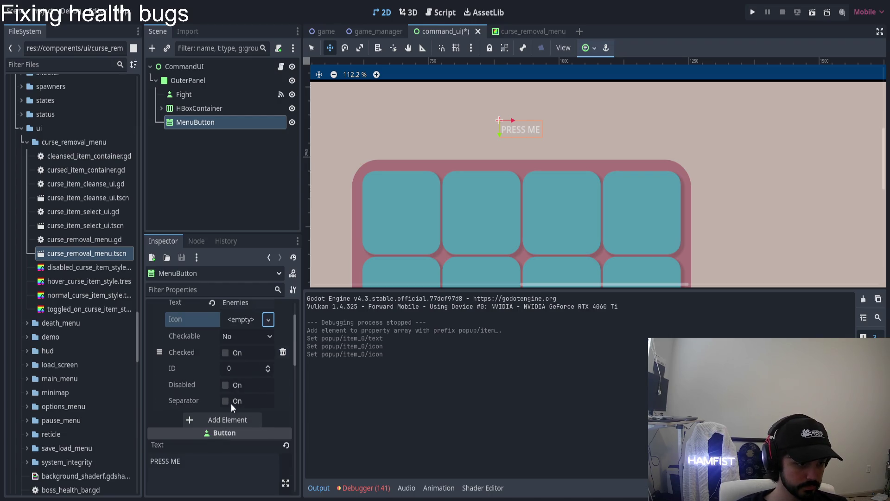
click(221, 422)
scroll(238, 371, down, 2)
click(236, 325)
text(Items)
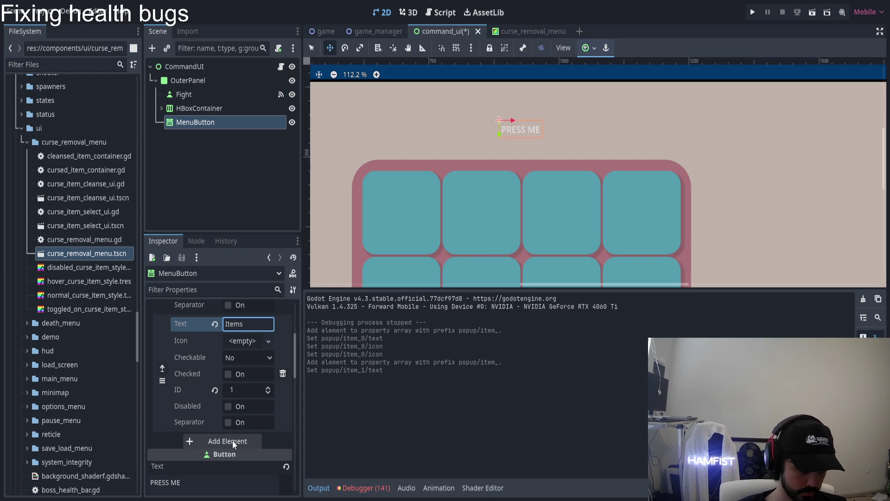
key(Return)
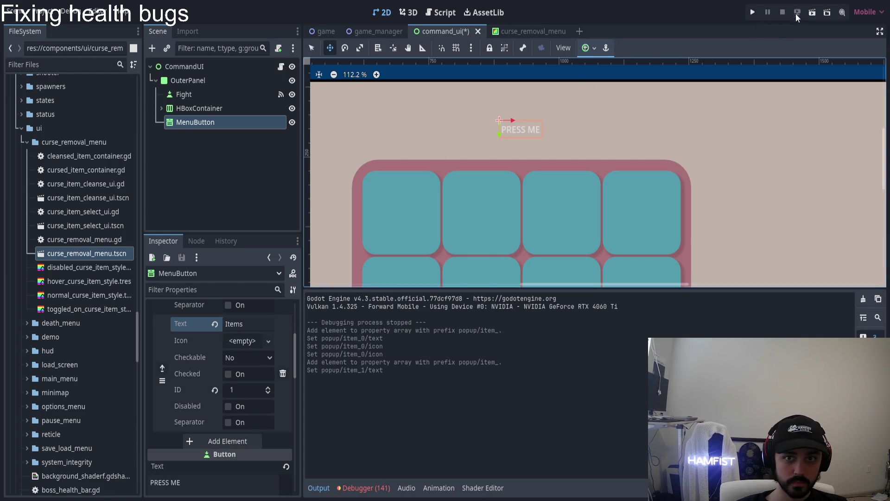
Run the scene, open the PRESS ME menu to check both entries, then stop
click(811, 13)
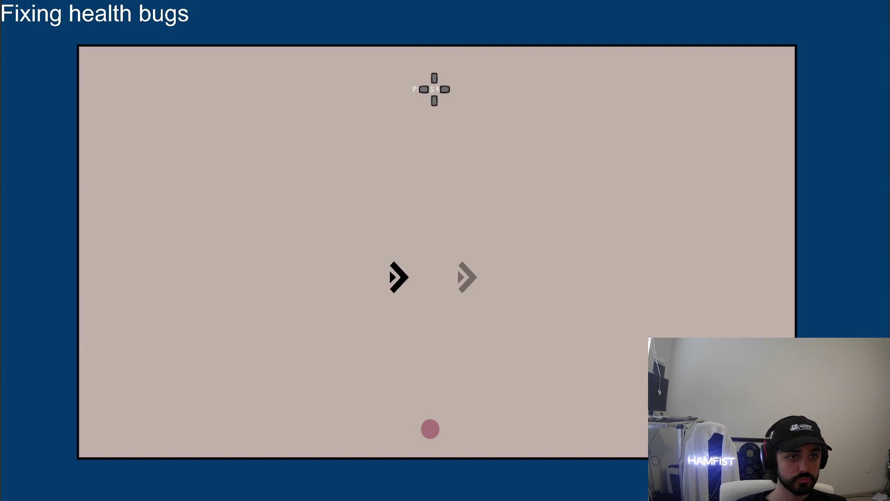
click(431, 90)
click(429, 105)
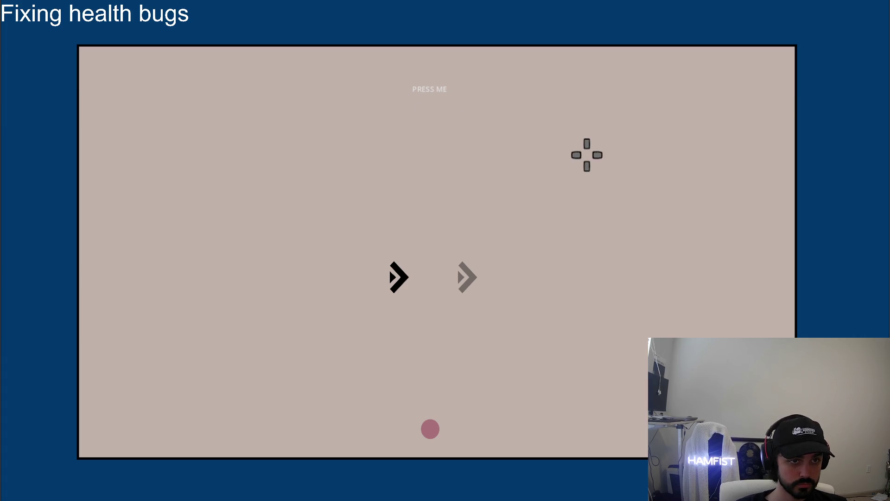
key(F8)
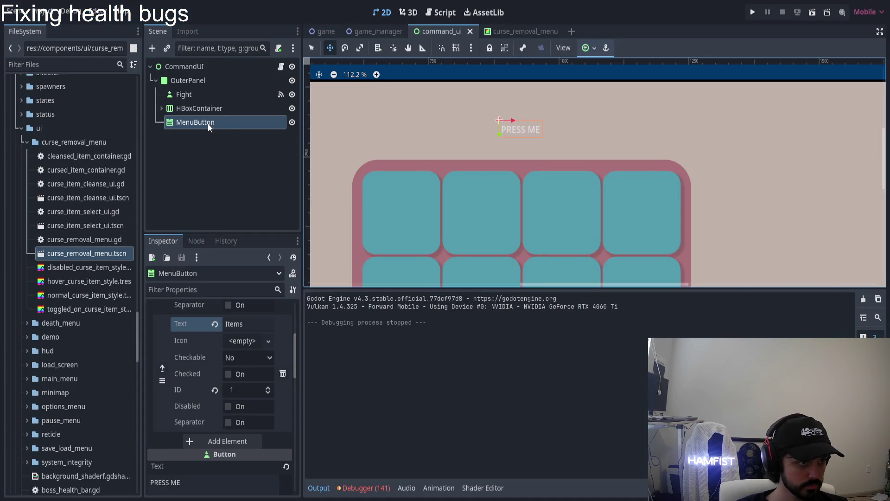
scroll(248, 356, up, 5)
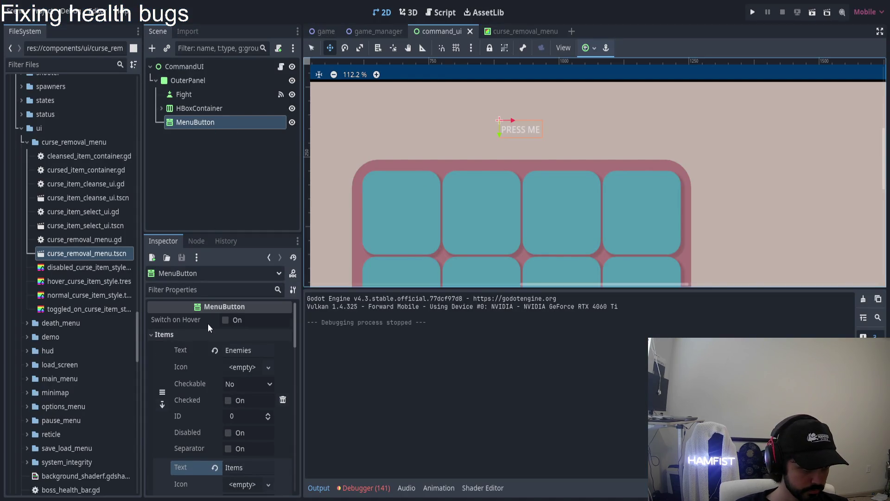
click(155, 336)
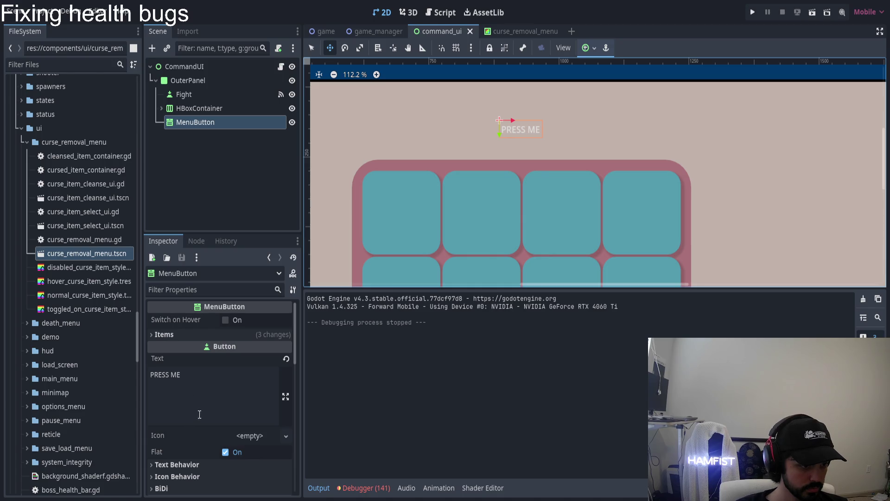
scroll(221, 438, down, 5)
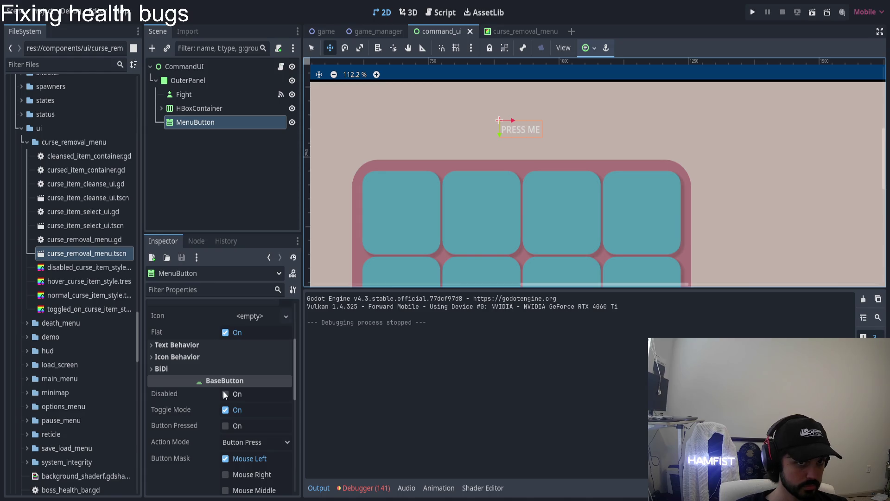
scroll(223, 390, up, 5)
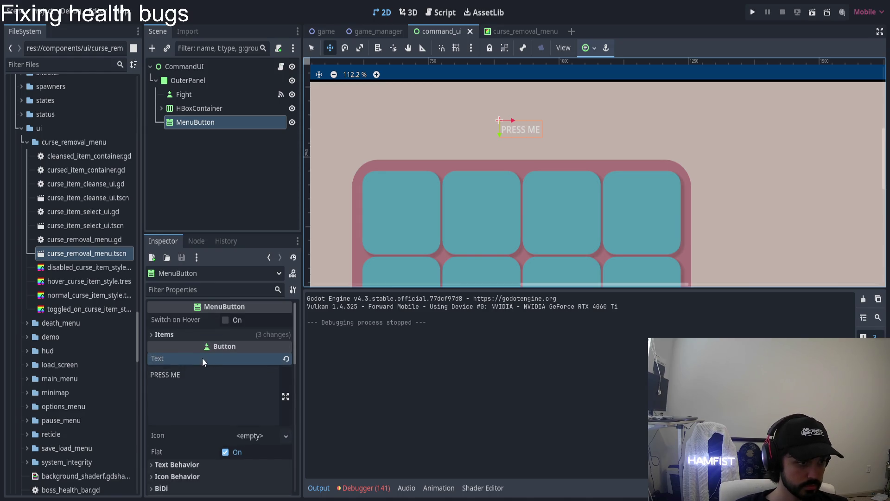
scroll(231, 357, down, 8)
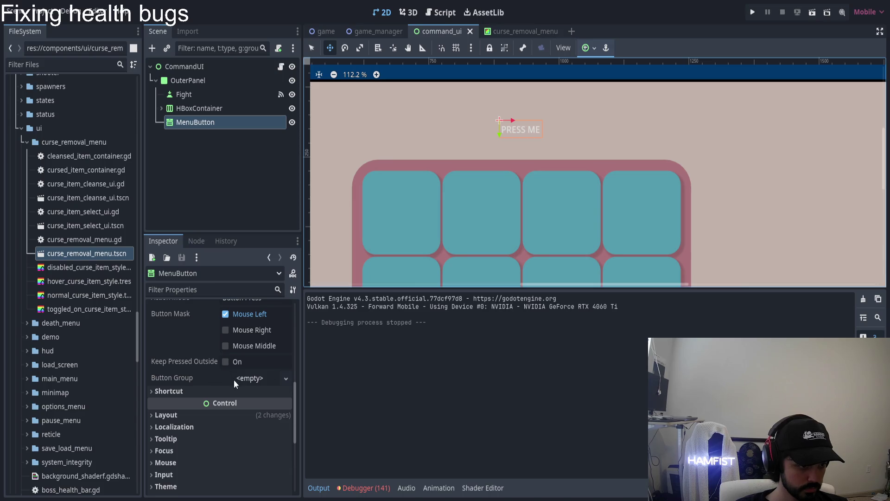
scroll(224, 380, up, 8)
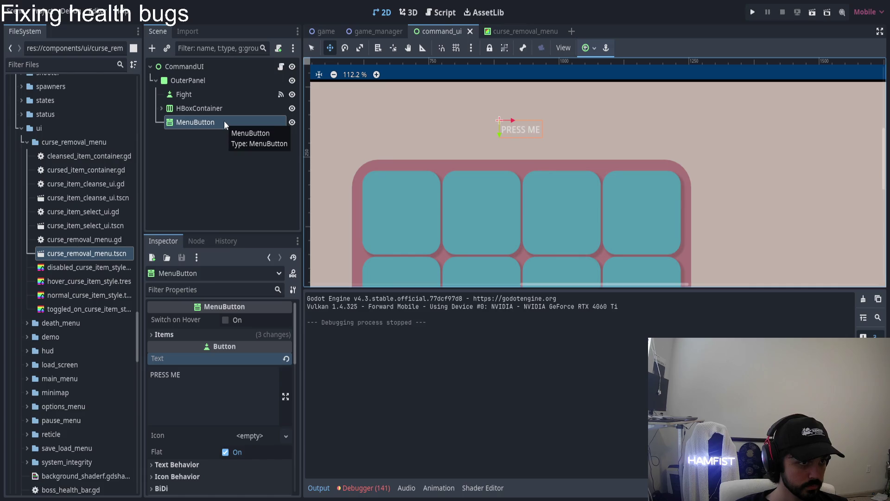
click(280, 66)
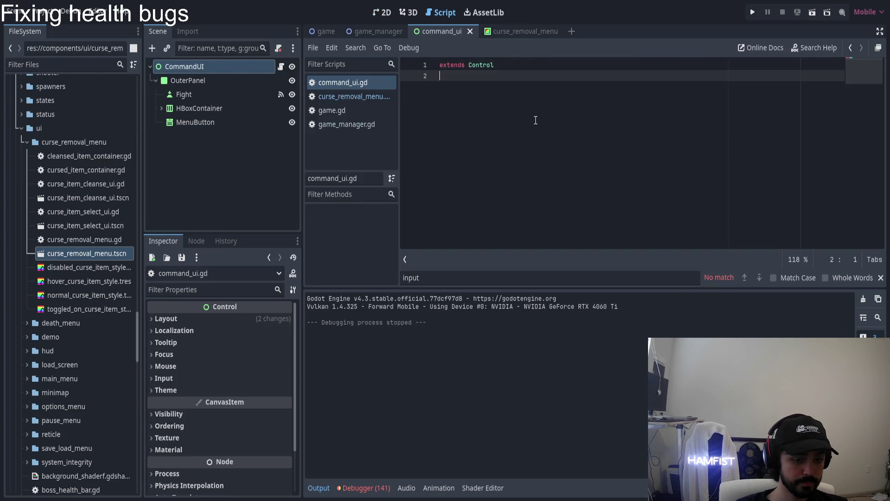
text(@w)
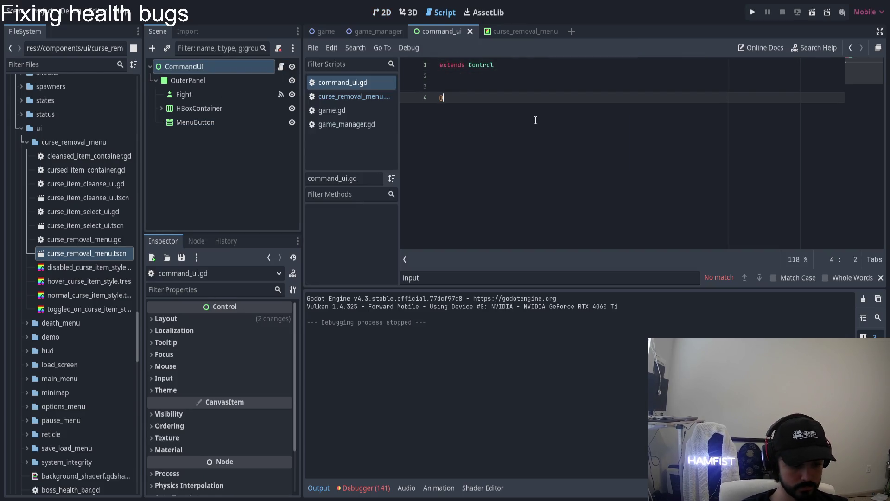
key(BackSpace)
text(export )
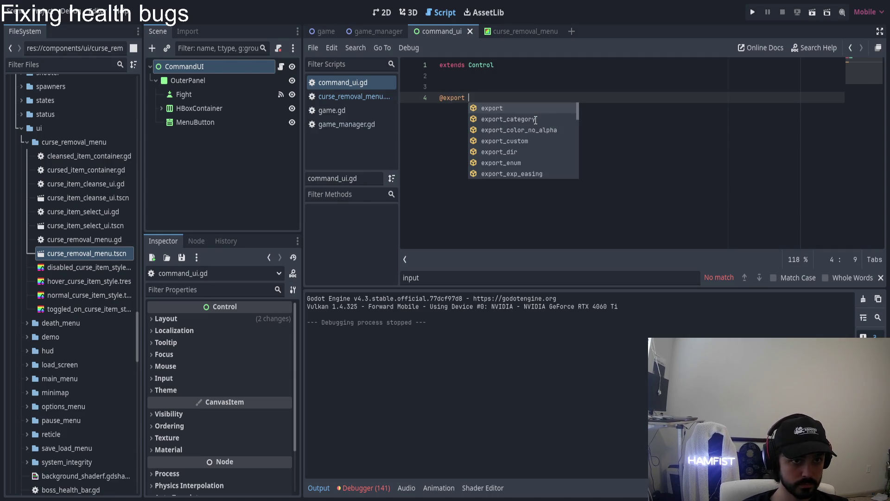
text(var )
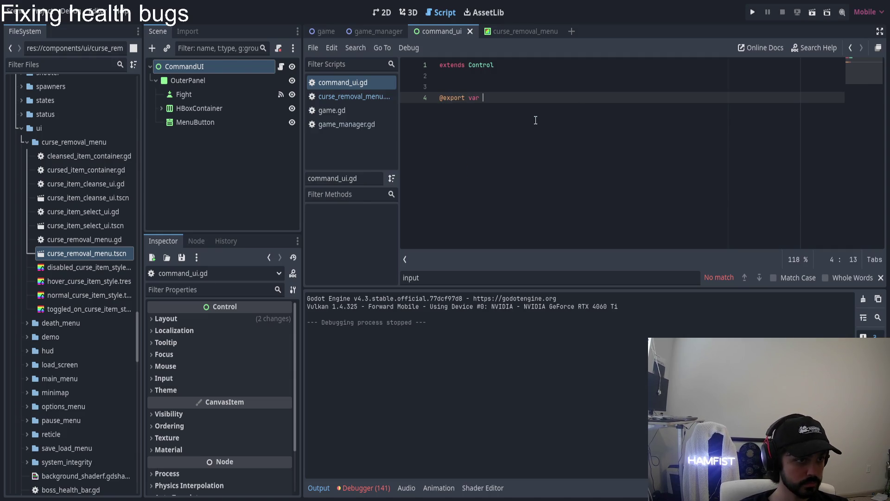
text(menu_button)
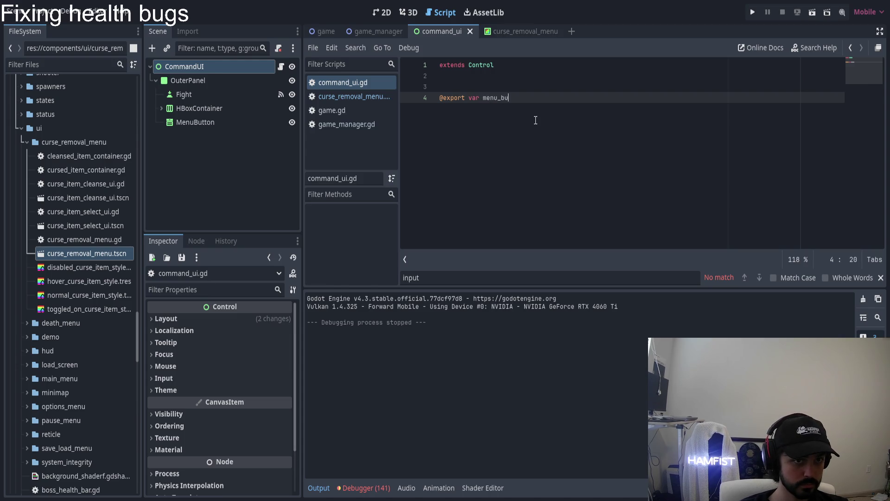
text(: MenuBu)
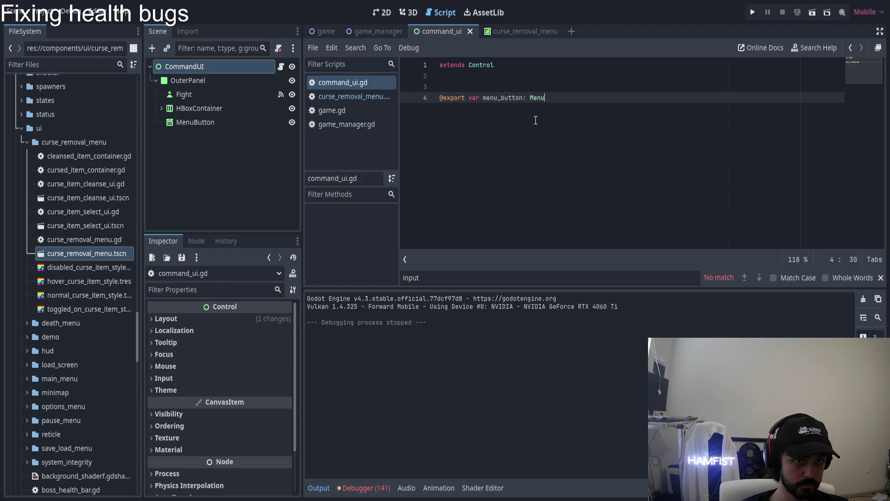
text(tton)
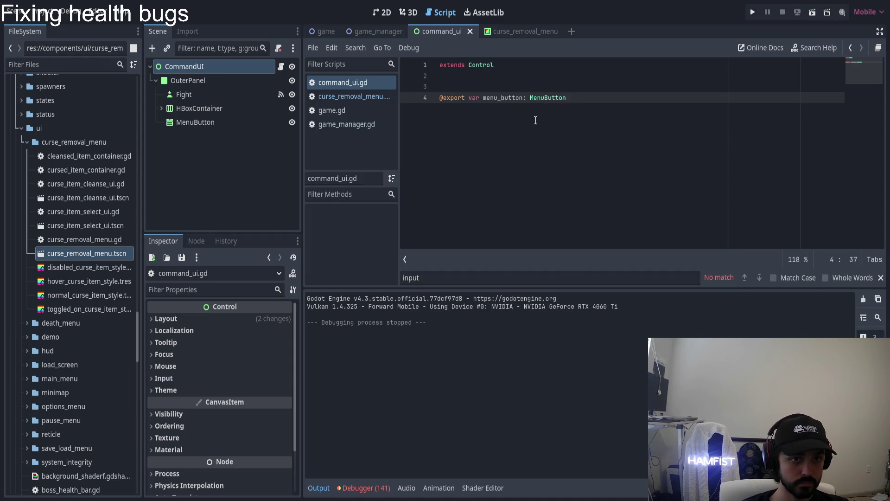
key(BackSpace)
click(215, 68)
key(ctrl+s)
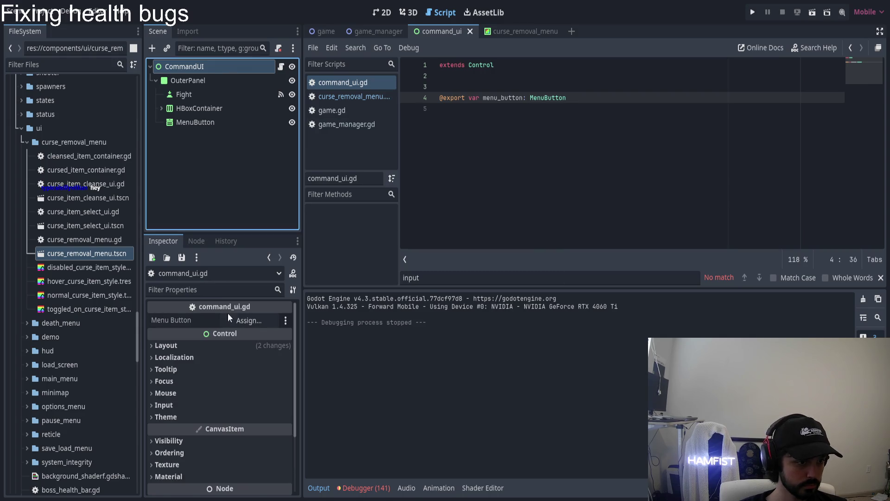
Assign the scene's MenuButton node to the menu_button export field in the Inspector
click(232, 323)
key(Escape)
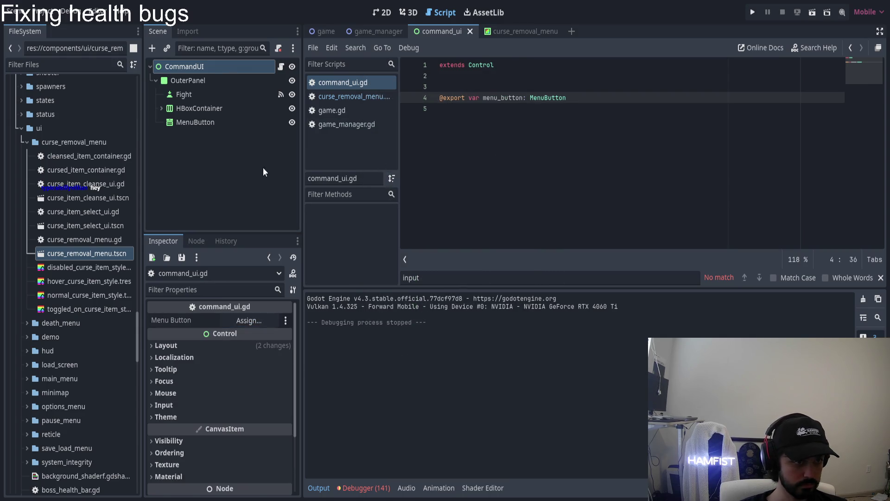
click(260, 322)
scroll(424, 297, down, 5)
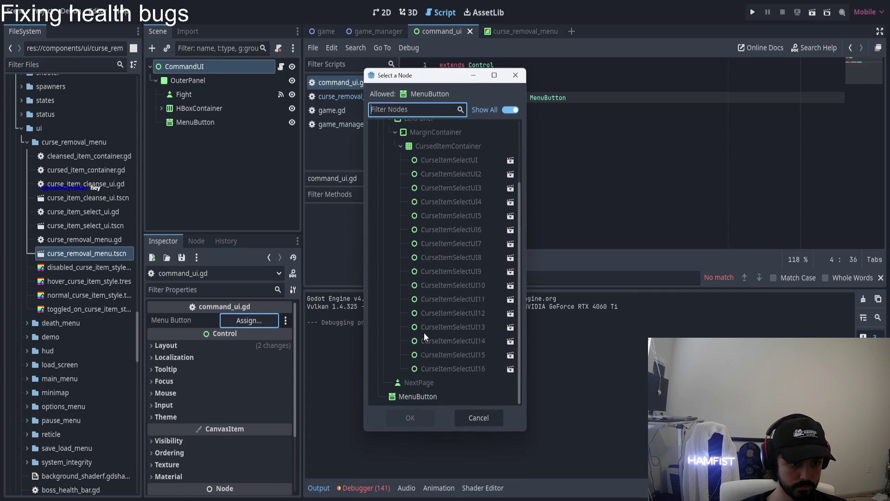
double_click(422, 398)
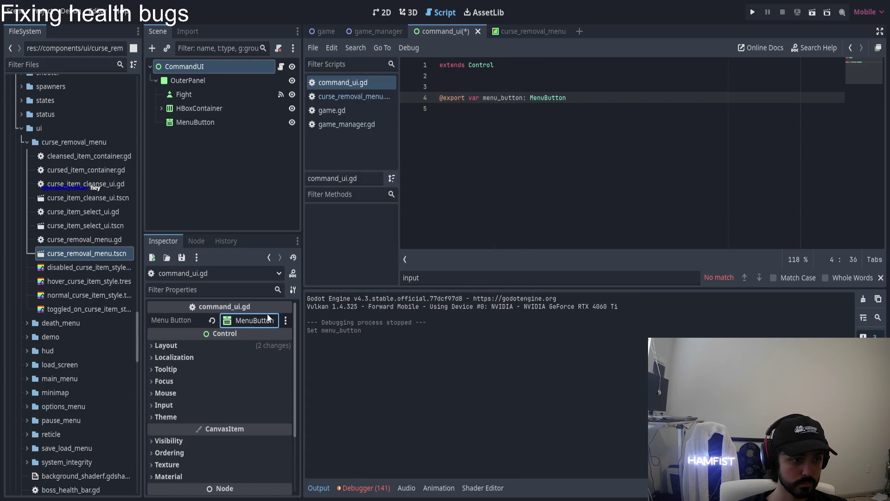
click(466, 166)
key(Return)
key(Return)
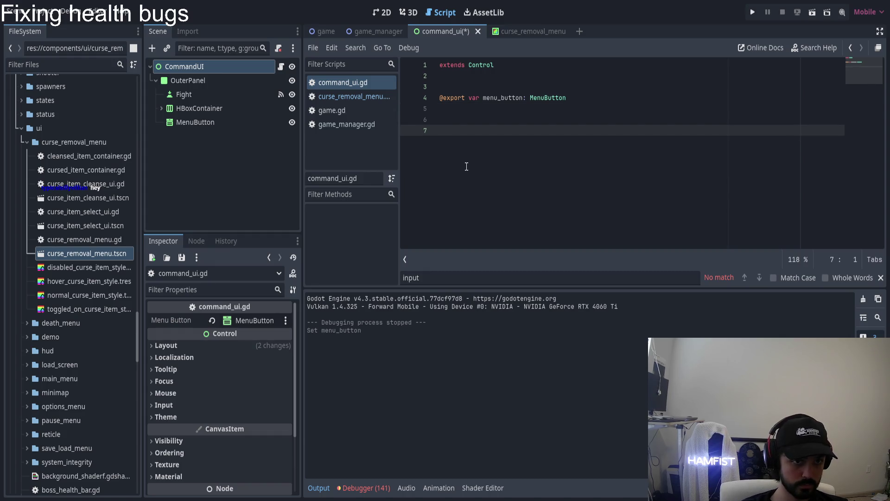
Write the signature 'func _ready() -> void:' below the export line
text(func _ready)
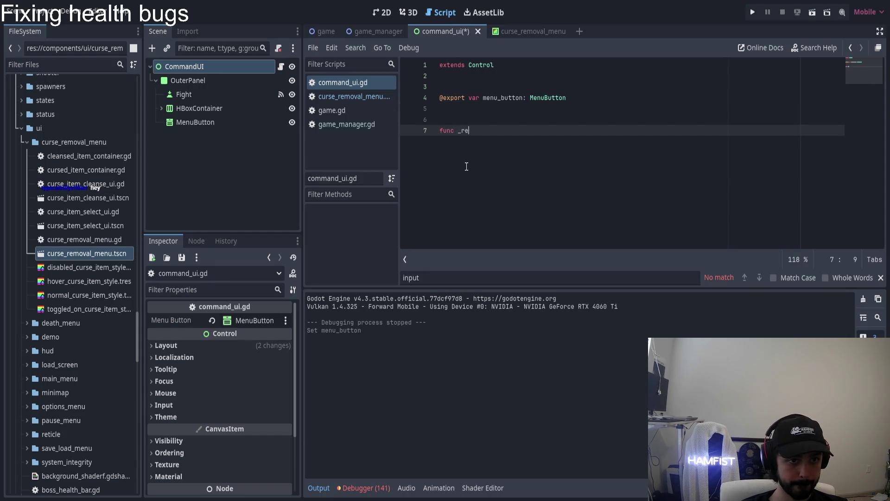
text(())
key(Return)
key(Up)
key(End)
text(:)
text( -)
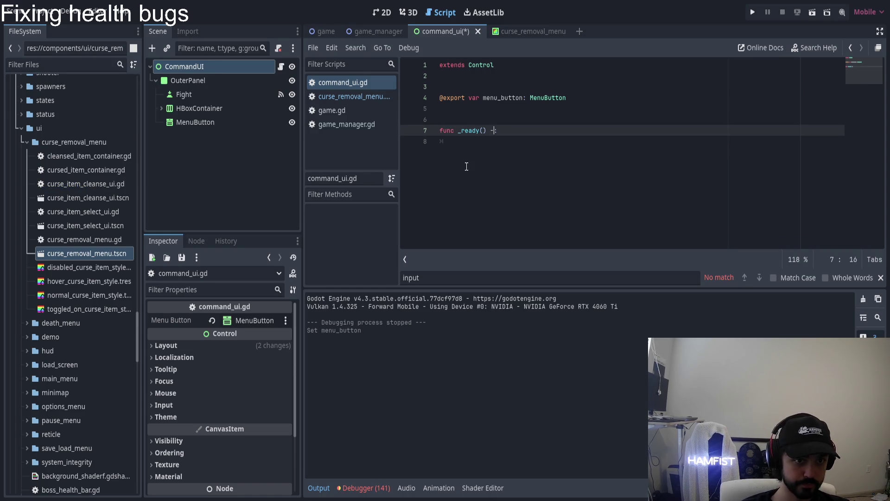
text(void)
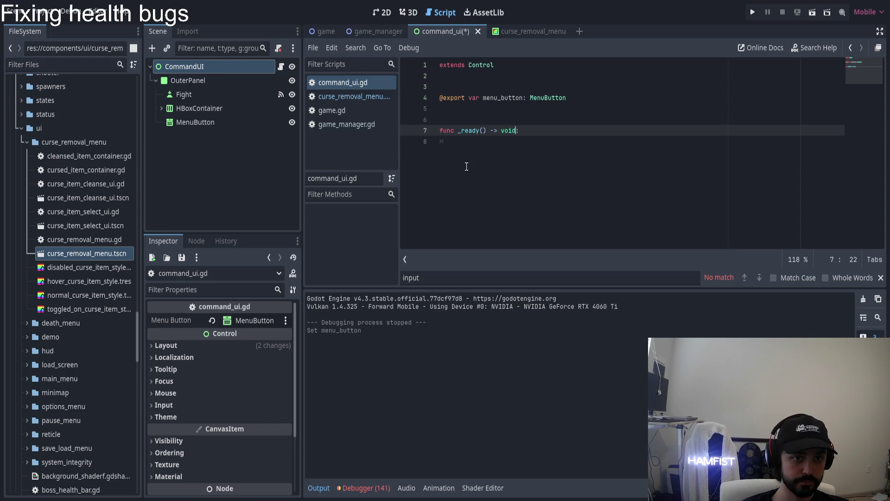
key(Down)
Start the body with 'menu_button.get' and bring up the MenuButton class reference
text(menu_button.)
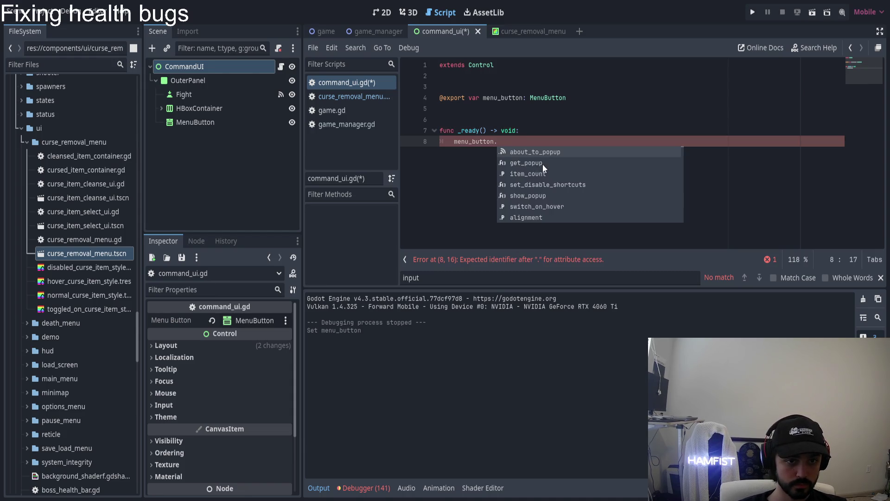
scroll(547, 188, down, 6)
scroll(563, 190, down, 14)
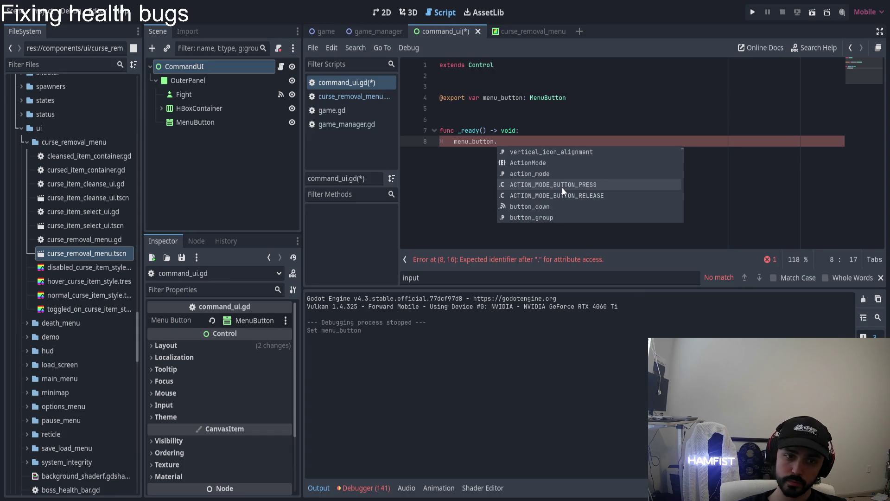
text(get)
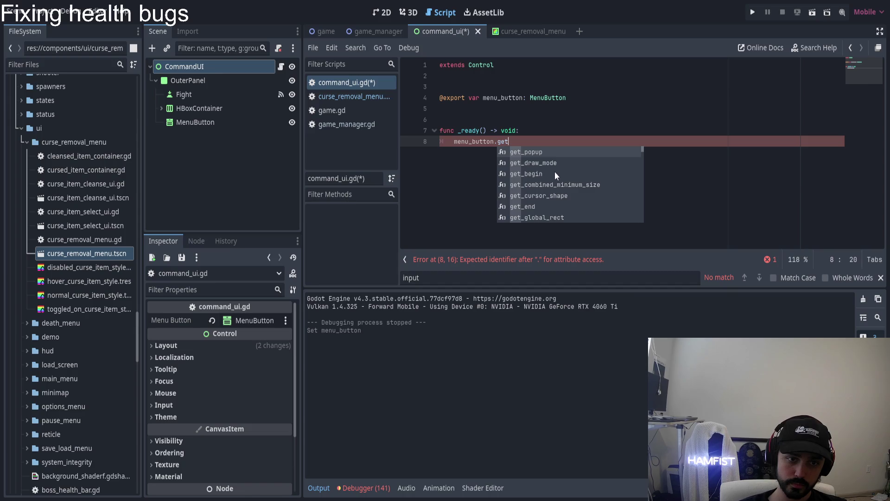
click(542, 107)
ctrl+click(541, 102)
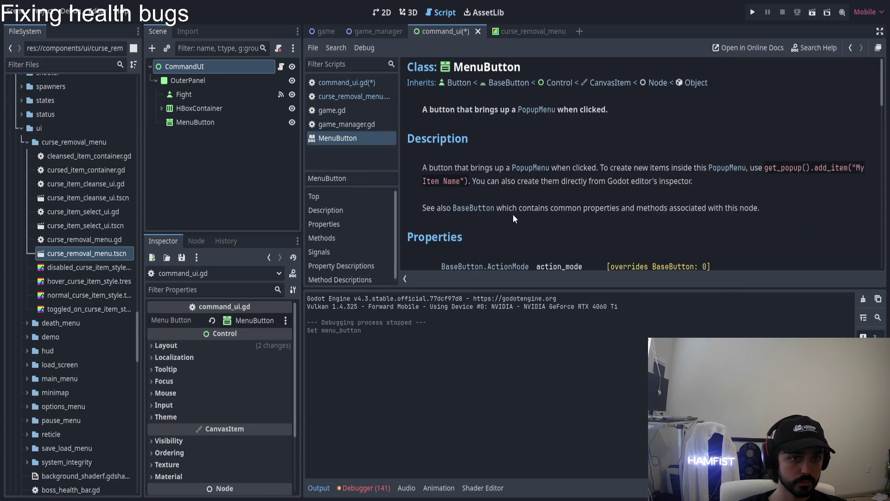
Scroll the MenuButton reference down to the get_popup() method description
scroll(544, 146, down, 3)
scroll(552, 145, down, 2)
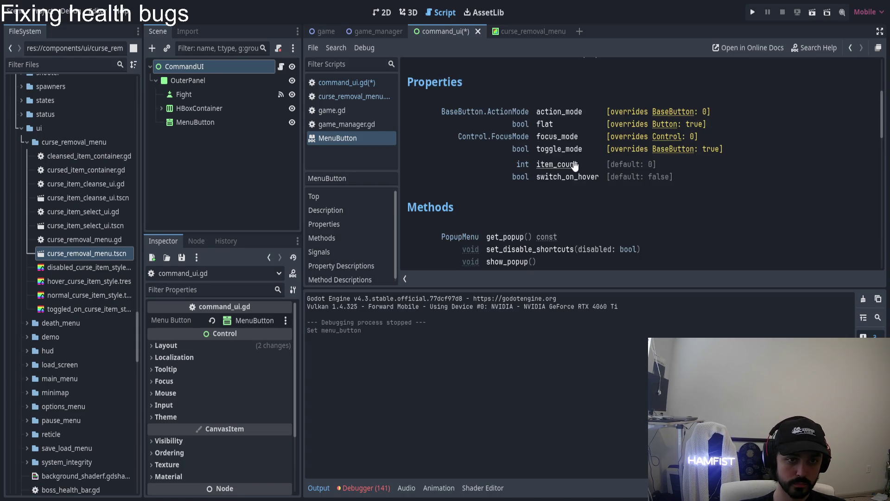
scroll(575, 165, down, 1)
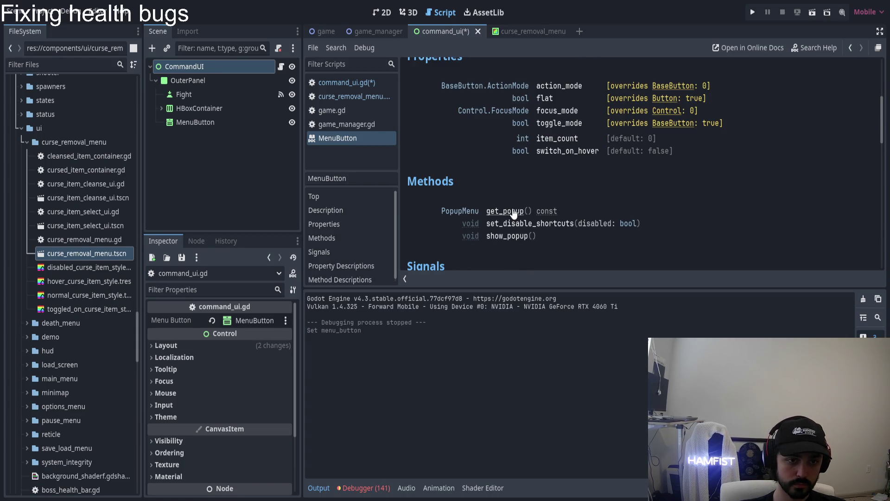
scroll(547, 215, down, 4)
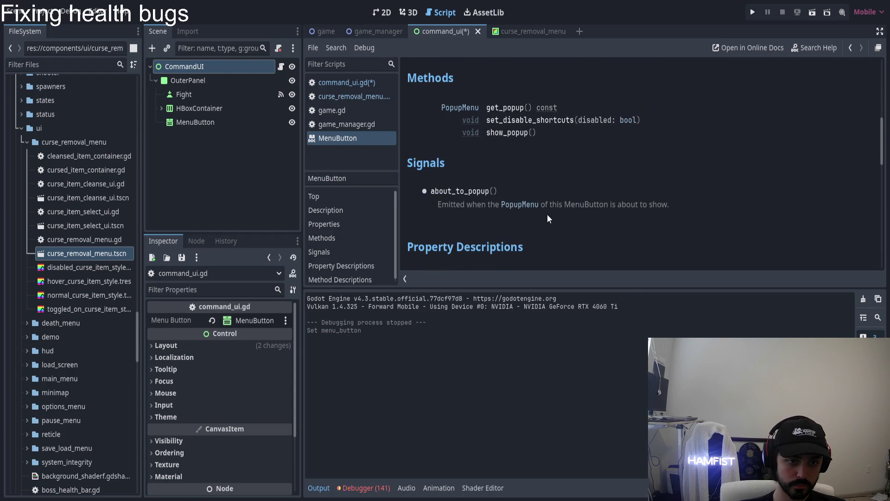
scroll(547, 217, down, 10)
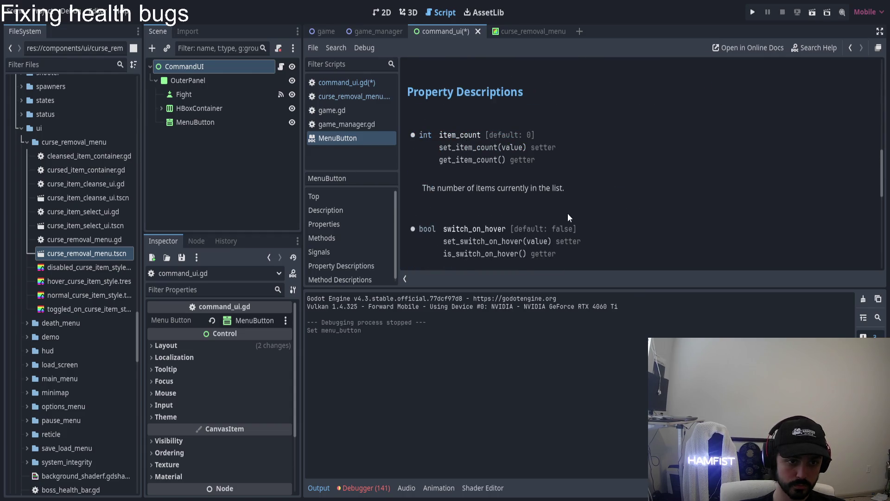
scroll(569, 215, down, 4)
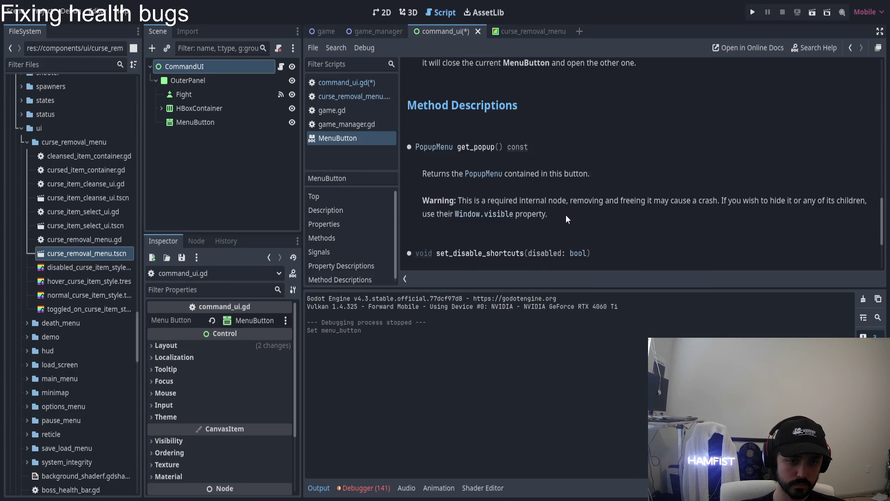
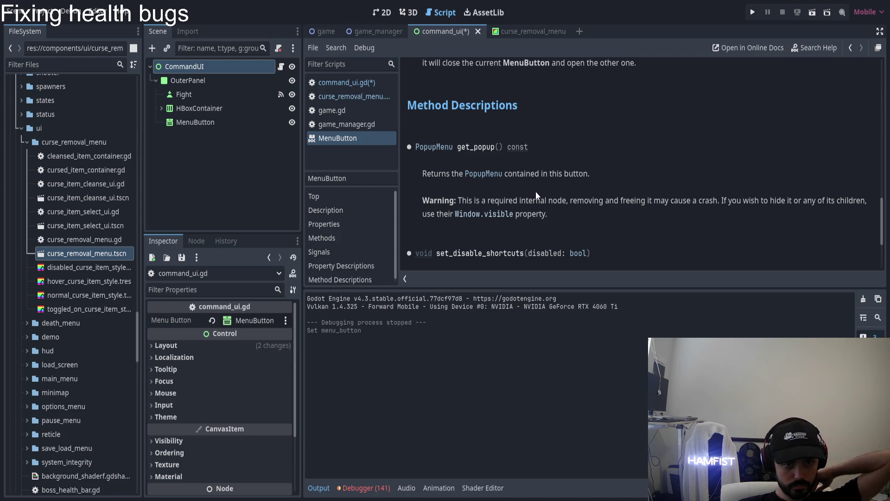
Read through the MenuButton help page, then select the MenuButton node to see its properties and signals
scroll(566, 193, down, 3)
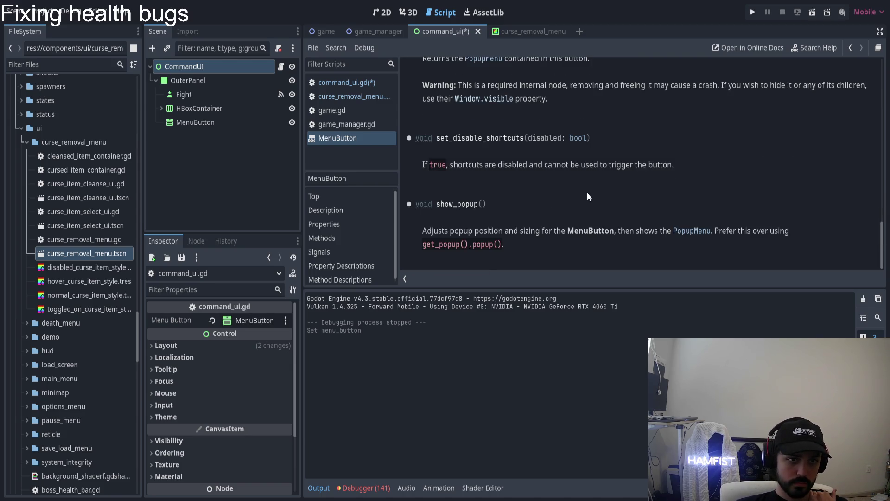
scroll(519, 210, up, 10)
scroll(526, 211, up, 5)
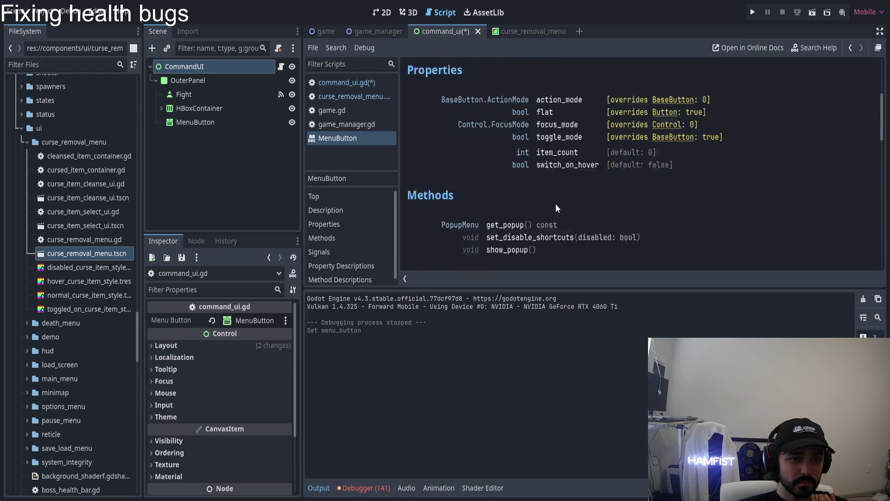
scroll(566, 211, up, 3)
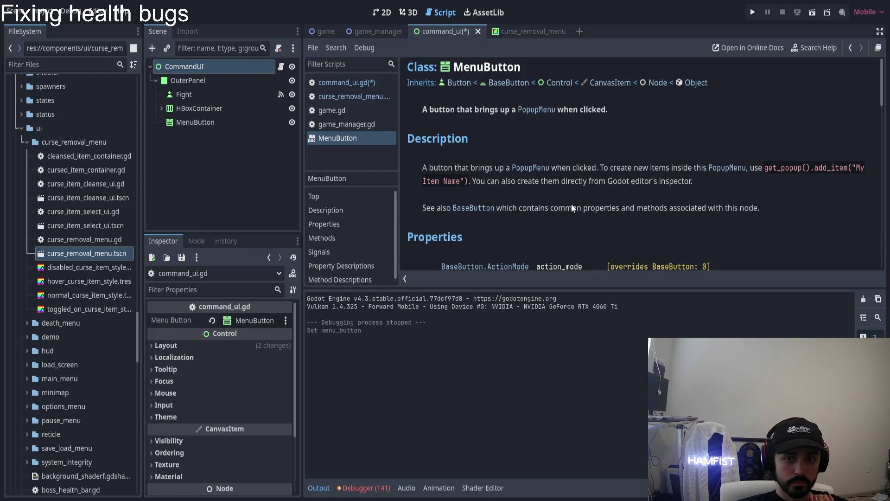
scroll(570, 204, down, 3)
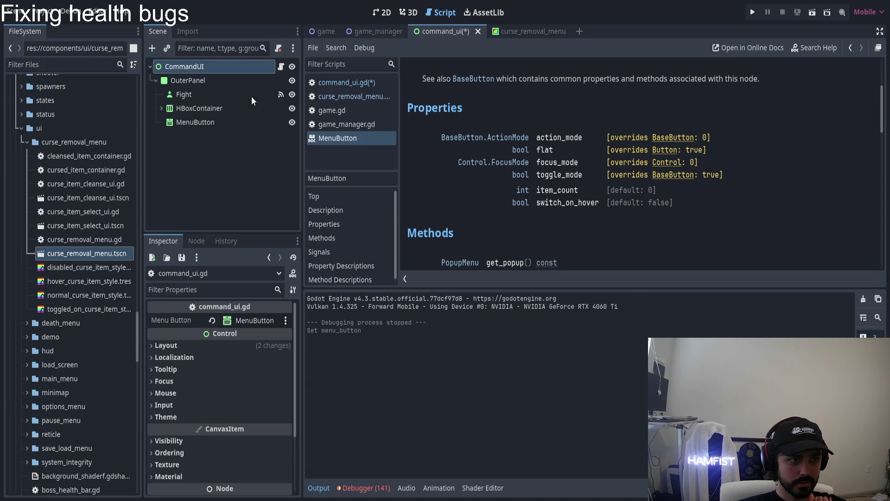
click(239, 121)
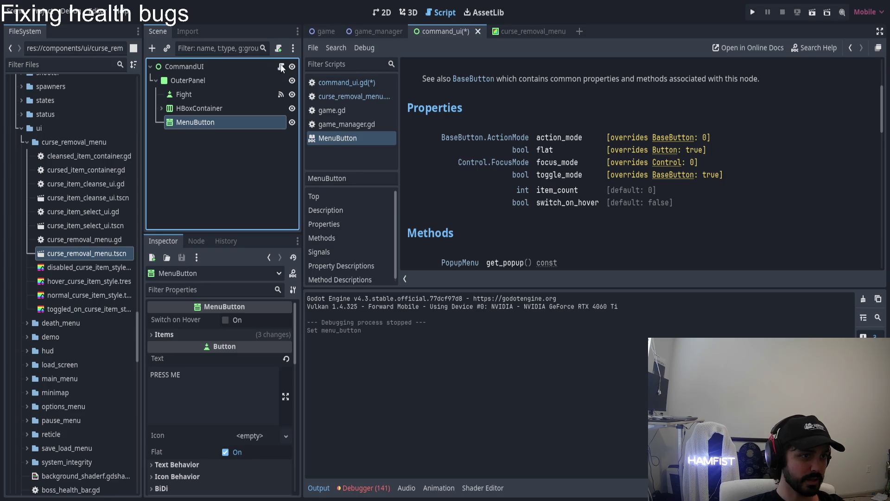
click(197, 241)
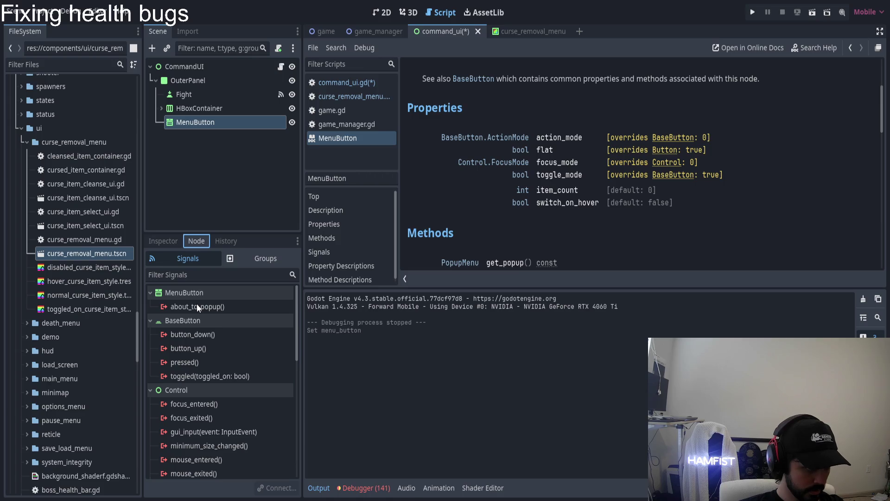
Examine the MenuButton's button_down and toggled signals in the Node tab
mouse_move(197, 305)
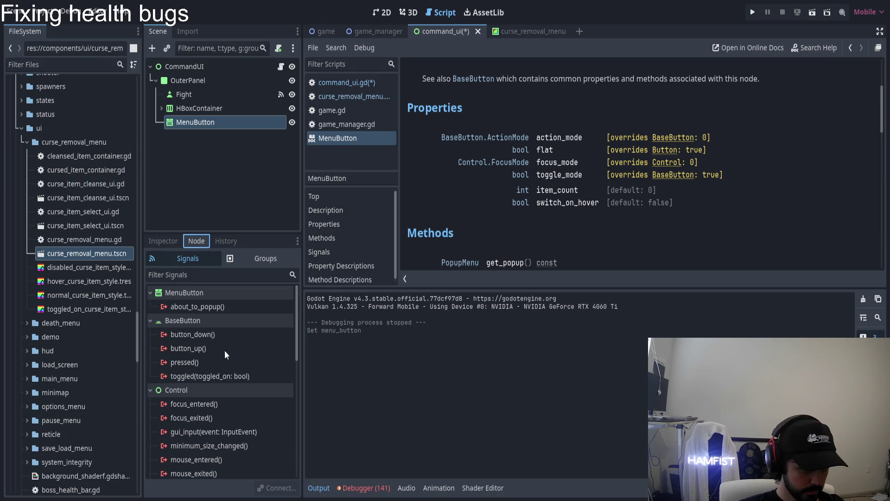
click(215, 334)
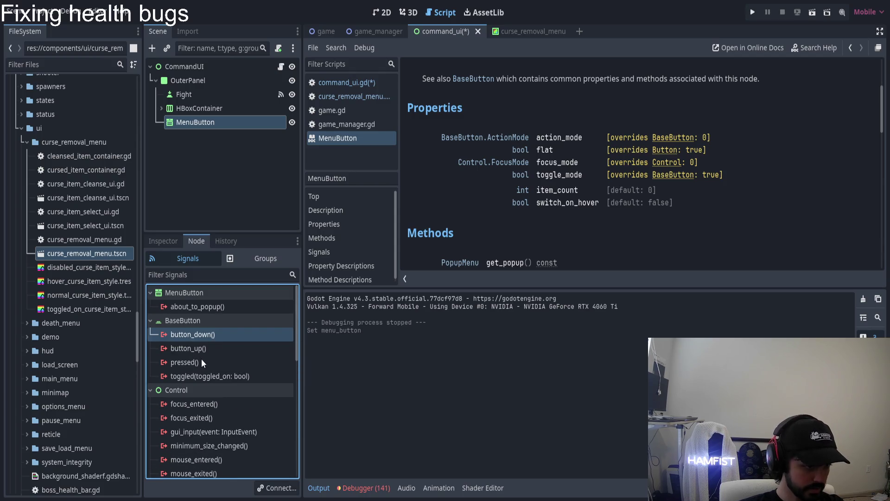
key(Down)
key(Down)
key(Down)
click(204, 299)
click(163, 241)
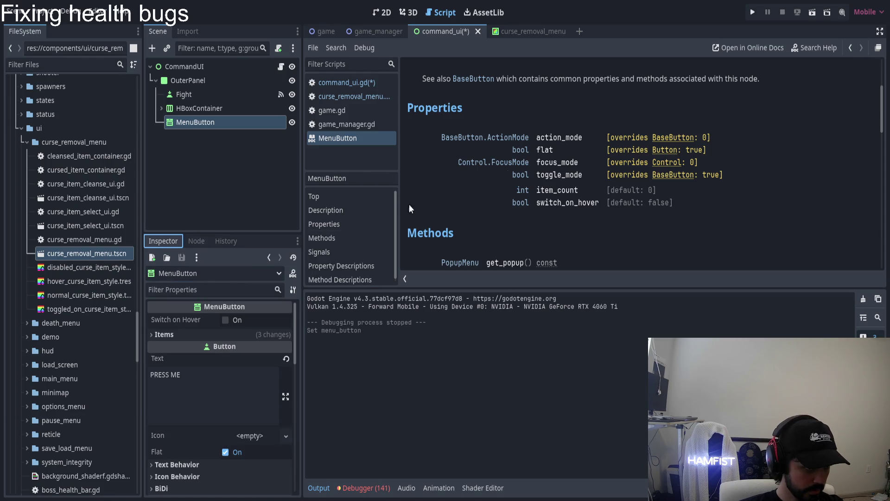
Read through the MenuButton property table and descriptions in its documentation
mouse_move(537, 135)
mouse_down()
mouse_move(672, 182)
mouse_move(708, 218)
mouse_up()
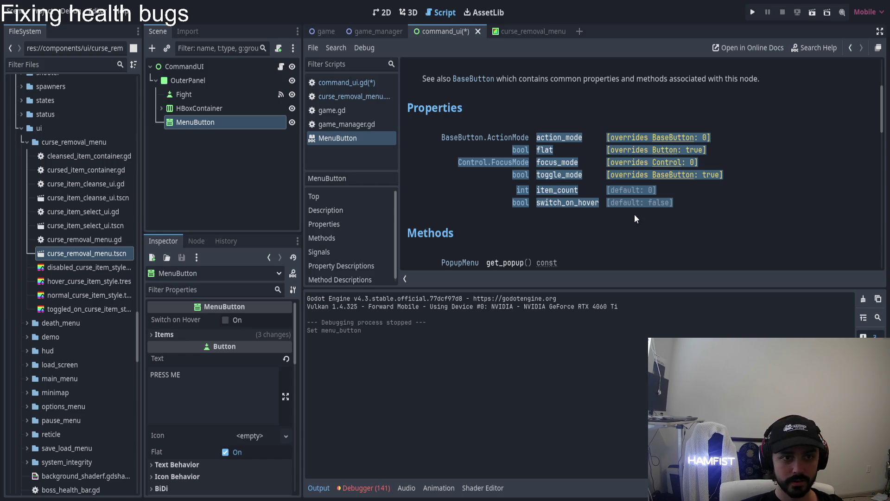
click(621, 216)
scroll(613, 218, down, 3)
scroll(602, 213, down, 2)
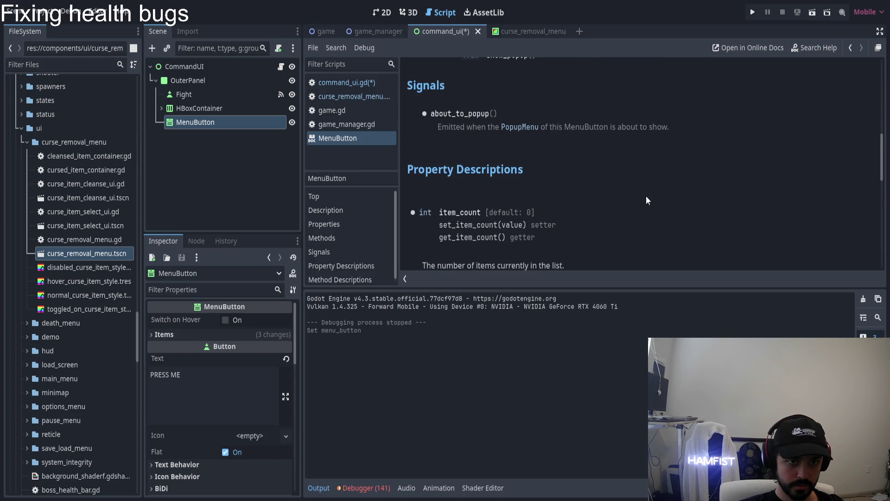
drag(735, 124, 376, 117)
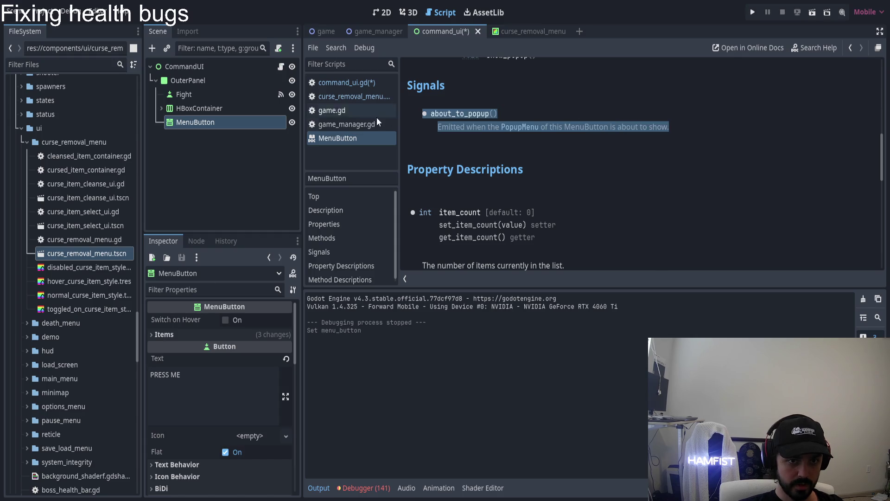
scroll(606, 187, down, 1)
drag(569, 173, 438, 134)
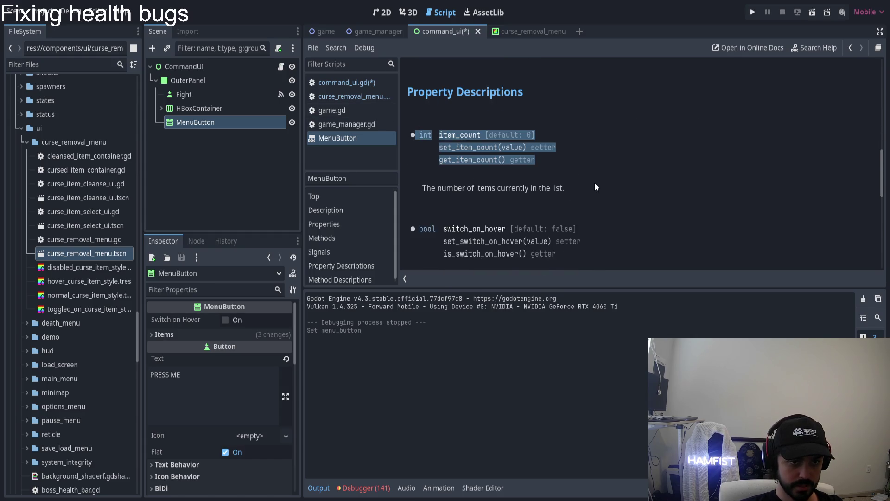
scroll(594, 182, down, 2)
scroll(633, 190, down, 4)
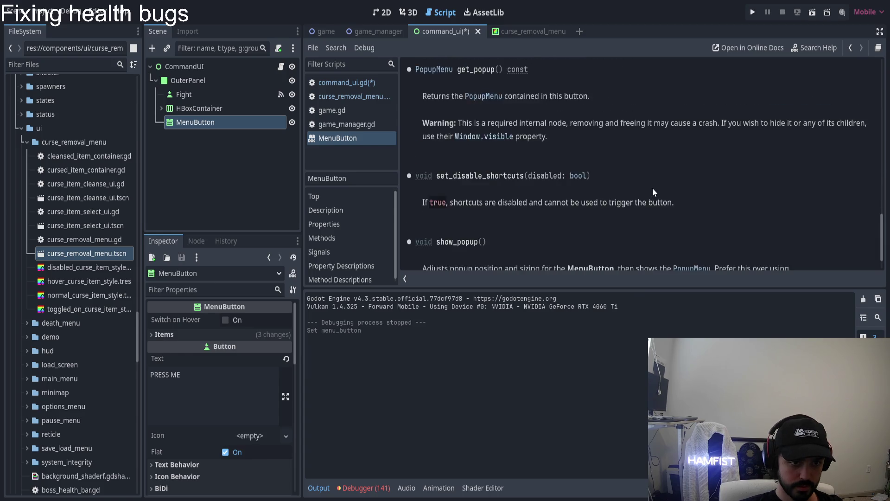
scroll(591, 205, up, 3)
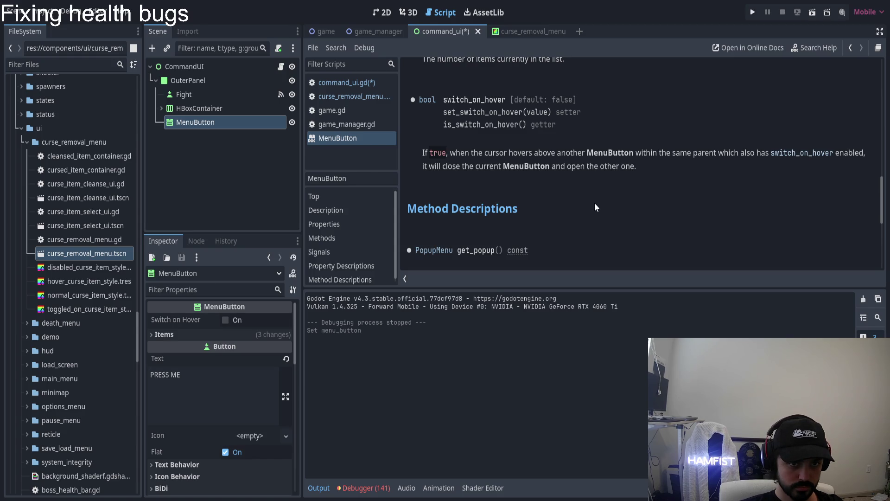
scroll(563, 190, down, 5)
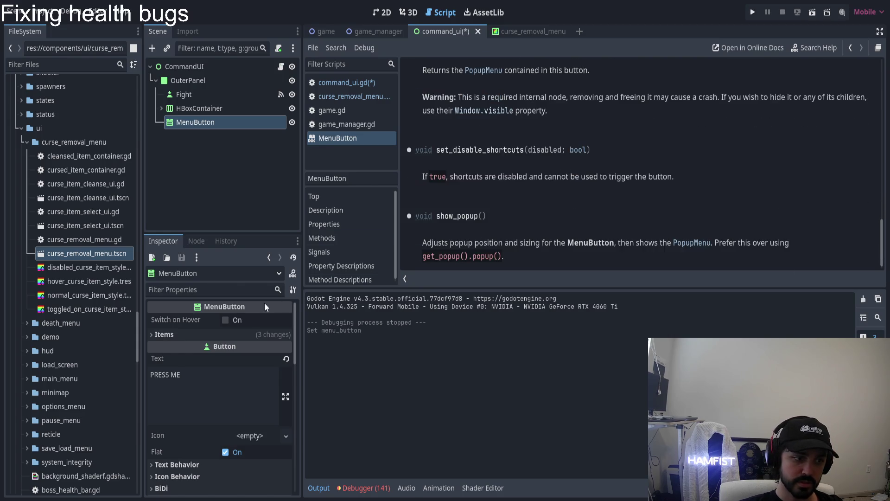
Recheck the MenuButton's own signal group, then return to the 2D view of CommandUI
click(195, 241)
click(177, 297)
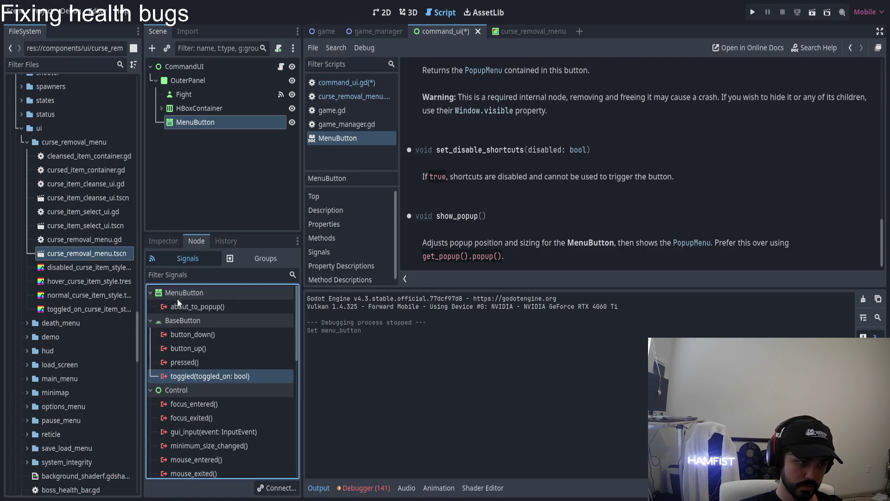
mouse_move(195, 310)
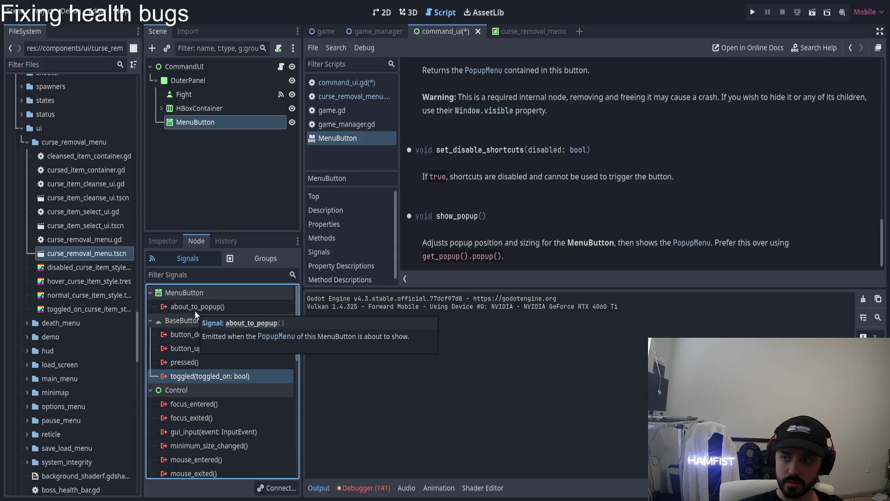
click(381, 13)
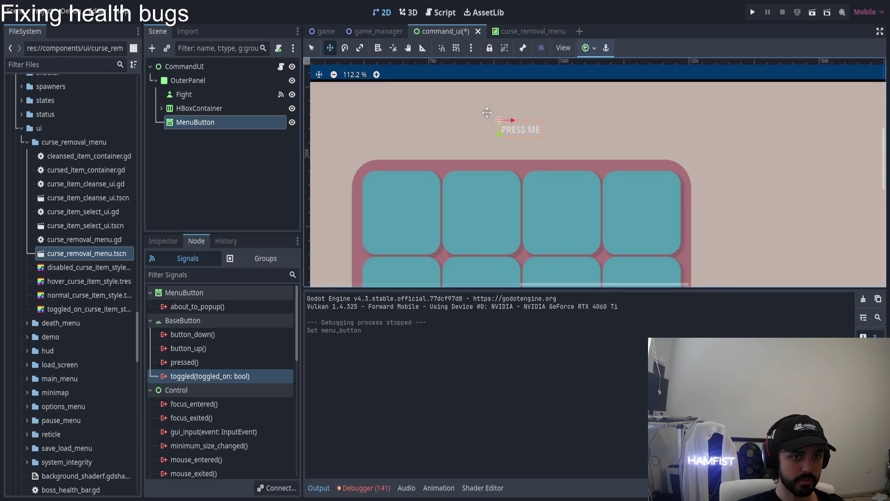
Delete the MenuButton node from the CommandUI scene
click(209, 122)
key(Delete)
key(Return)
Add a plain Button node under CommandUI and show its properties
click(151, 48)
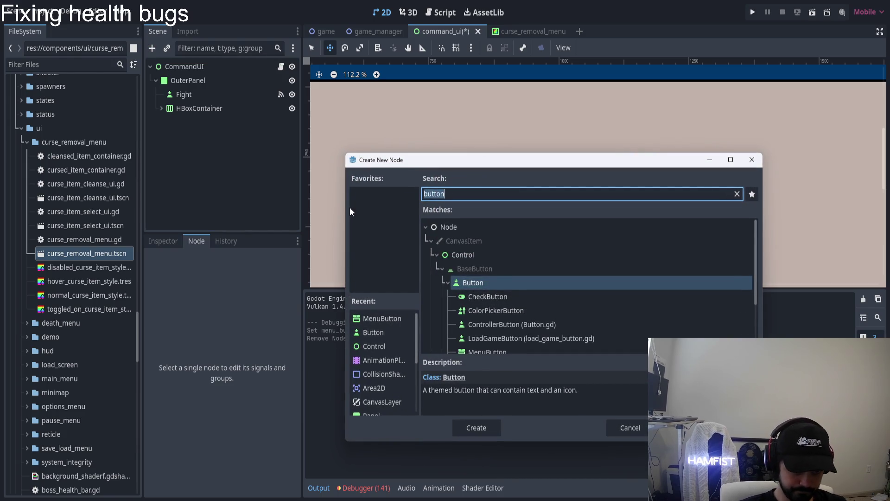
scroll(561, 279, down, 3)
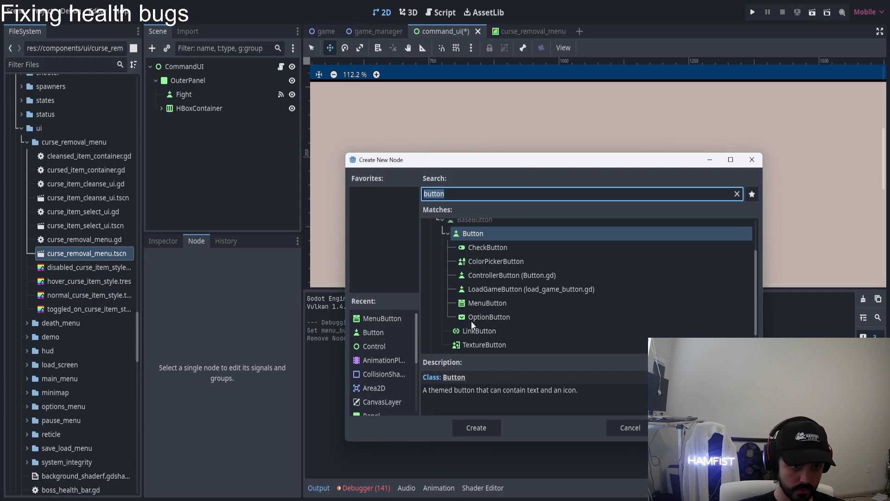
scroll(482, 323, down, 1)
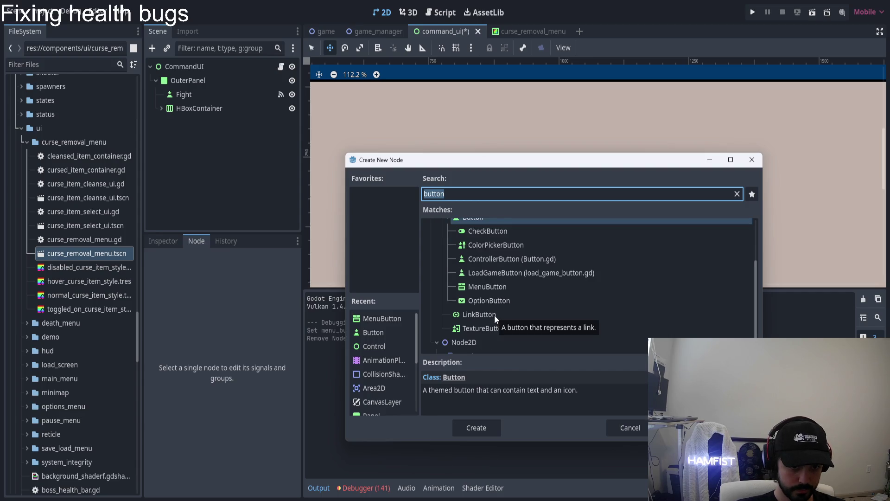
scroll(494, 315, up, 3)
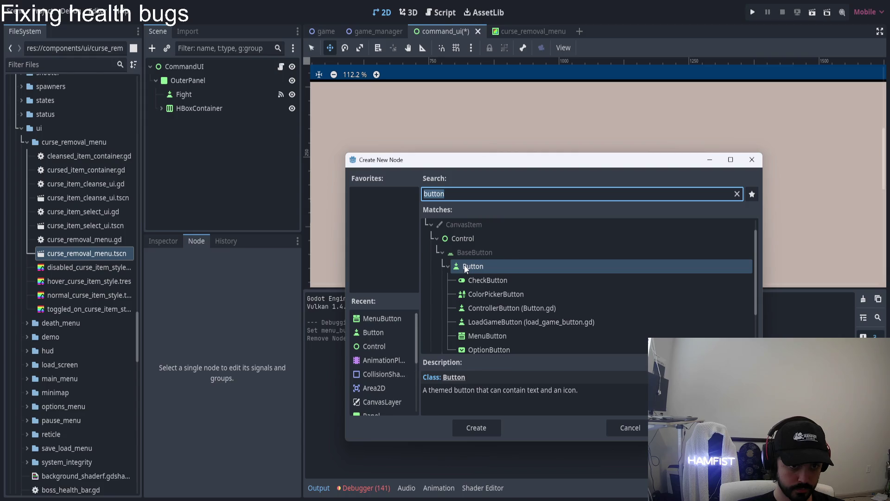
click(449, 266)
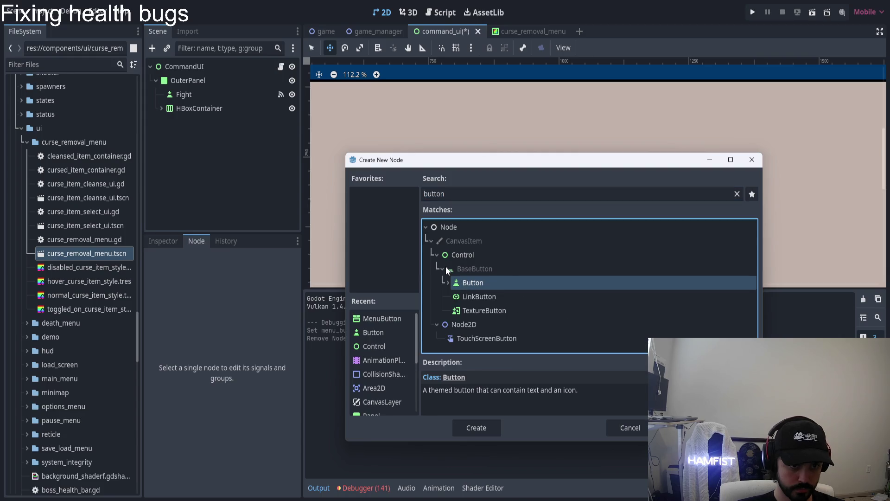
double_click(468, 283)
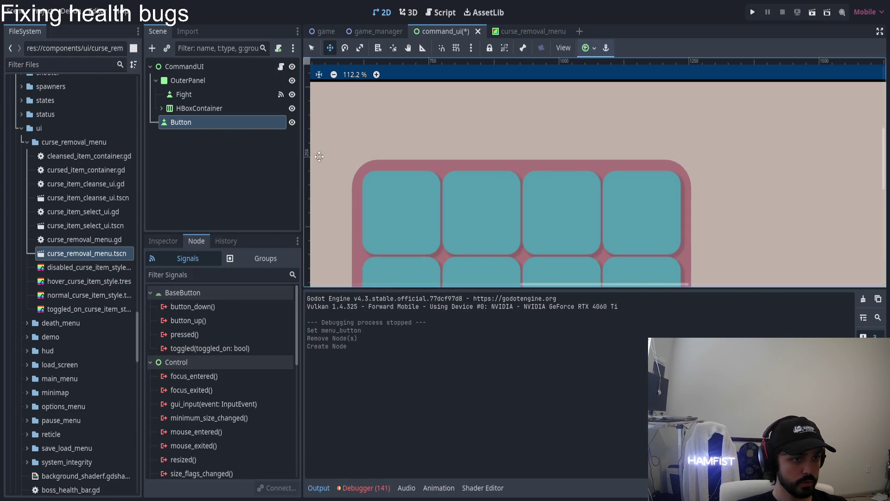
scroll(319, 156, down, 3)
click(164, 243)
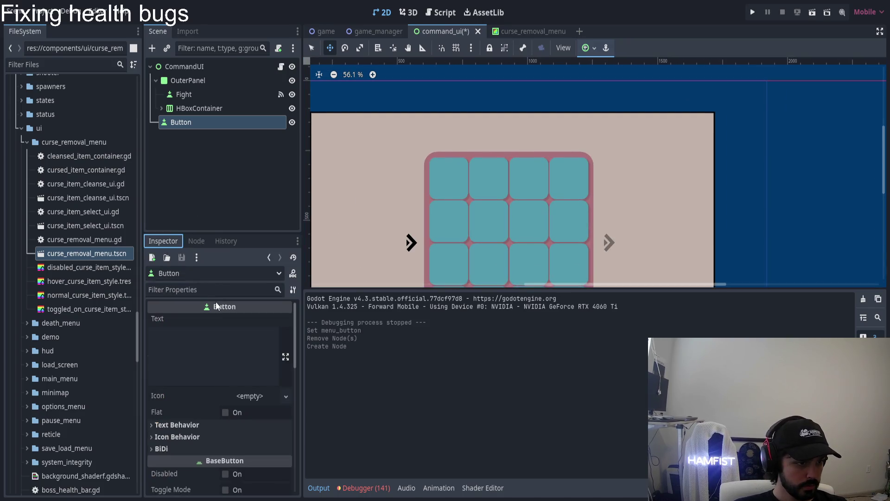
Label the new Button 'Press me' and place it above the grid panel
click(194, 342)
text(Press me)
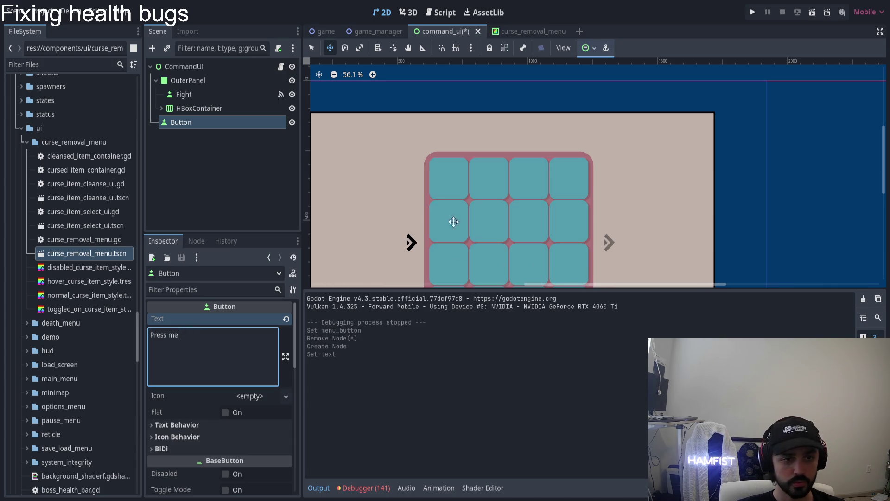
mouse_move(367, 108)
mouse_down()
mouse_move(598, 162)
mouse_move(598, 150)
mouse_up()
Try a New ButtonGroup on the Button, then clear its Button Group again
scroll(227, 376, down, 3)
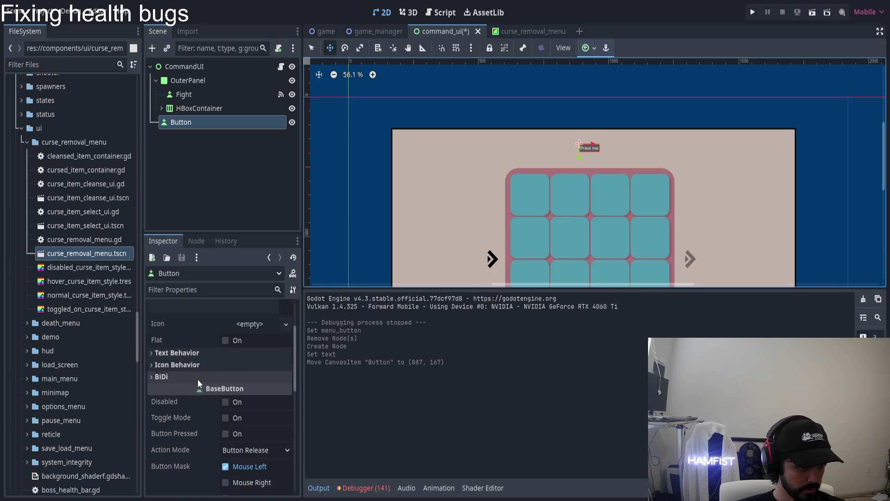
scroll(197, 385, down, 3)
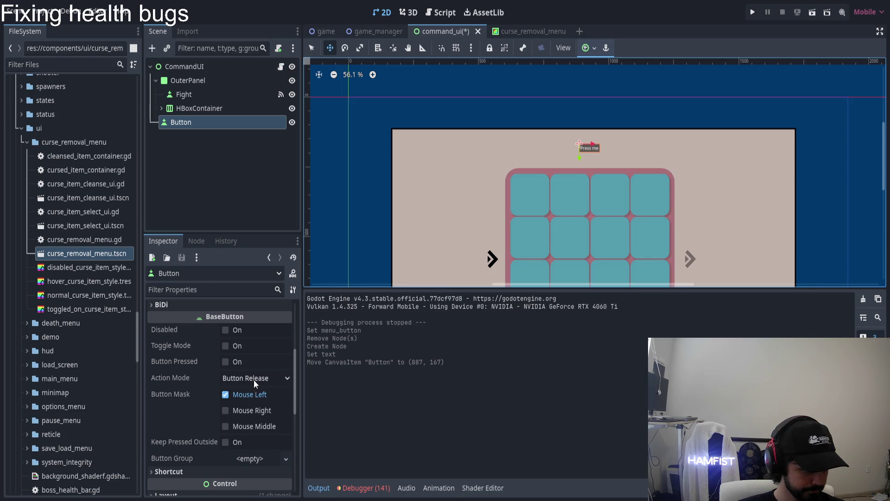
scroll(254, 379, down, 1)
click(238, 436)
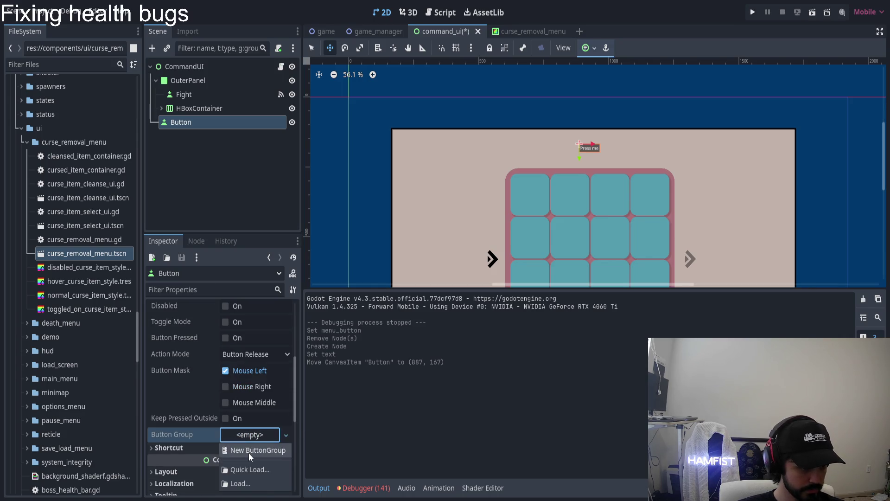
click(248, 452)
click(248, 436)
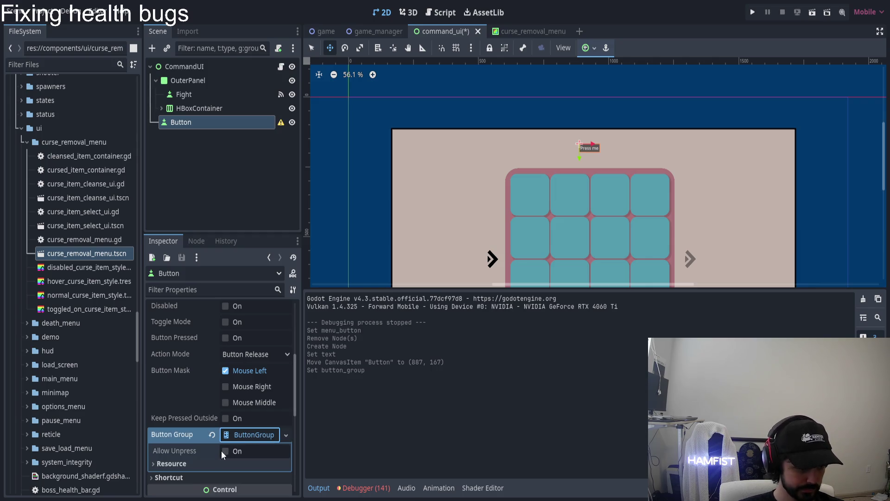
click(245, 436)
click(213, 434)
click(242, 433)
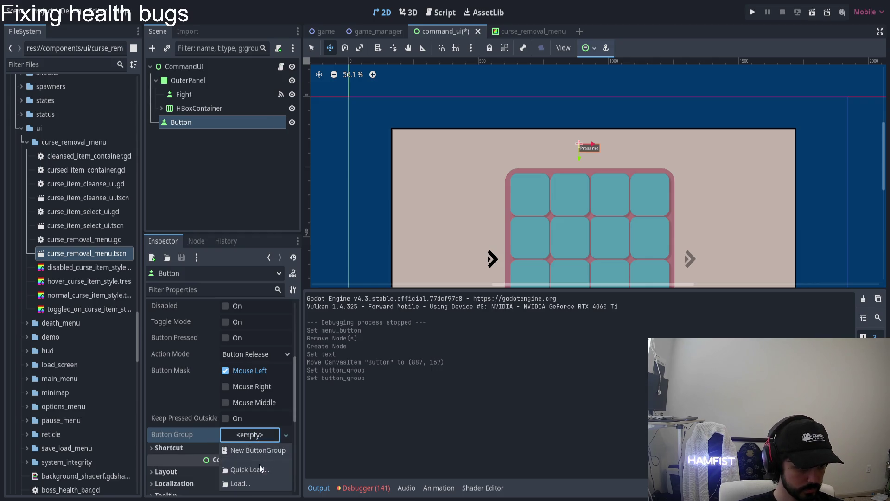
Reveal the CommandUI scene file in the FileSystem dock
click(185, 65)
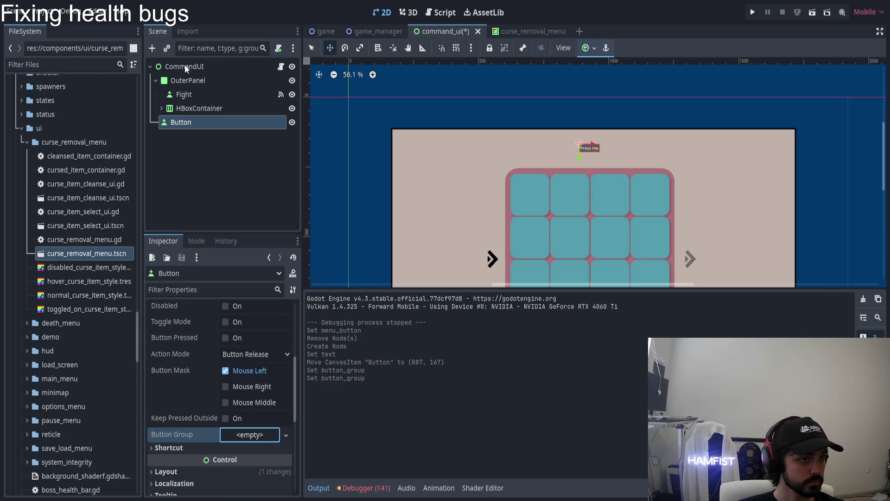
right_click(185, 65)
click(232, 320)
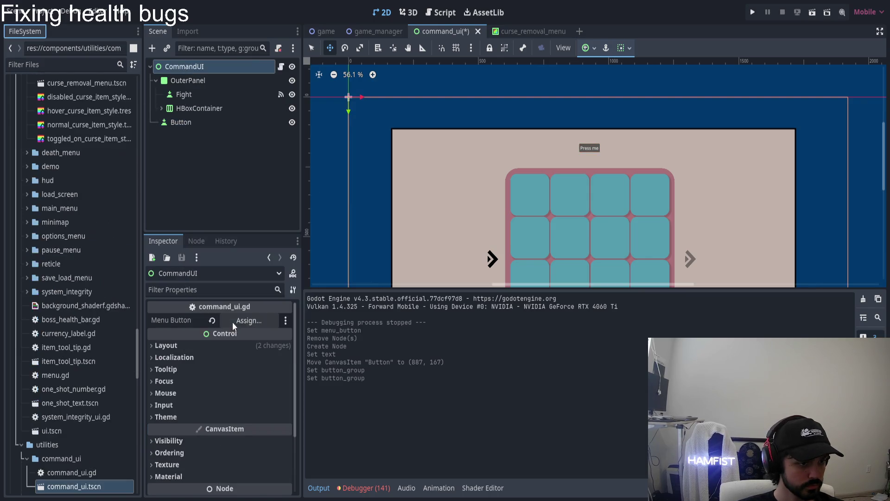
Create a ButtonGroup resource in the command_ui folder, saved as selectable_menus.tres
right_click(59, 302)
mouse_move(97, 291)
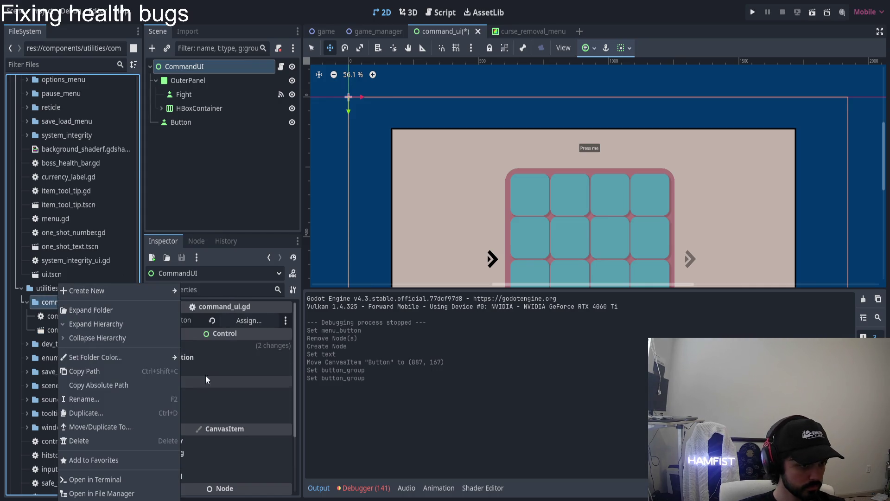
click(212, 335)
text(button_group)
key(Return)
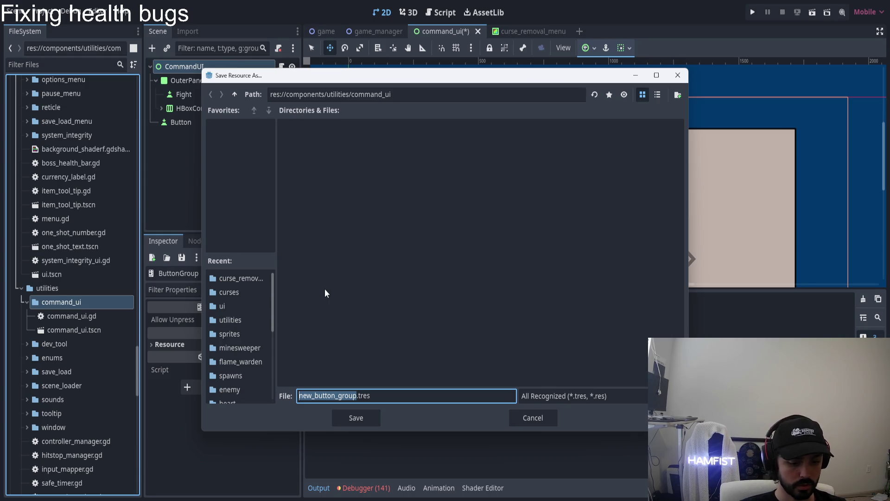
text(selectable_)
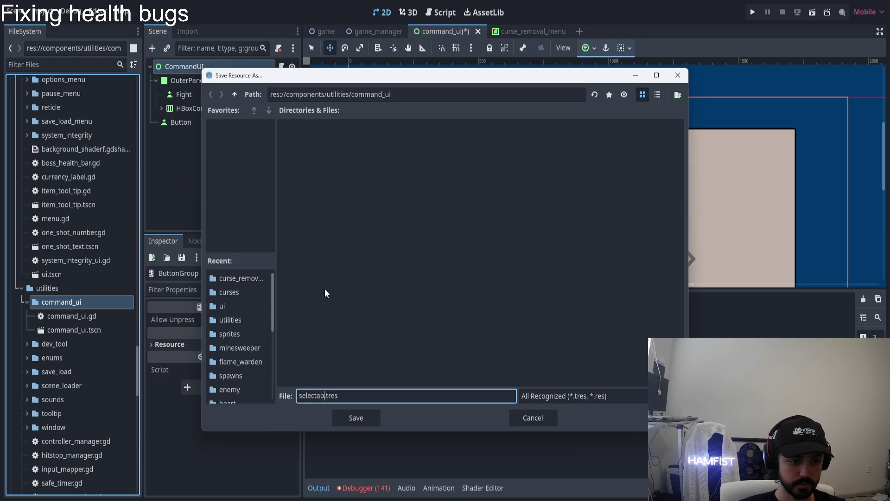
text(menus)
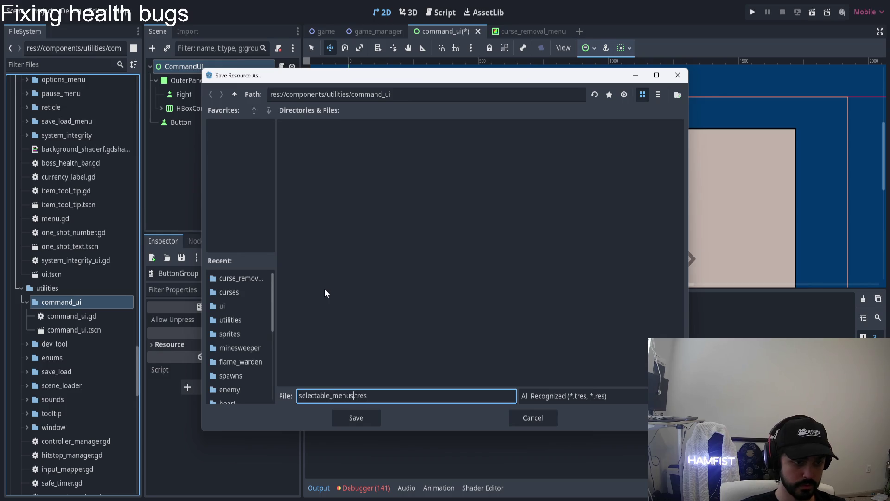
key(Return)
Select selectable_menus.tres, then the Button node, and bring up its Button Group choices
click(79, 341)
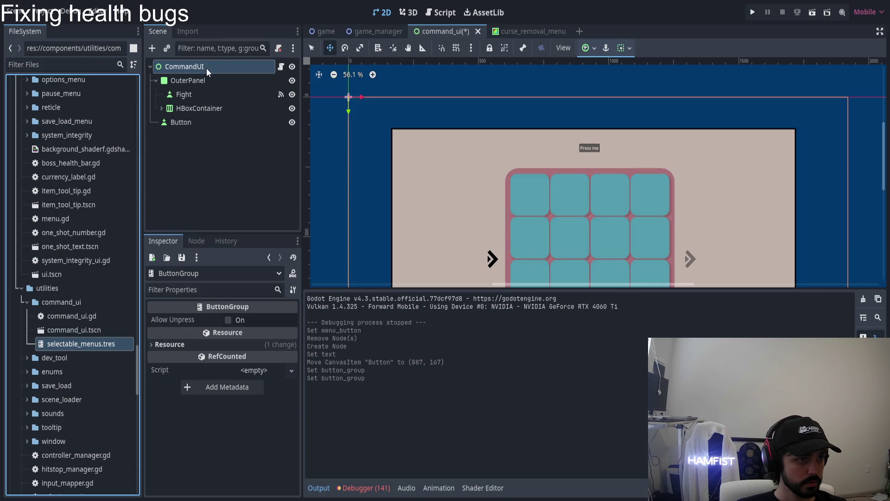
click(204, 120)
click(246, 433)
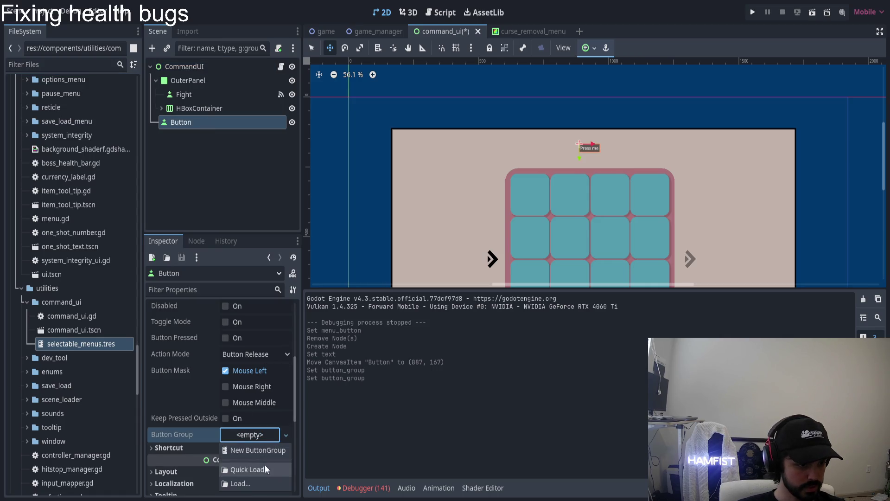
Assign selectable_menus.tres as the Button's group and duplicate it as Button2 beside it
click(265, 469)
double_click(478, 223)
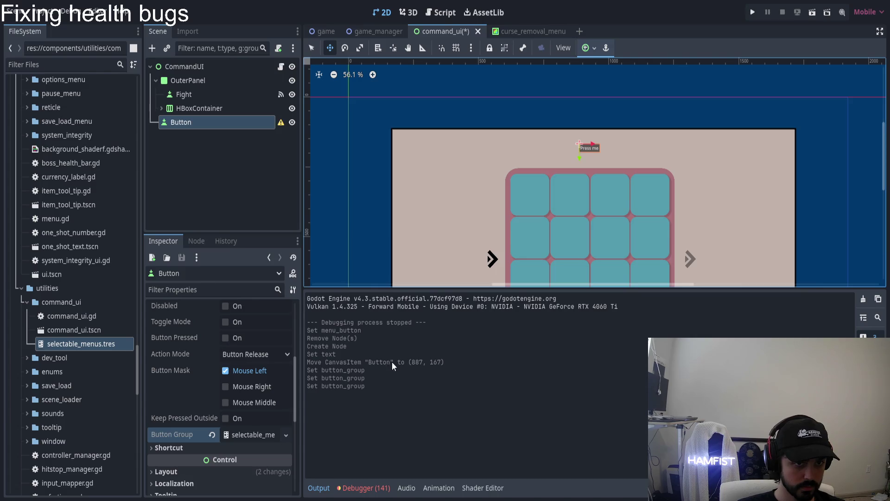
scroll(603, 146, up, 2)
click(218, 119)
key(ctrl+d)
key(ctrl+d)
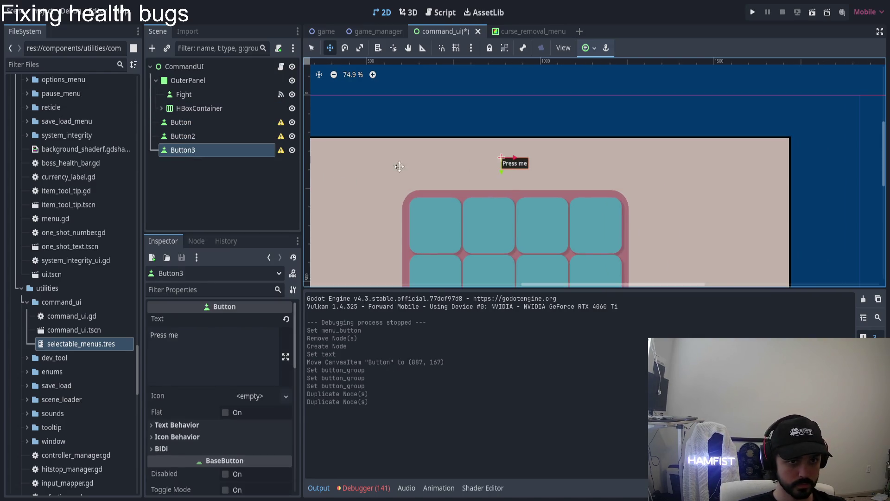
key(ctrl+z)
mouse_move(528, 166)
mouse_down()
mouse_move(554, 162)
mouse_move(525, 162)
mouse_up()
Relabel the two buttons 'Enemies' and 'Items' and line them up side by side
click(201, 122)
scroll(188, 350, up, 2)
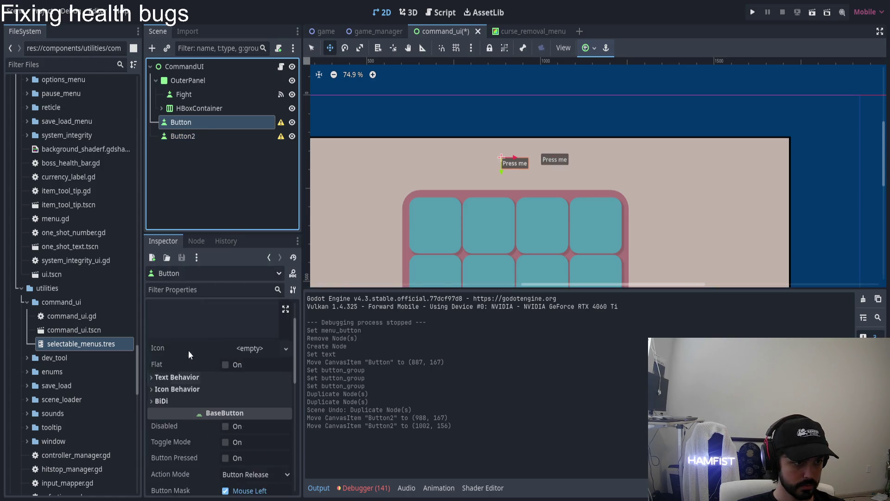
triple_click(209, 346)
text(Enemies)
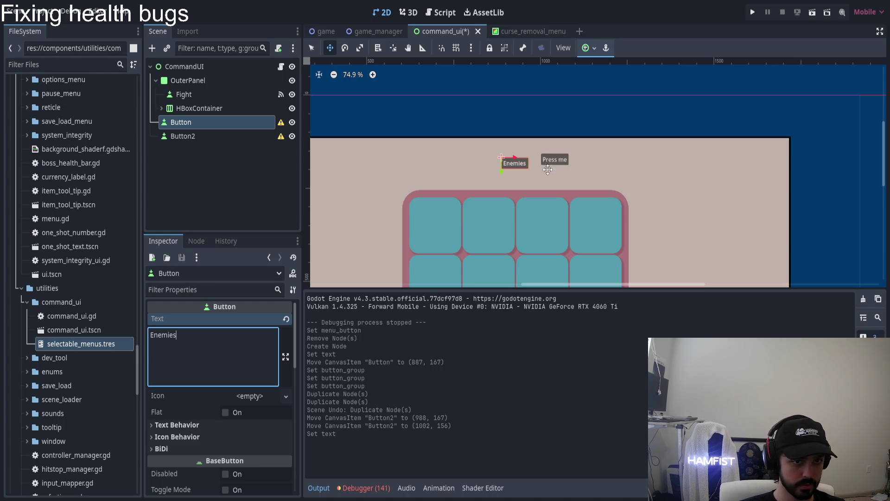
click(202, 134)
key(BackSpace)
key(BackSpace)
key(BackSpace)
text(Items)
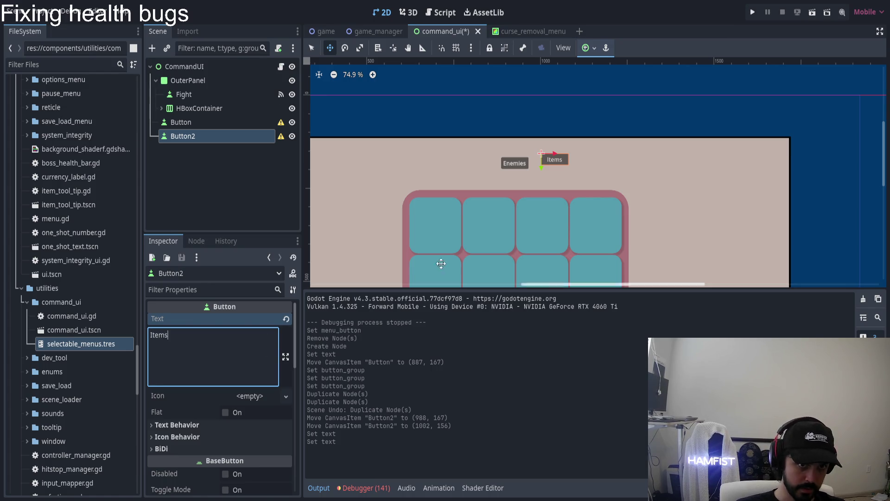
drag(553, 160, 589, 162)
scroll(563, 168, up, 5)
scroll(448, 162, down, 3)
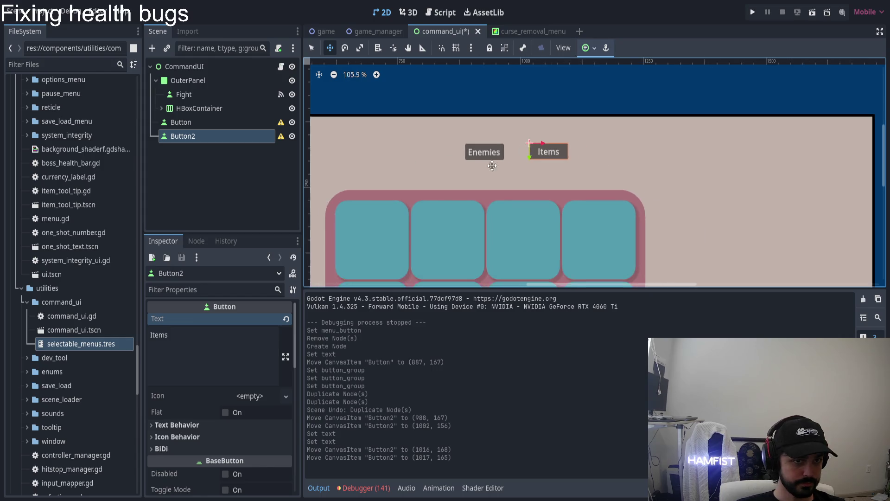
click(168, 66)
key(ctrl+a)
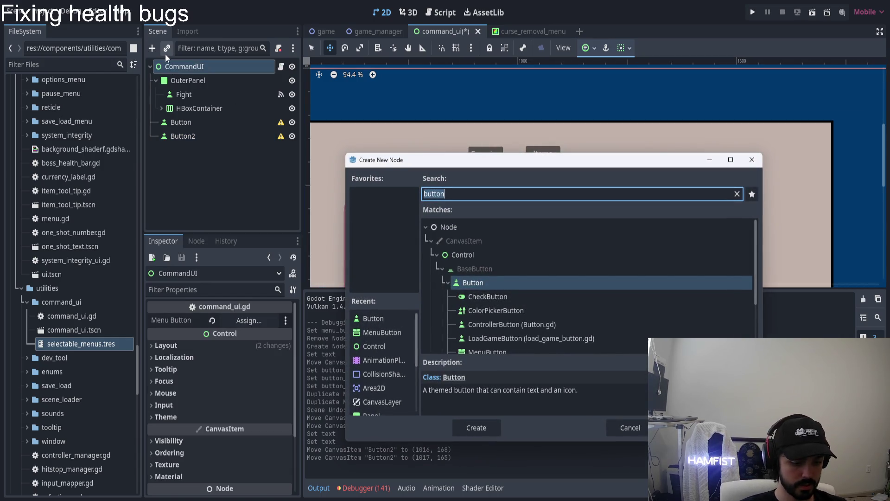
Add an HBoxContainer to CommandUI
text(Vb)
key(BackSpace)
key(BackSpace)
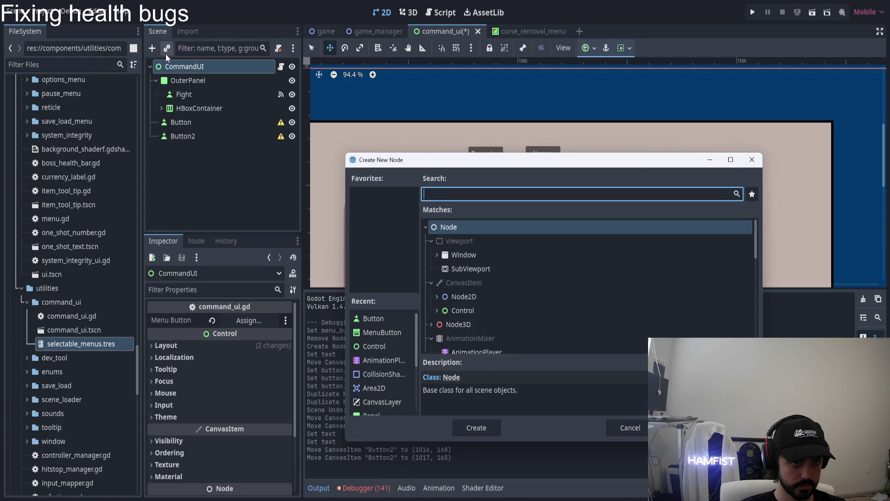
text(hboz)
key(BackSpace)
text(x)
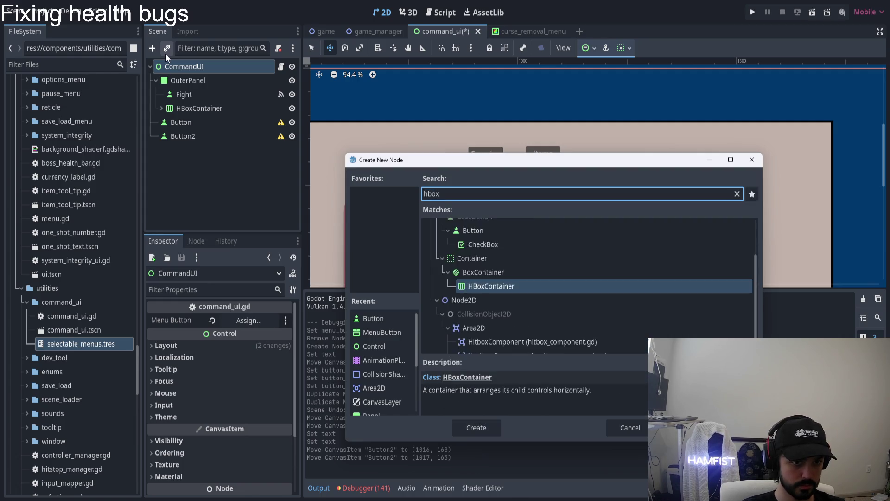
key(Return)
Move both buttons into the HBoxContainer and place the row at the panel's top
click(194, 122)
shift+click(196, 135)
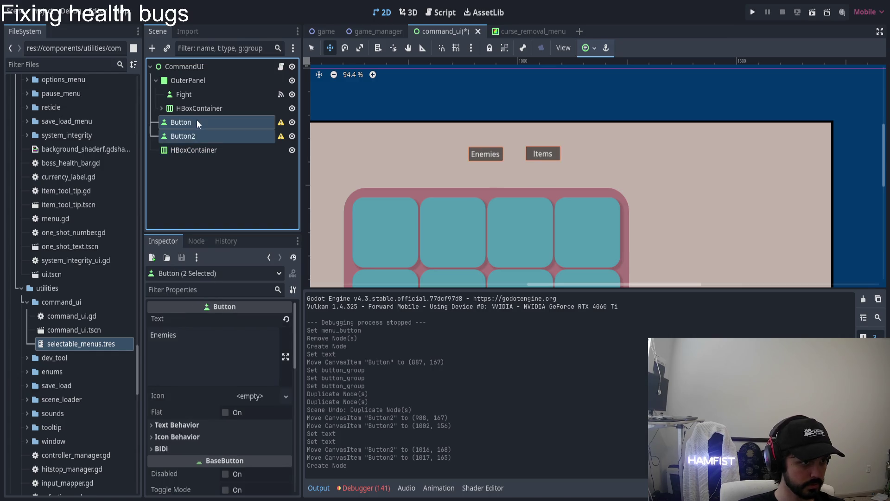
drag(202, 135, 200, 150)
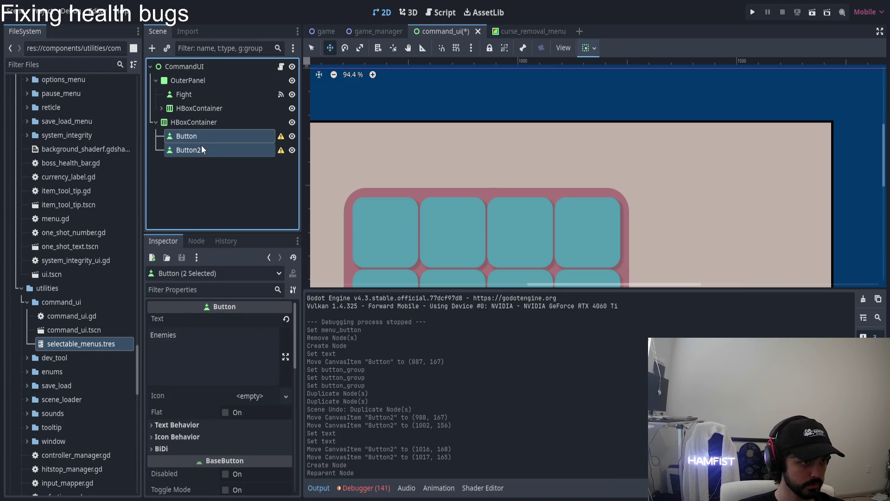
scroll(399, 168, down, 6)
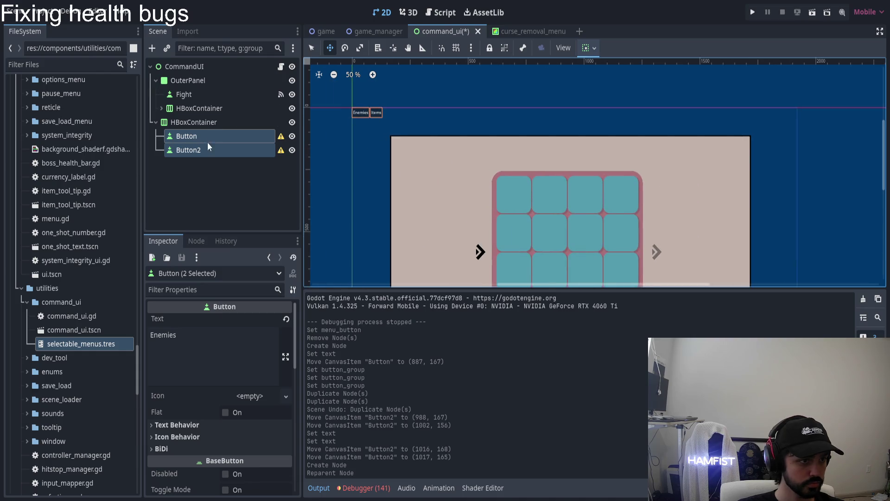
click(194, 122)
drag(382, 116, 584, 149)
scroll(563, 149, up, 3)
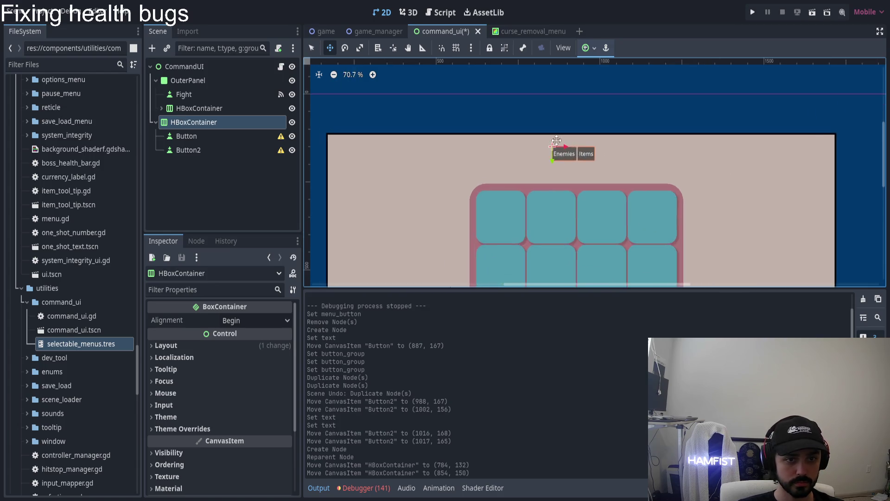
Enable Toggle Mode on the Enemies and Items buttons, check their button group, and run the game
click(209, 135)
scroll(191, 405, down, 5)
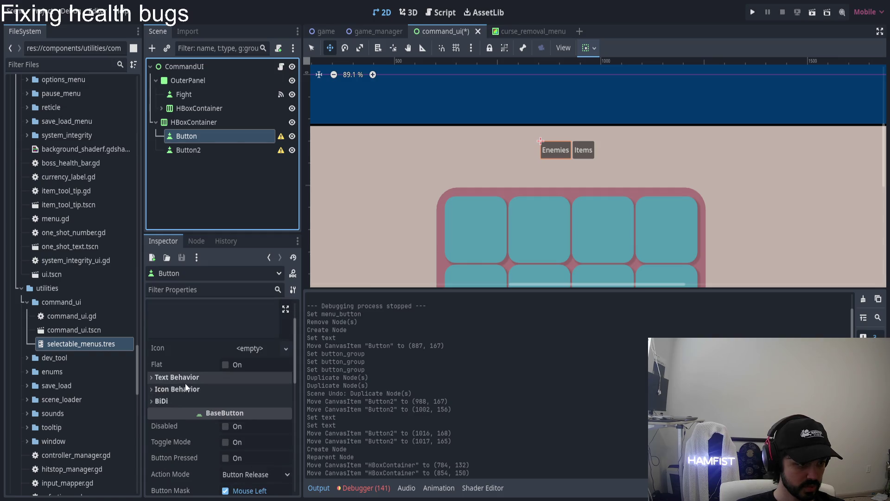
click(225, 369)
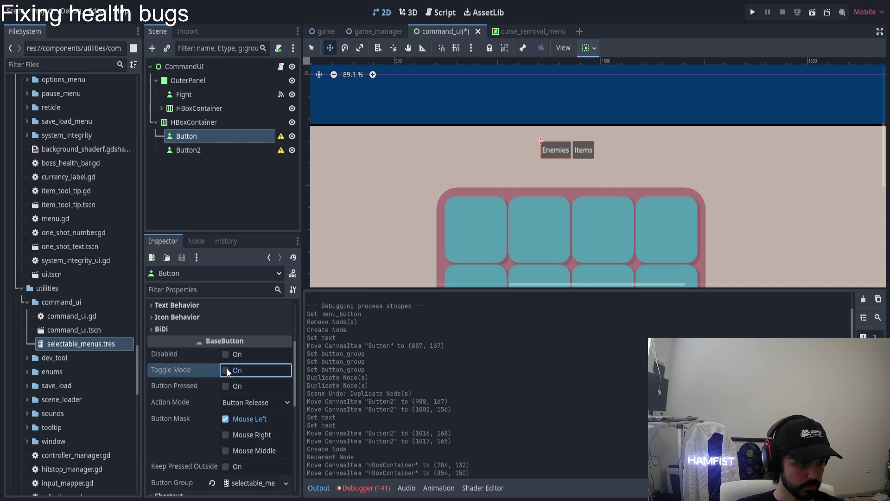
click(211, 150)
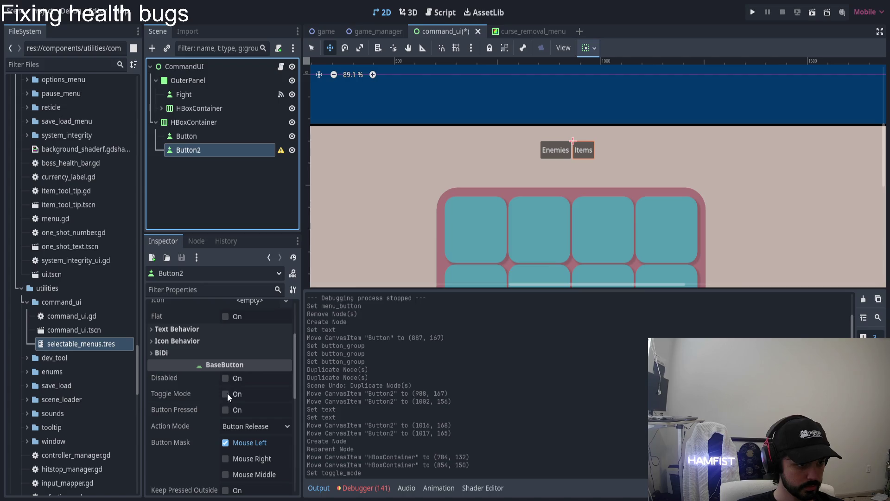
click(226, 394)
click(208, 134)
scroll(231, 349, down, 4)
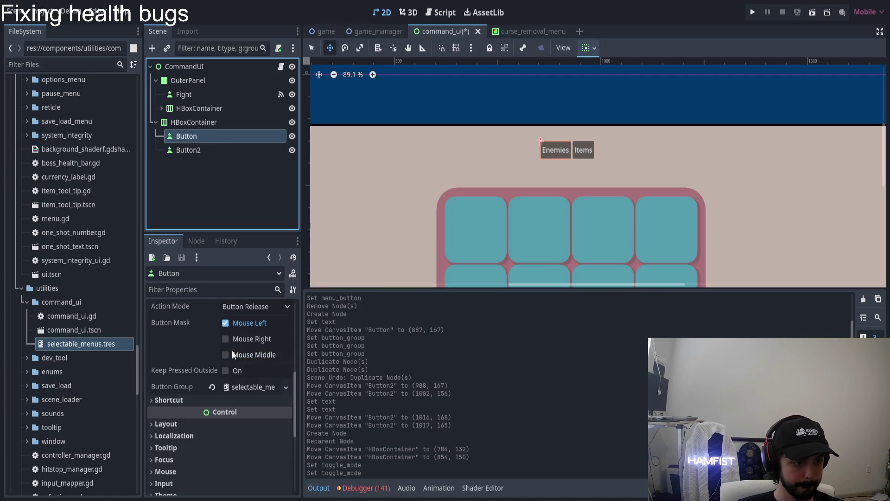
click(249, 392)
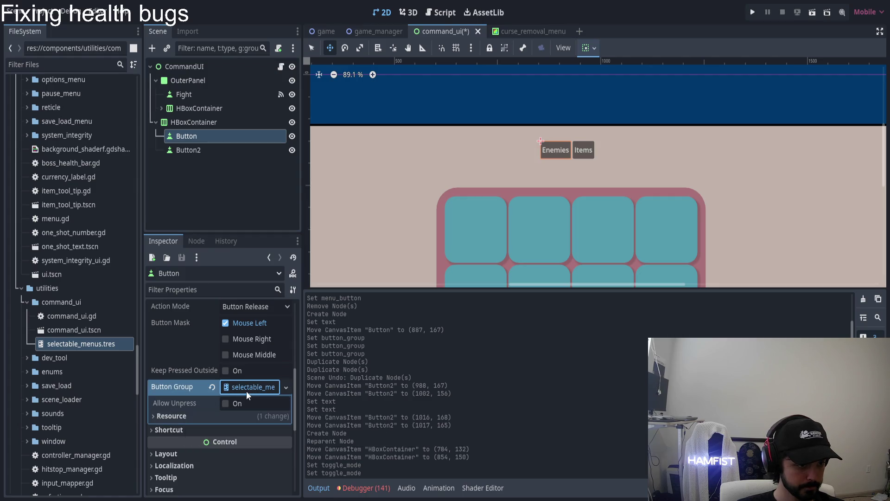
click(247, 389)
click(805, 14)
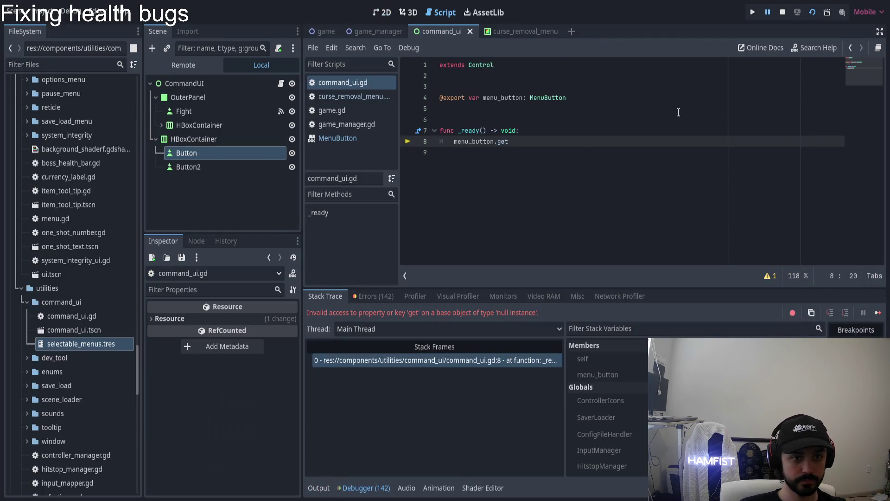
Comment out the failing _ready lines in command_ui.gd with Ctrl+K
key(shift+Up)
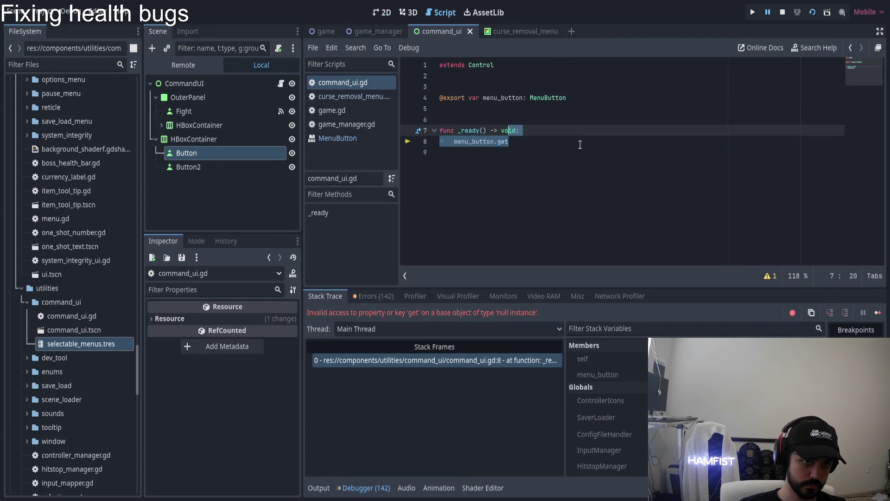
key(shift+Up)
key(ctrl+k)
Run the game, lower the Master volume, start a new game, then test the Items button
key(F5)
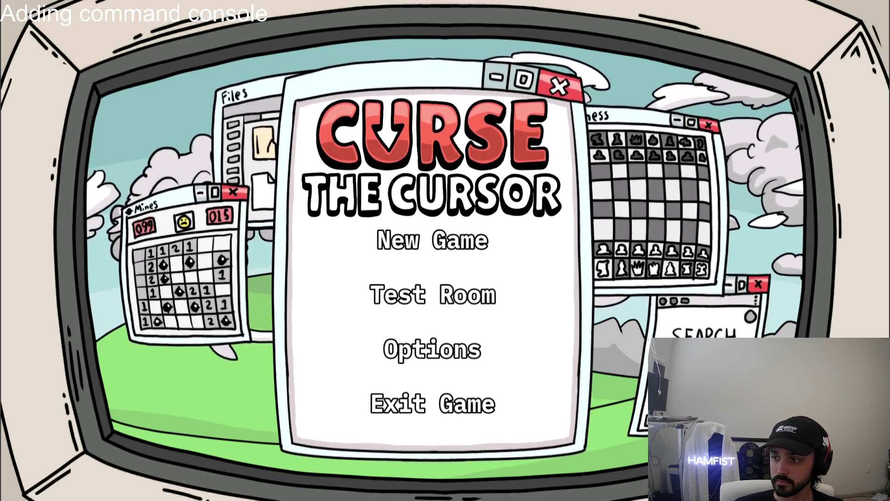
click(447, 350)
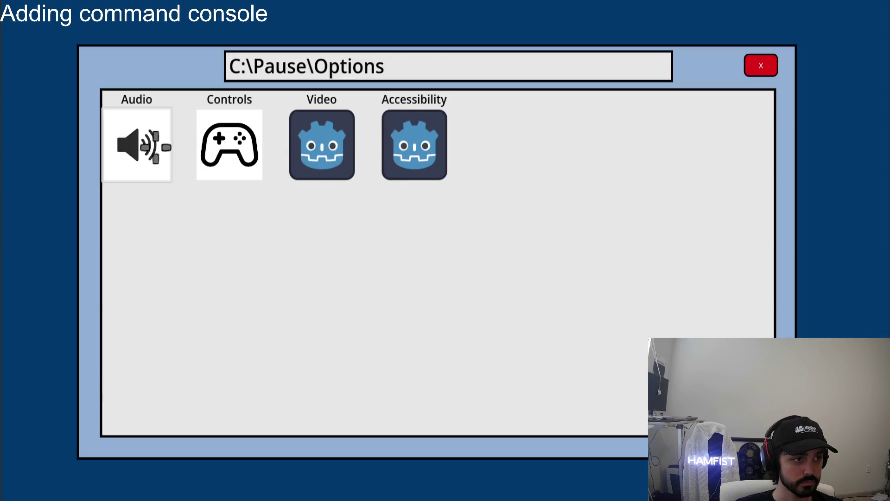
click(163, 145)
drag(239, 176, 139, 175)
click(765, 65)
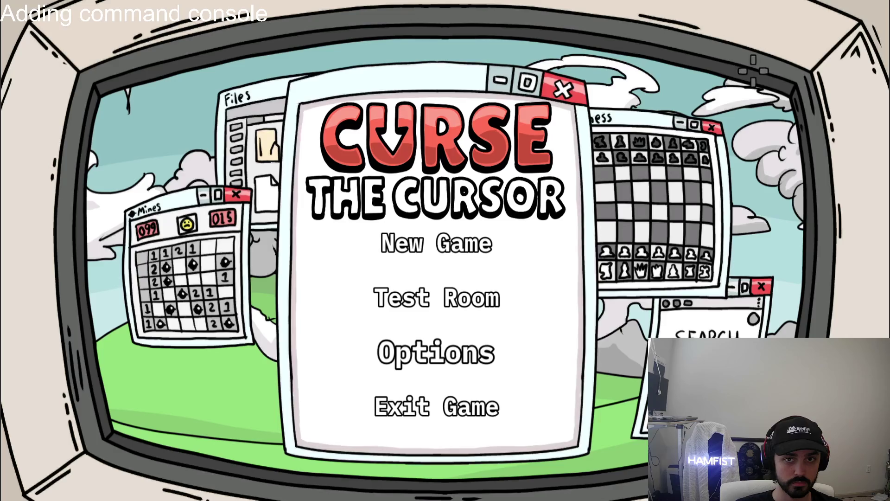
click(375, 237)
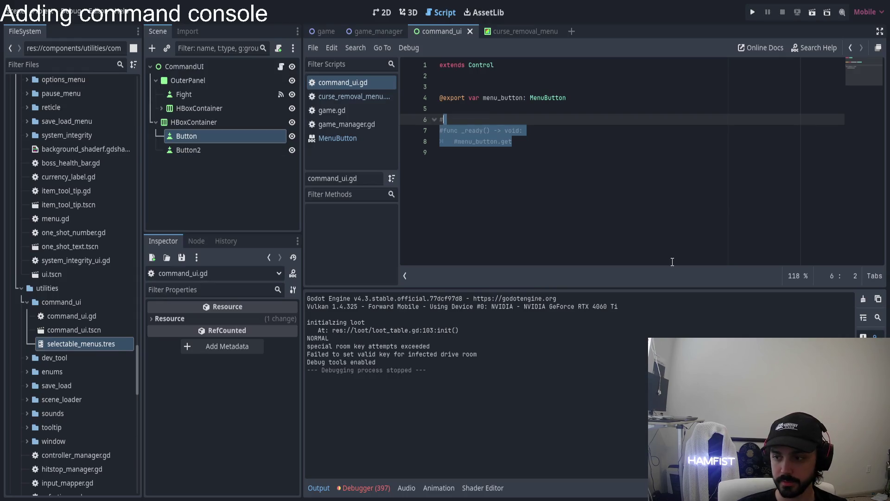
key(ctrl+s)
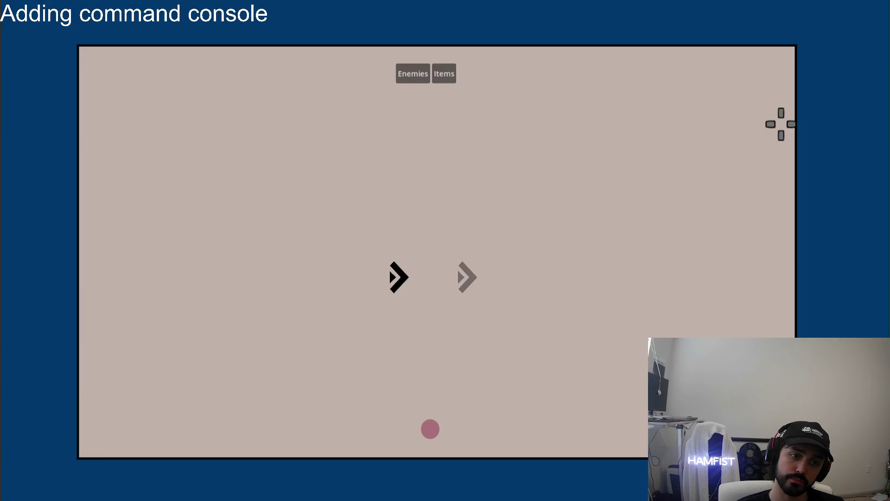
click(443, 75)
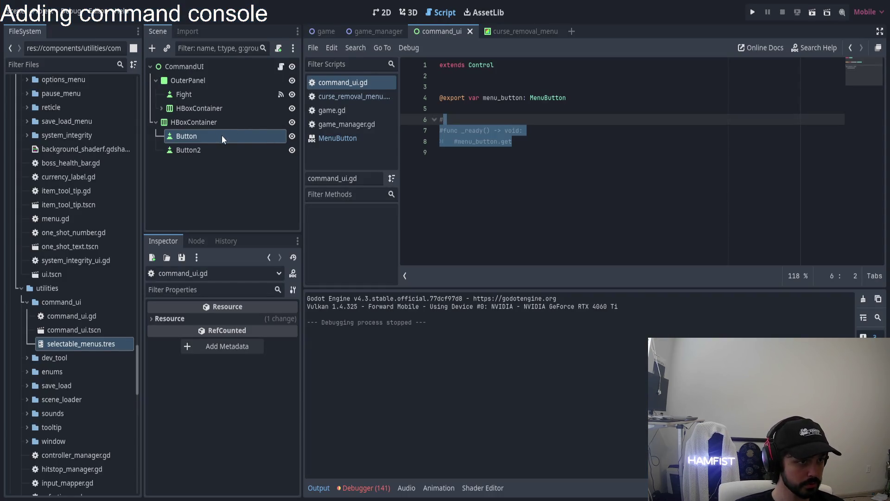
Rename Button to Enemies and Button2 to Items
click(201, 134)
scroll(218, 354, up, 5)
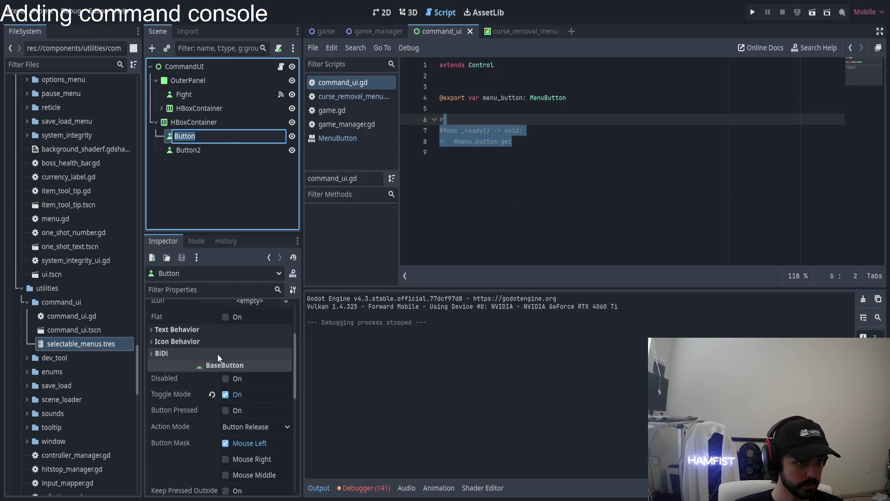
text(Enemies)
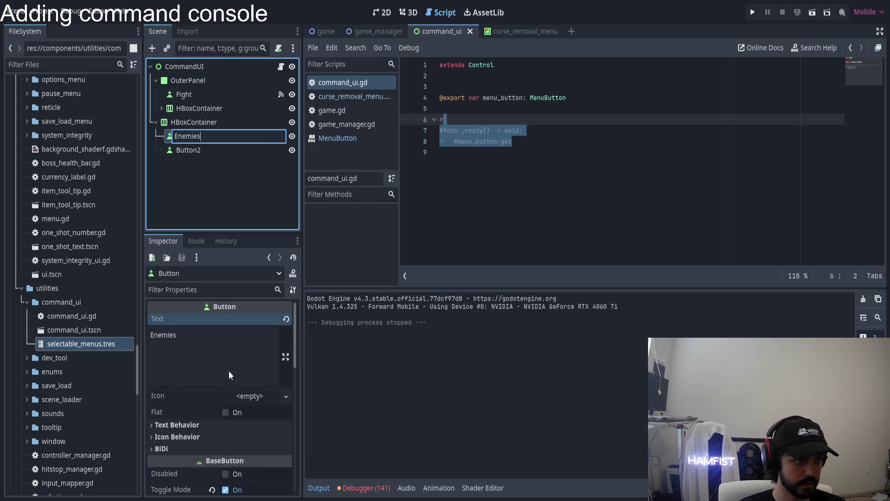
key(Return)
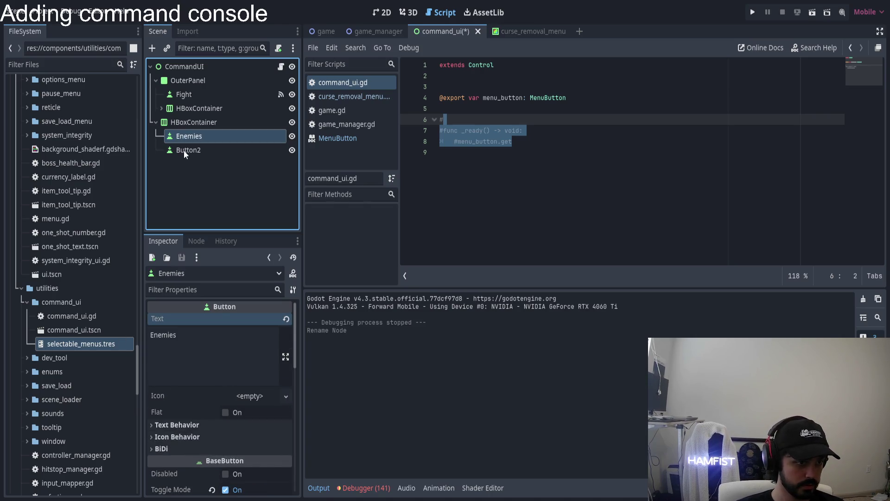
double_click(183, 150)
text(Itesm)
key(BackSpace)
key(BackSpace)
text(ms)
key(Return)
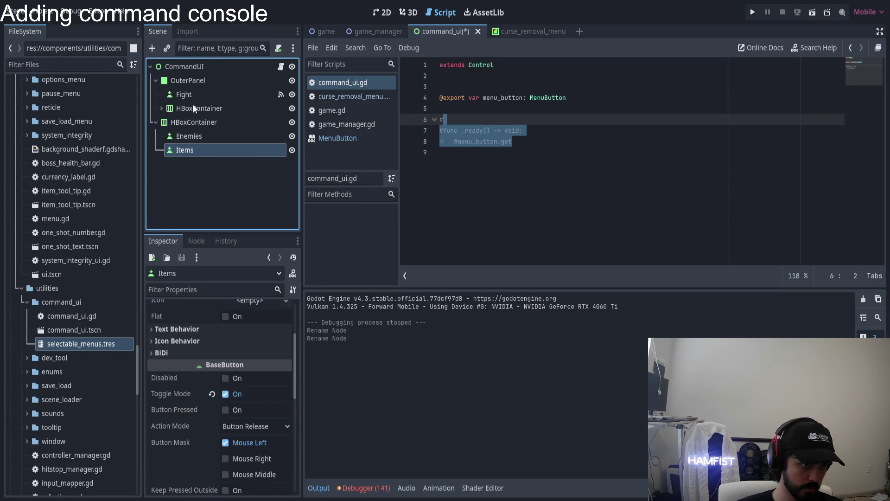
Connect the Enemies button's toggled signal and delete the unneeded _on_enemies_pressed stub
click(204, 136)
click(197, 240)
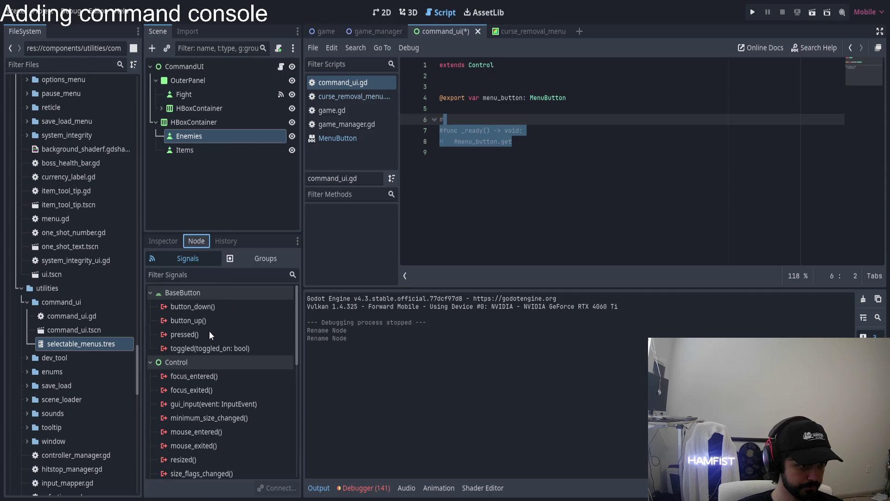
double_click(209, 334)
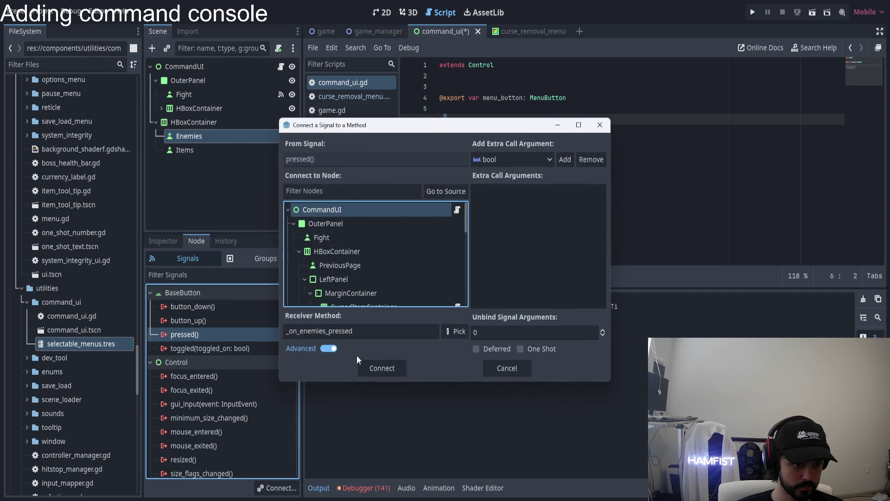
click(383, 368)
double_click(210, 363)
click(375, 363)
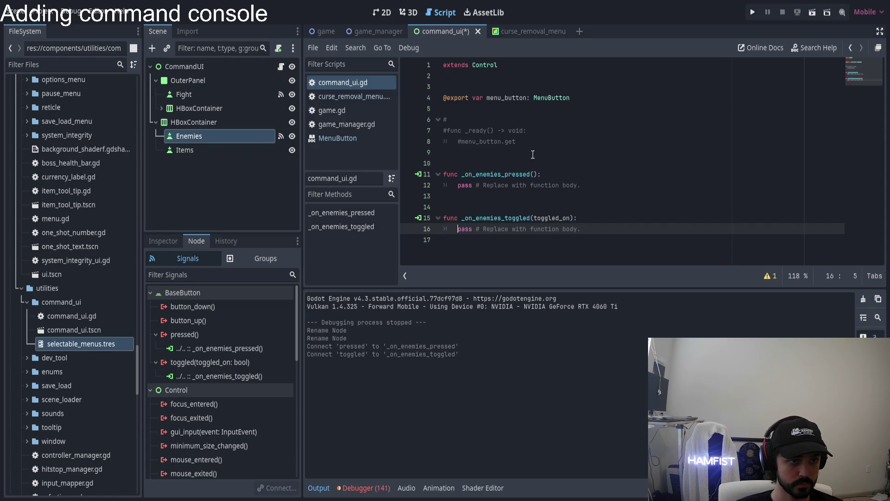
drag(459, 196, 432, 168)
key(BackSpace)
key(BackSpace)
key(BackSpace)
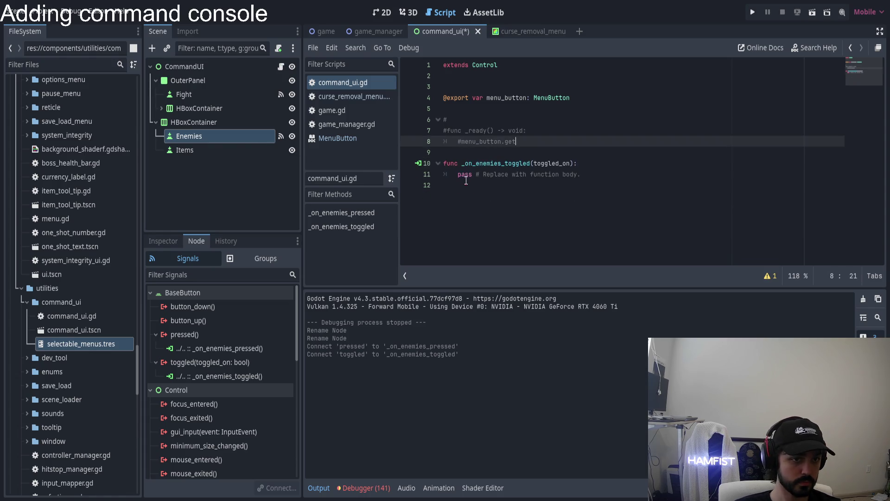
Connect the Items toggled signal and add a blank line in the Enemies toggle handler
click(217, 150)
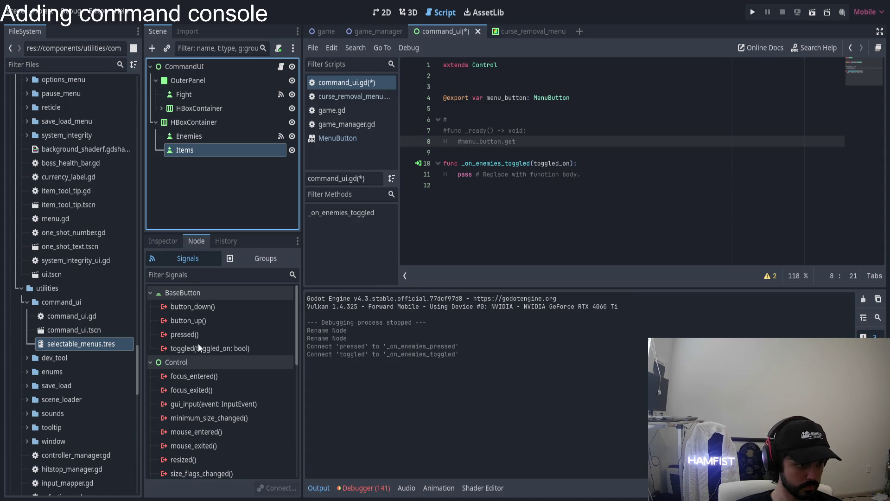
double_click(199, 343)
click(382, 368)
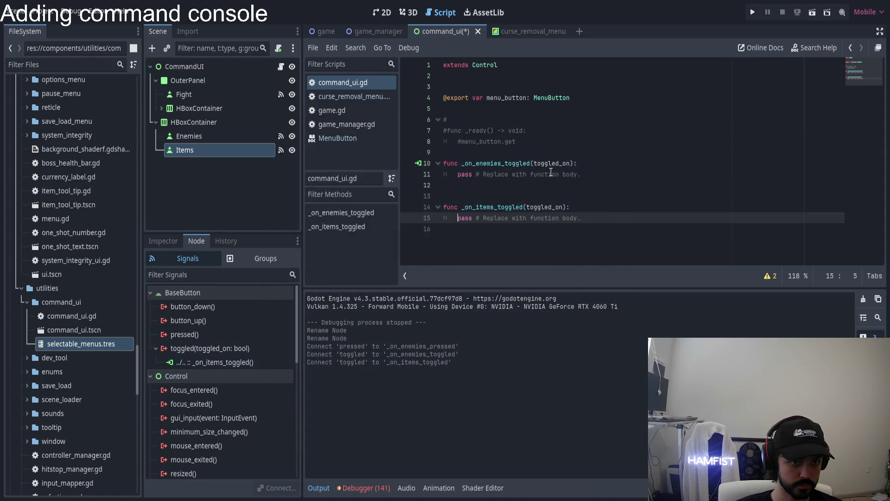
click(456, 176)
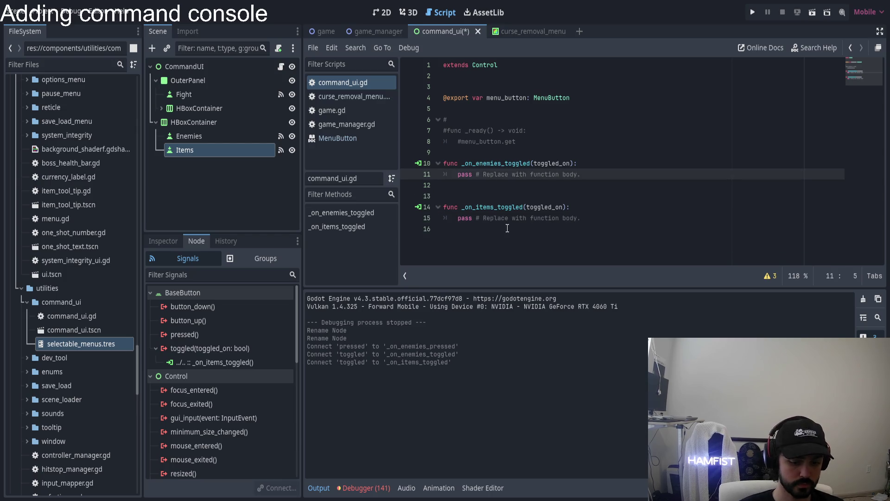
key(Return)
key(Up)
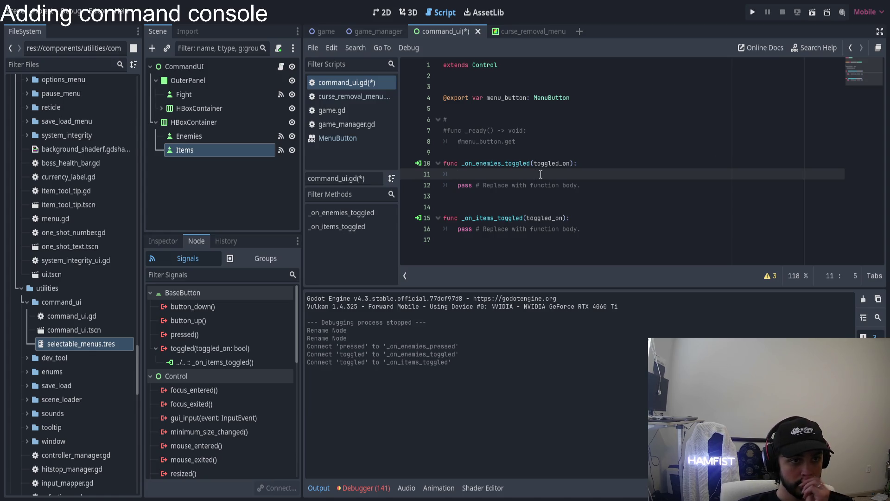
Close the MenuButton help page, then expand HBoxContainer under OuterPanel to reveal its child panels
right_click(334, 139)
click(366, 148)
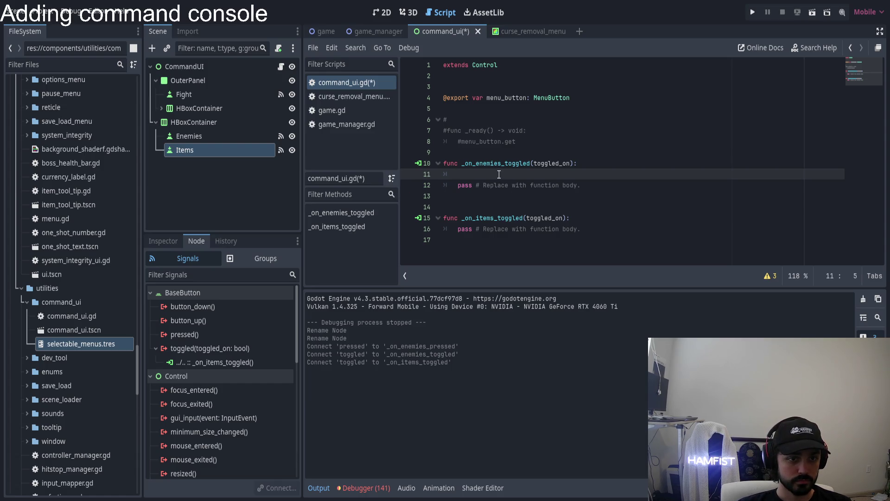
click(207, 134)
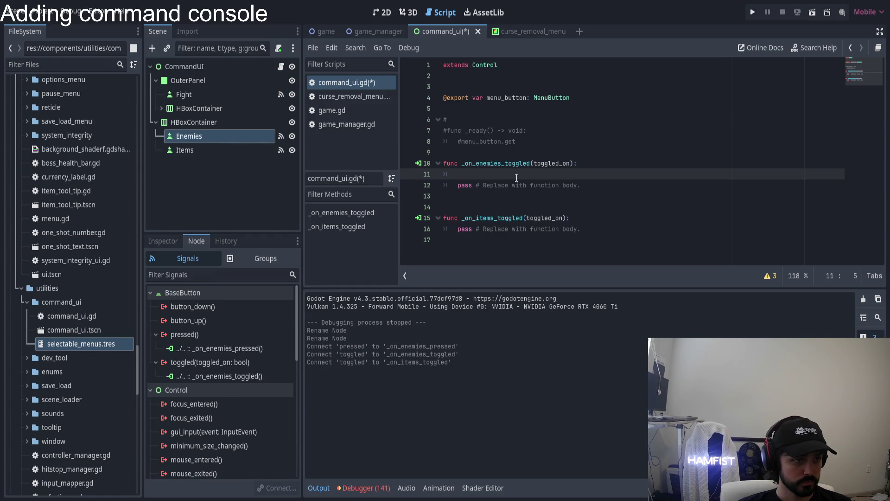
click(161, 108)
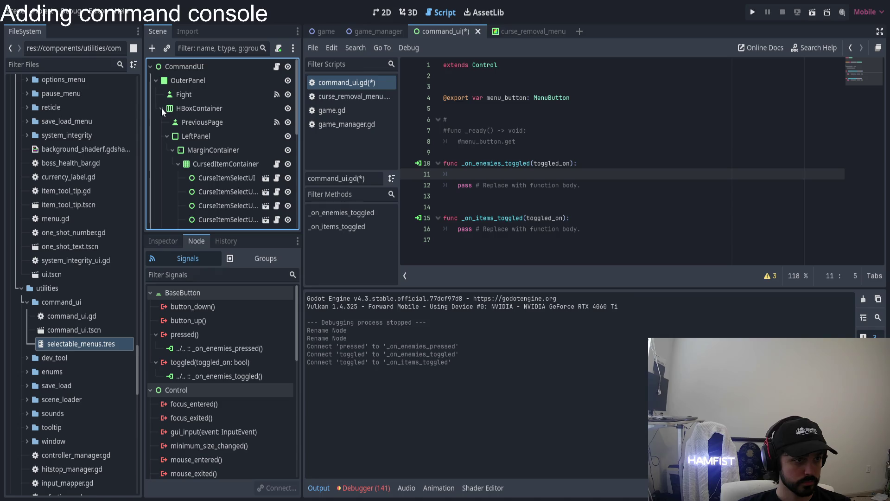
In the 2D scene, open the CursedItemContainer grid's script under HBoxContainer
click(377, 11)
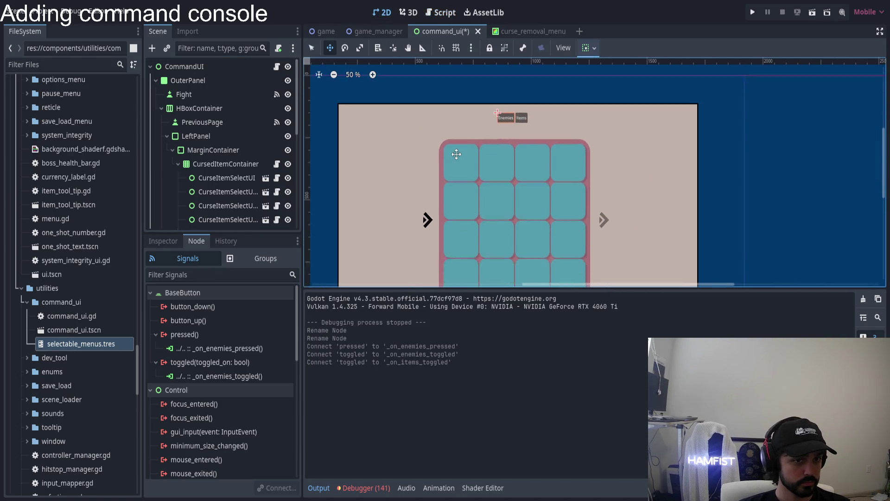
click(200, 108)
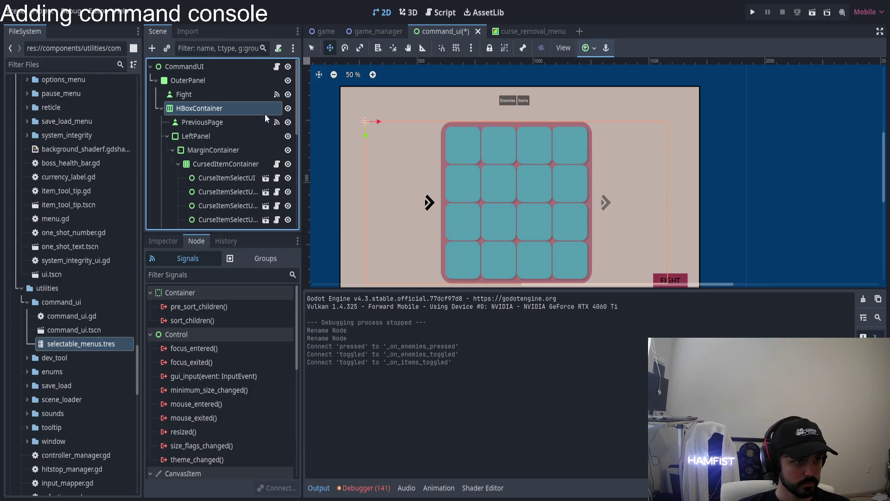
scroll(265, 130, down, 2)
click(235, 122)
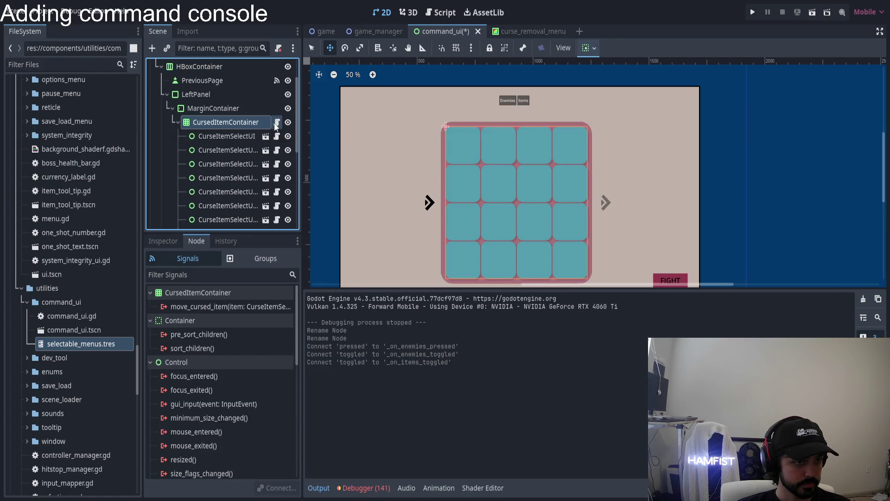
click(276, 123)
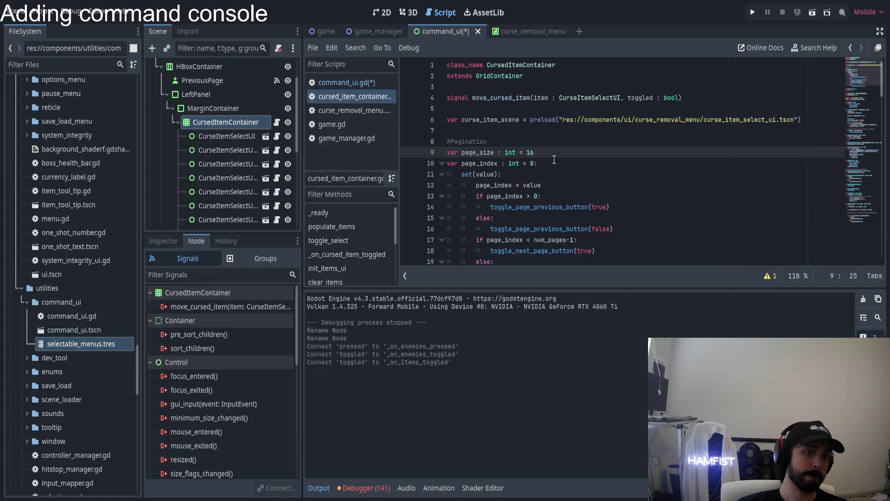
Select cursed_item_container.gd's code from the signal line on line 4 to the end
scroll(549, 160, down, 9)
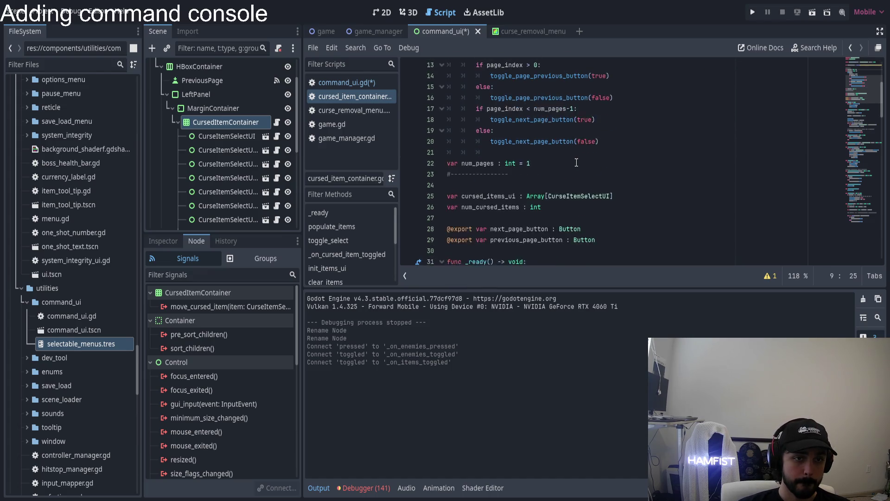
scroll(600, 176, down, 15)
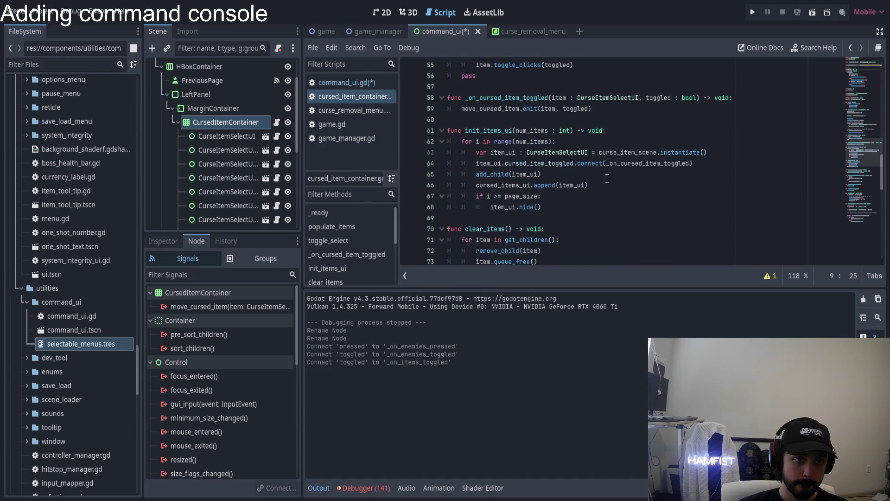
scroll(603, 183, down, 7)
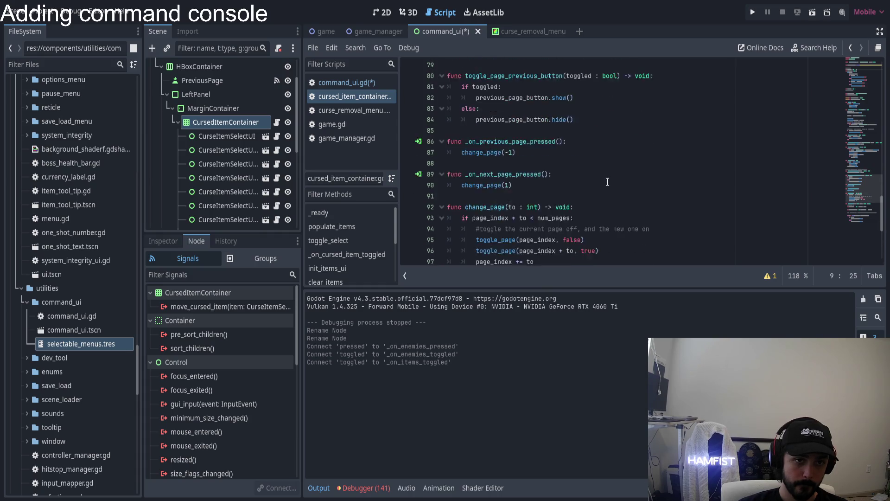
click(607, 250)
scroll(537, 207, up, 8)
scroll(537, 207, up, 17)
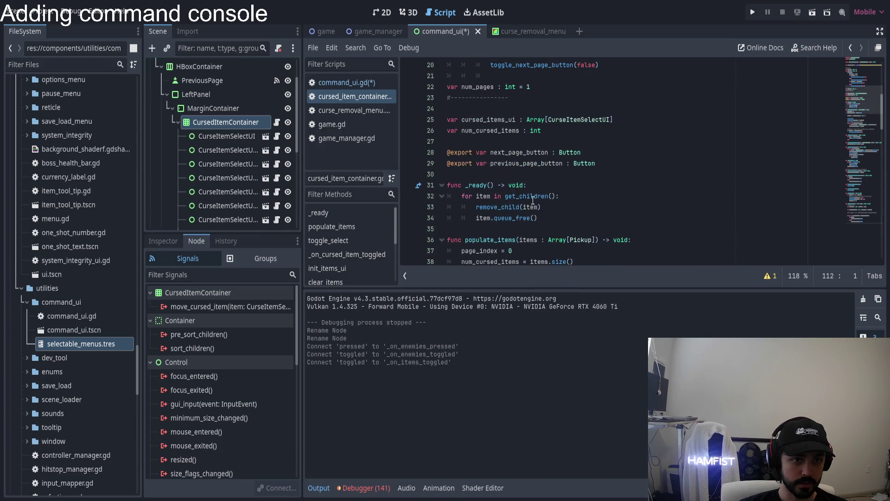
scroll(536, 191, up, 3)
double_click(585, 218)
scroll(524, 174, up, 4)
click(608, 97)
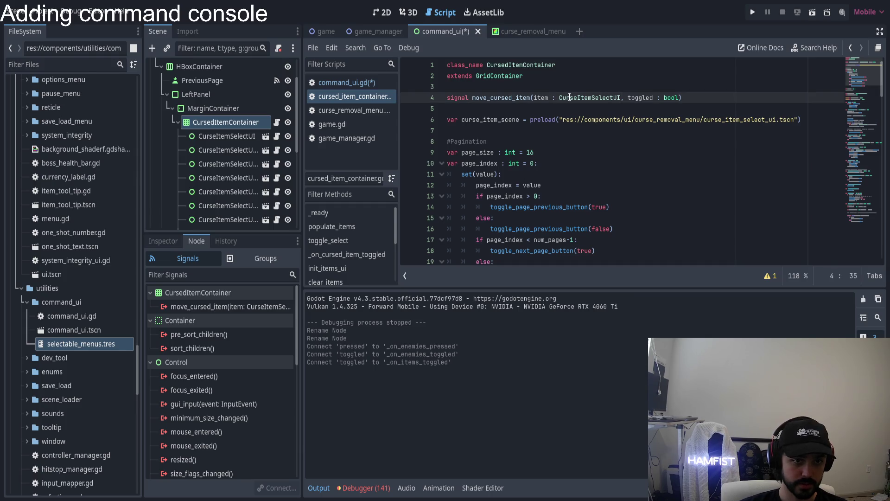
click(448, 99)
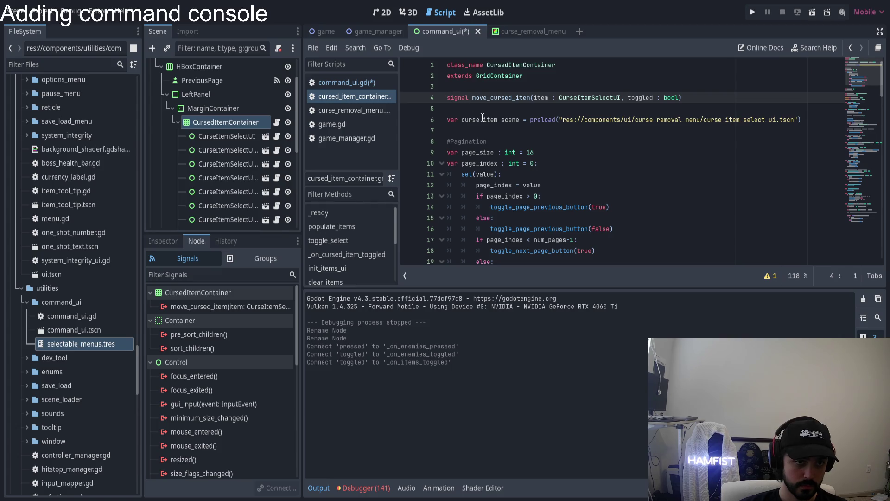
scroll(510, 158, down, 15)
scroll(543, 163, down, 13)
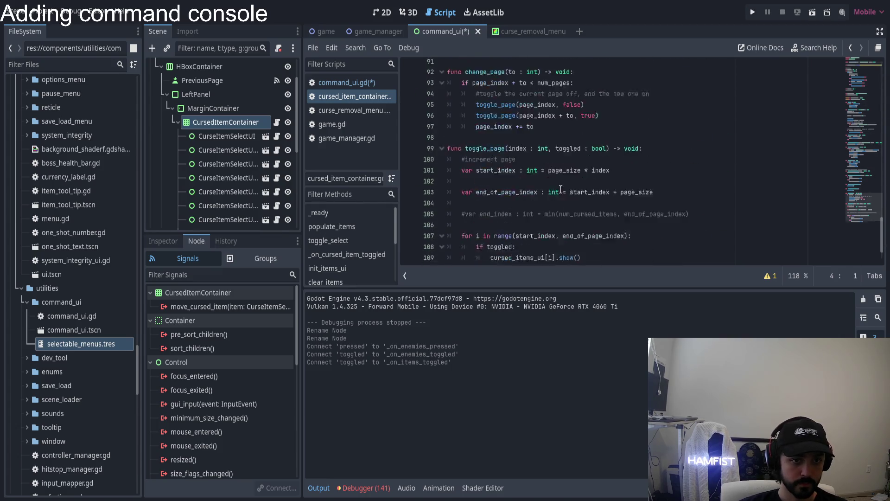
shift+click(592, 251)
Detach the cursed_item_container.gd script from the CursedItemContainer node
double_click(236, 122)
click(278, 48)
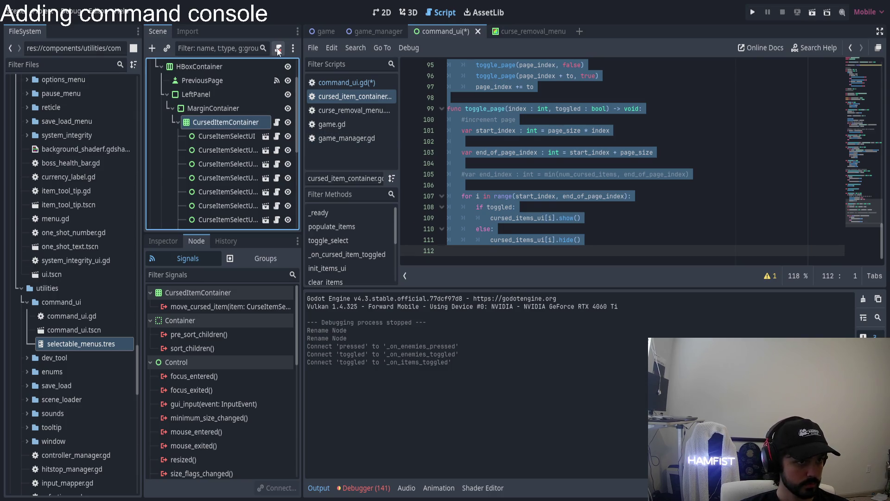
click(247, 122)
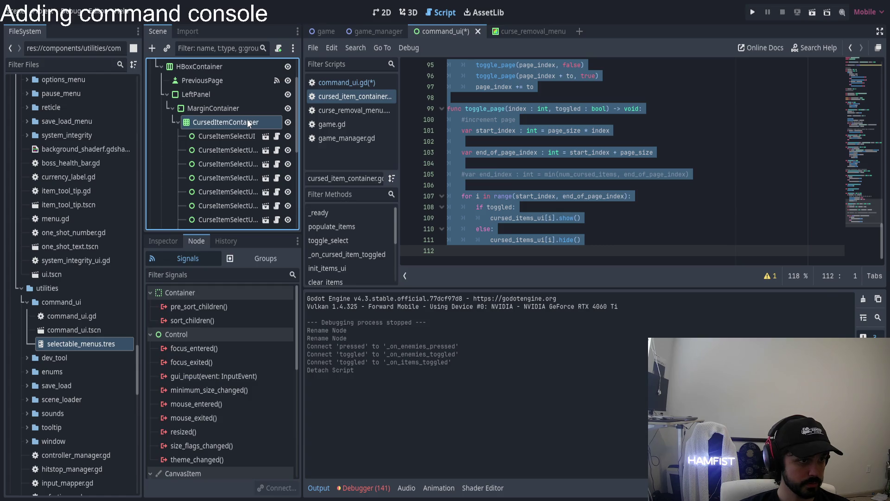
Rename the CursedItemContainer node to SelectContainer
key(BackSpace)
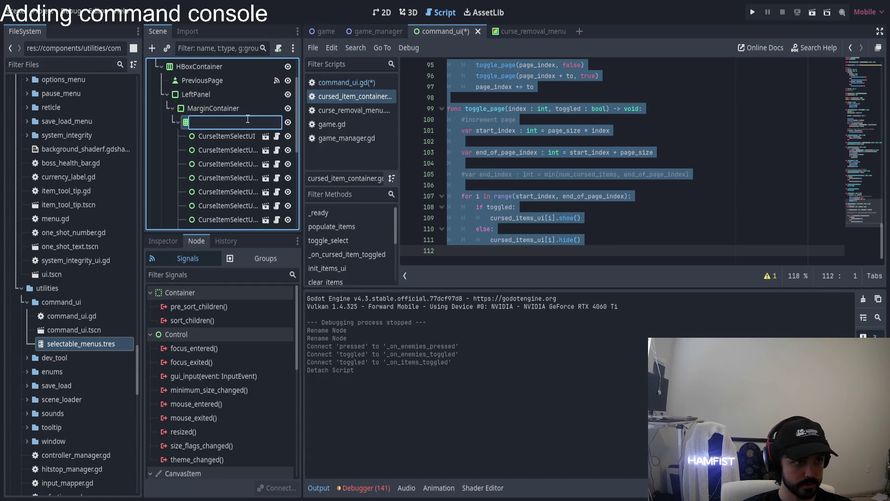
text(SelectCont)
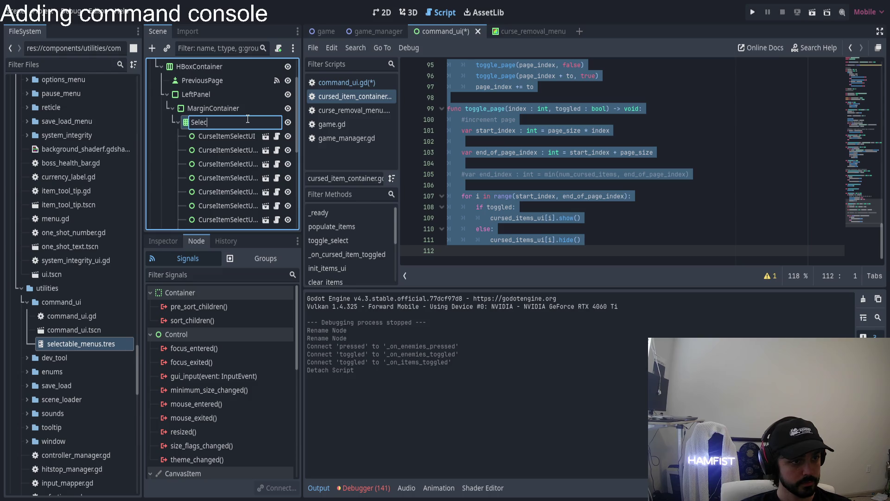
text(ainer)
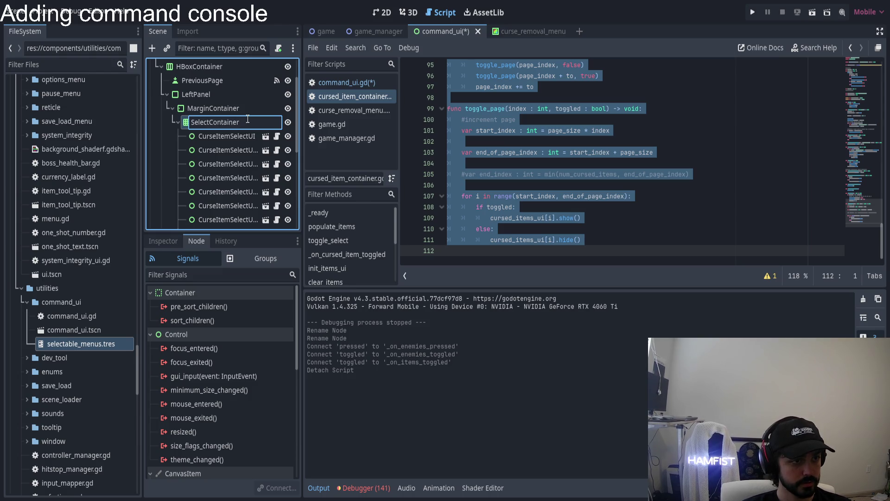
key(Return)
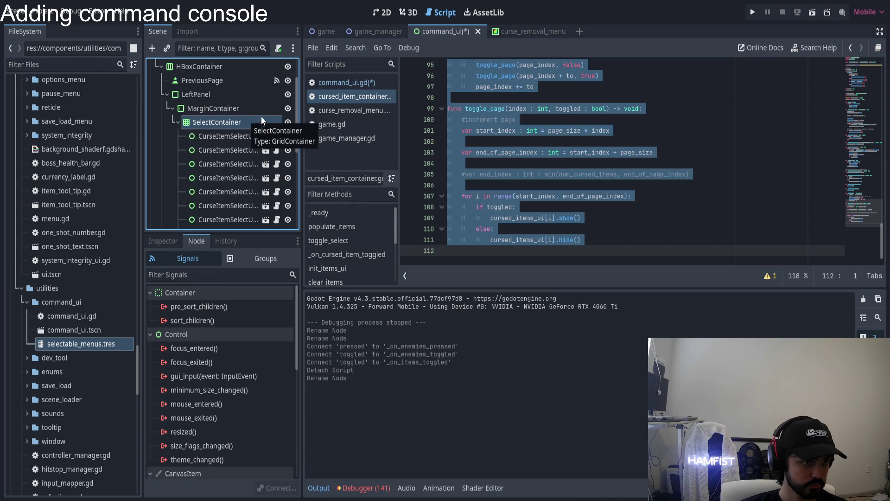
Attach a new select_container.gd script and paste the copied pagination code into it
click(277, 48)
click(407, 333)
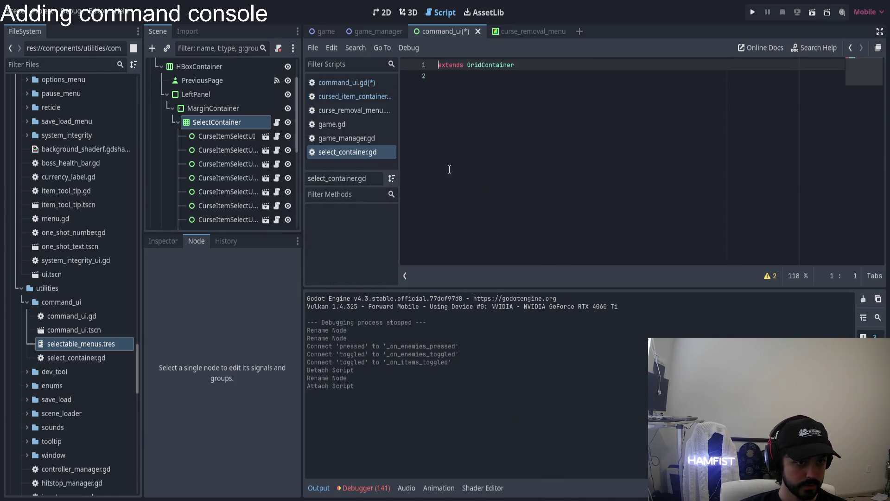
key(ctrl+v)
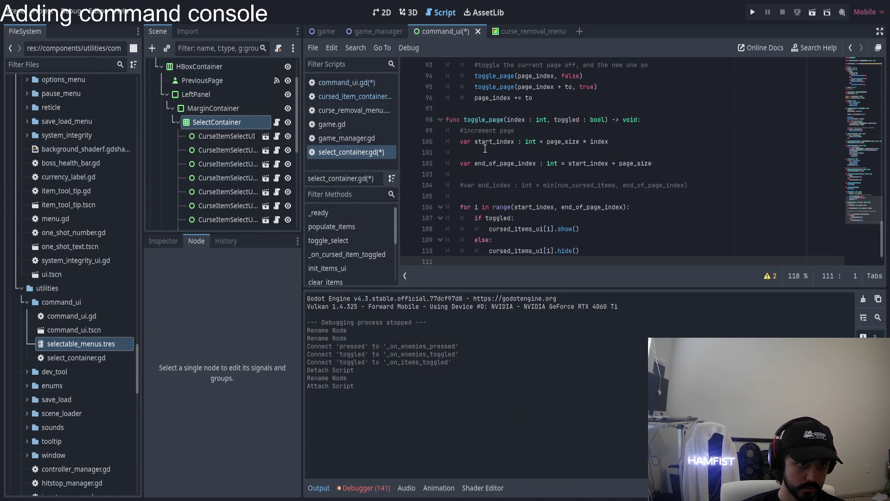
scroll(509, 153, up, 20)
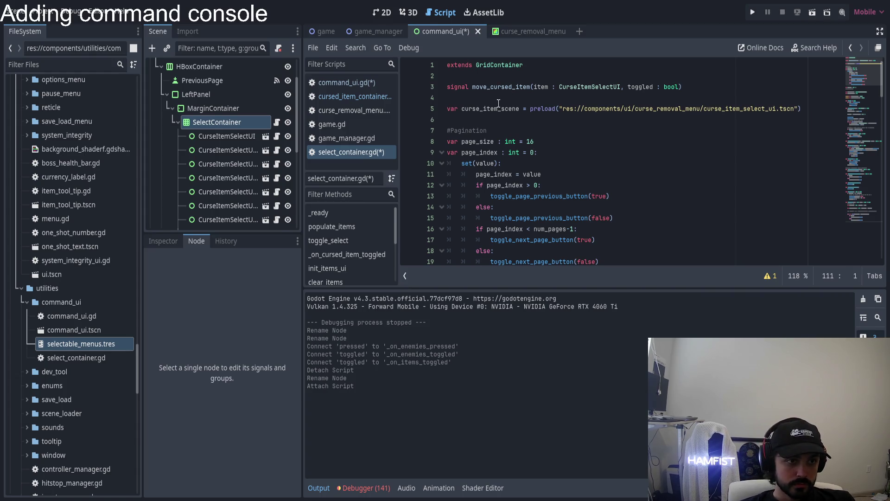
Delete the move_cursed_item signal line from select_container.gd
click(355, 83)
click(356, 154)
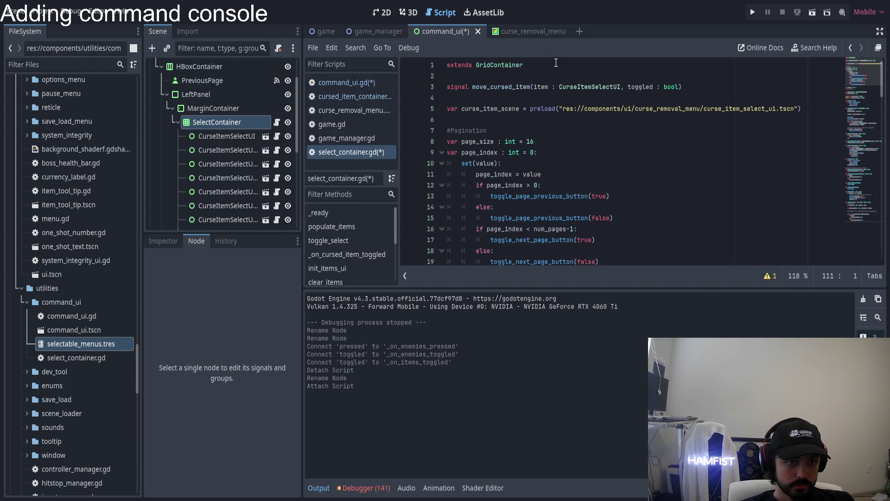
click(494, 87)
key(ctrl+x)
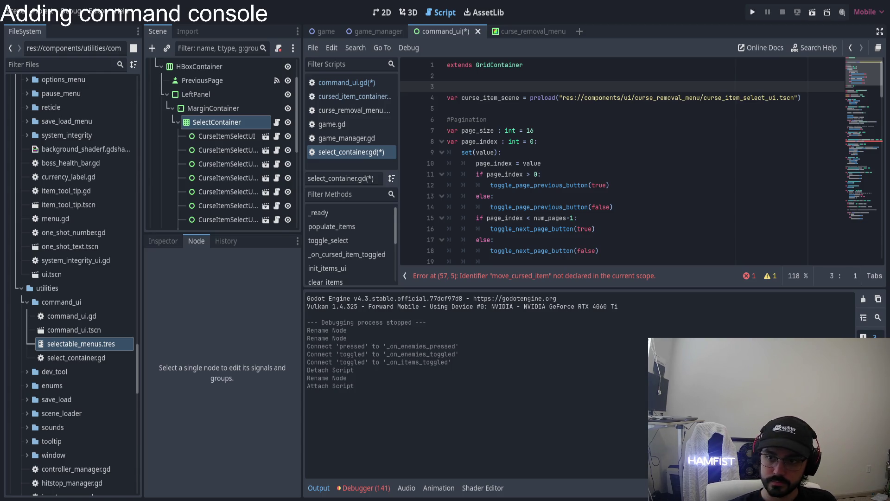
Rename the variables cursed_items_ui to ui and num_cursed_items to num_items
click(513, 119)
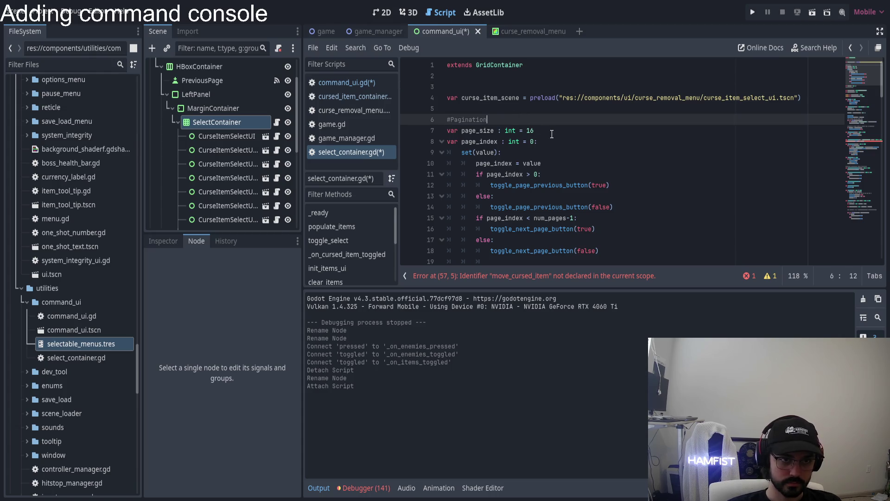
scroll(561, 137, down, 1)
scroll(559, 170, down, 1)
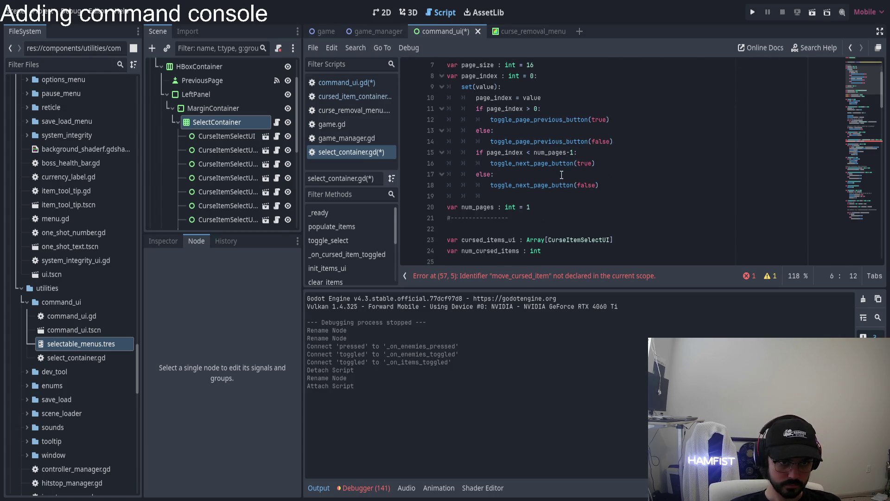
scroll(541, 210, down, 1)
scroll(563, 197, down, 1)
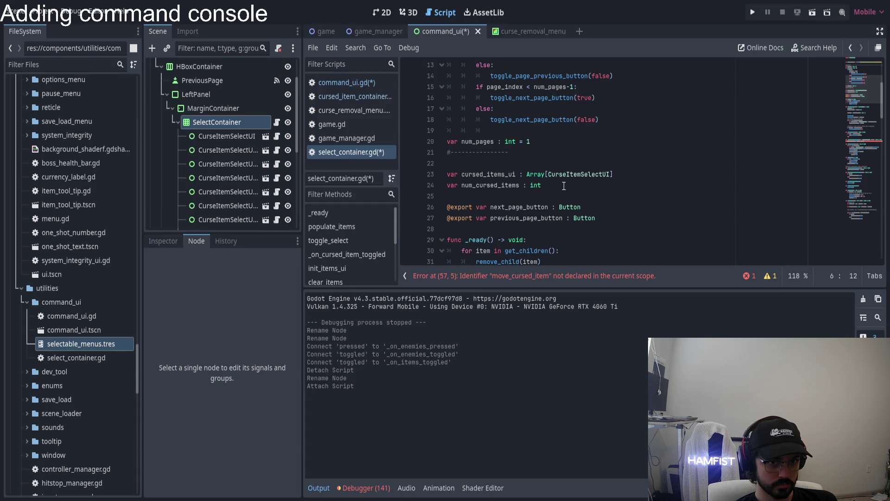
click(507, 175)
click(524, 200)
click(501, 175)
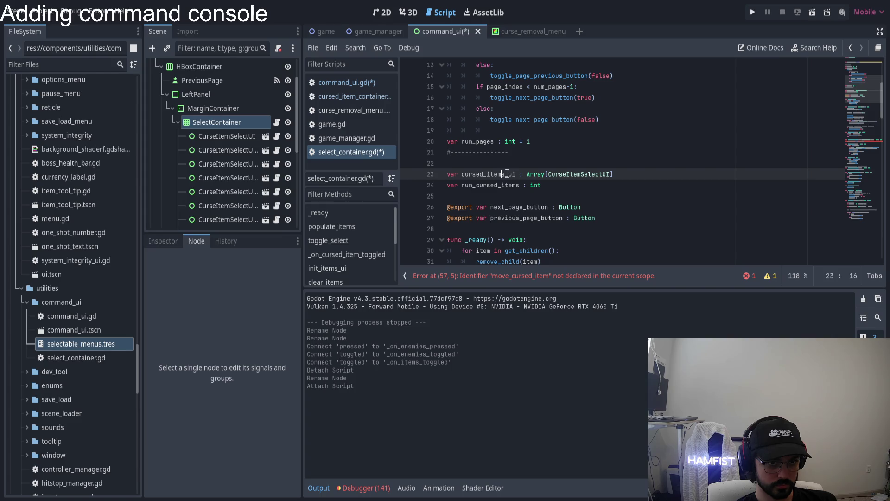
key(Right)
key(Right)
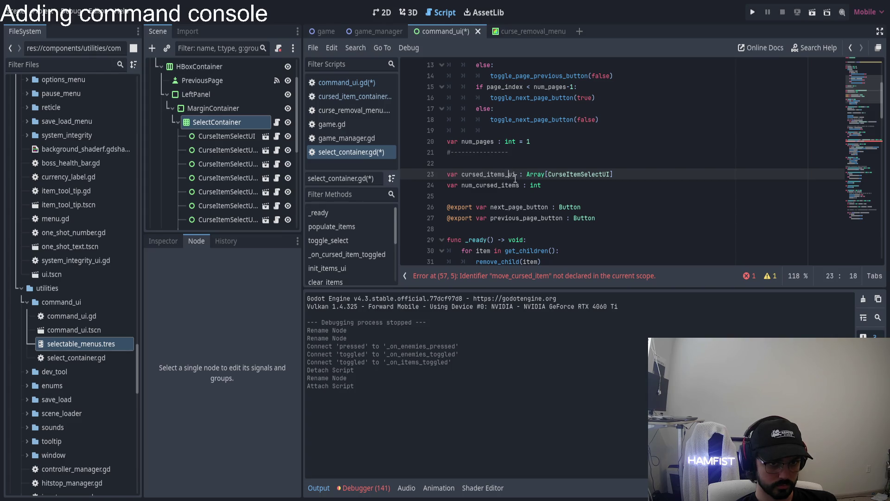
key(ctrl+BackSpace)
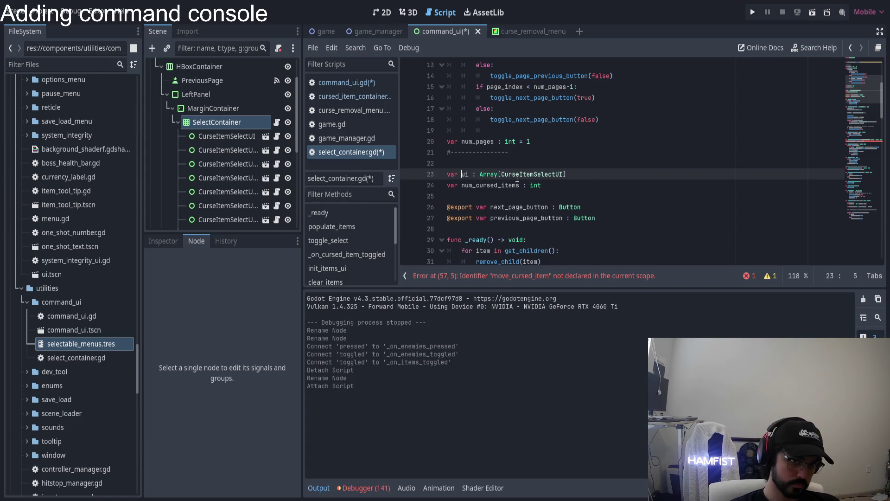
key(Down)
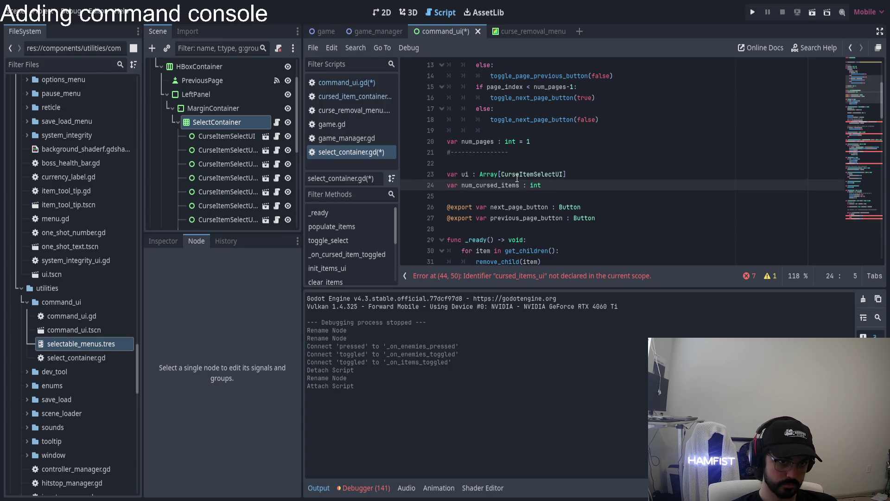
key(shift+Right)
key(shift+Right)
key(shift+Right)
key(BackSpace)
key(BackSpace)
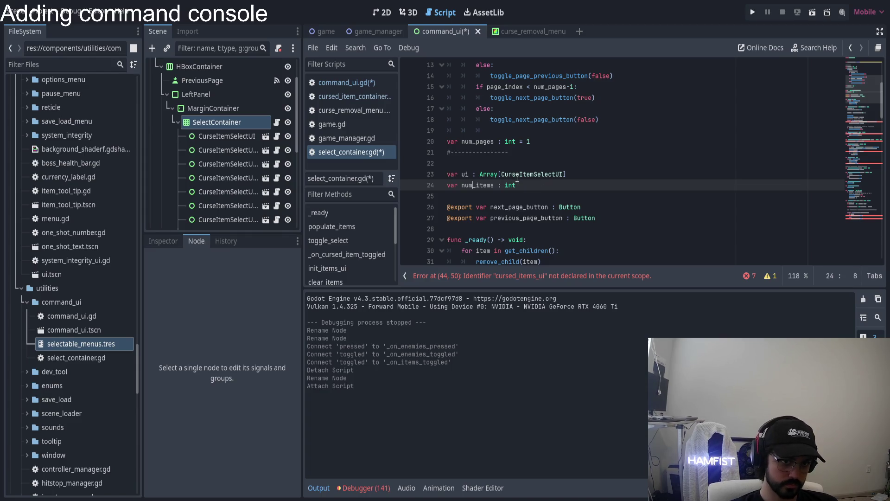
scroll(518, 178, down, 5)
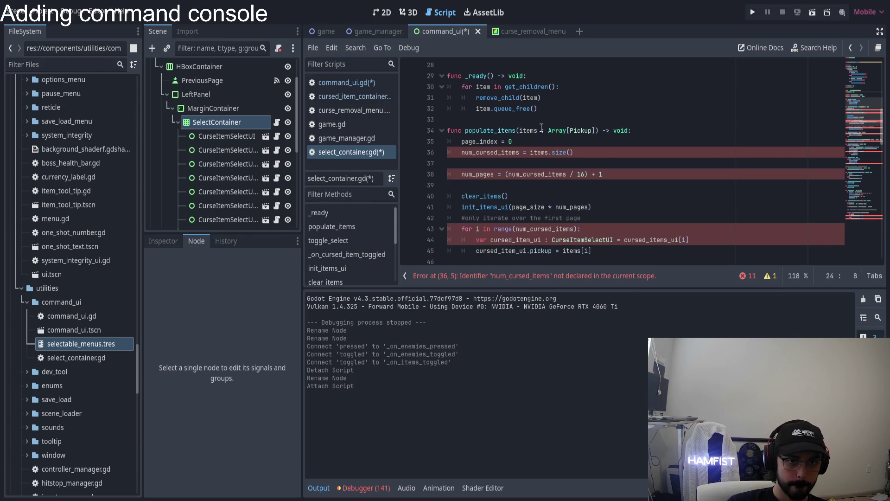
scroll(526, 166, up, 5)
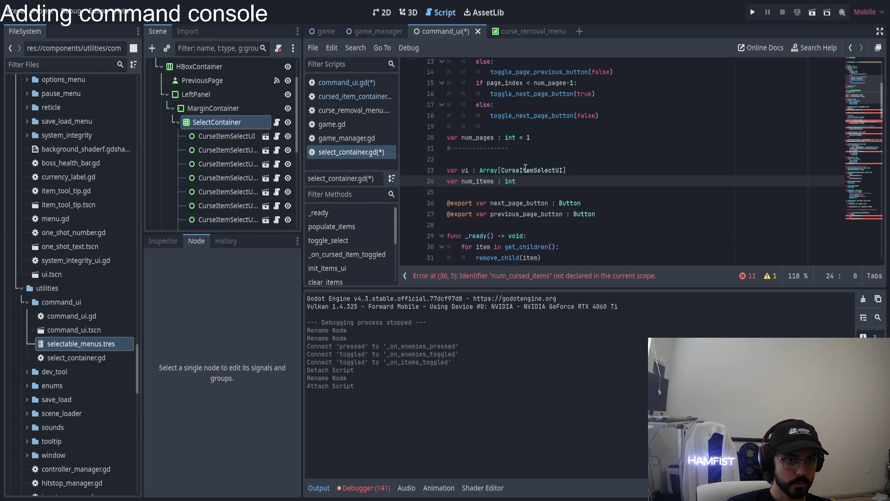
Declare func load_items() -> void: above _ready and add a load_items() call inside _ready
click(504, 229)
key(Return)
key(Return)
key(Up)
text(func load_i)
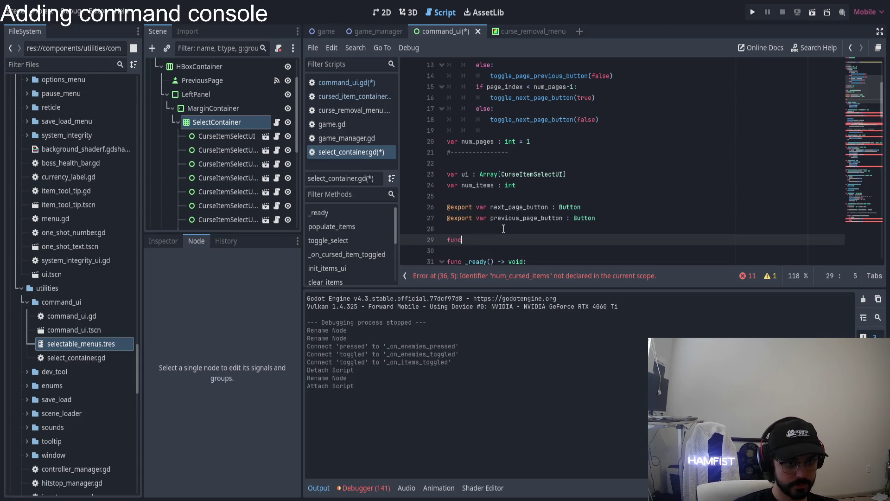
text(tems())
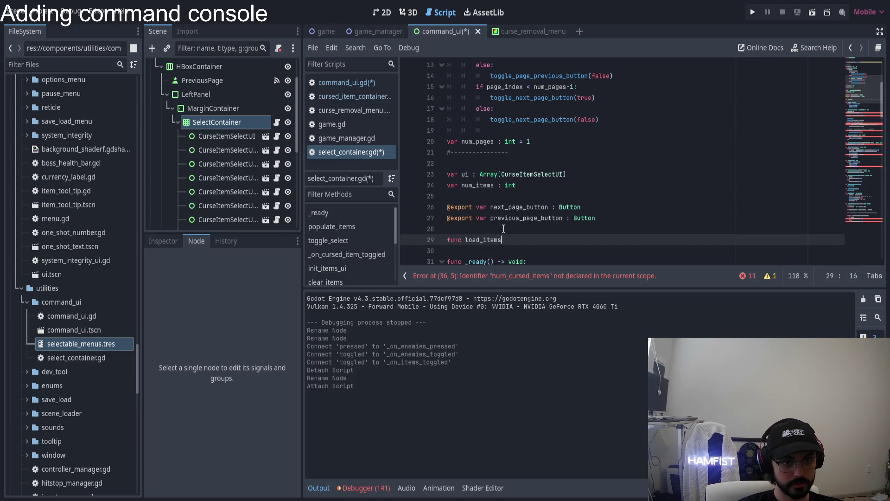
text(-)
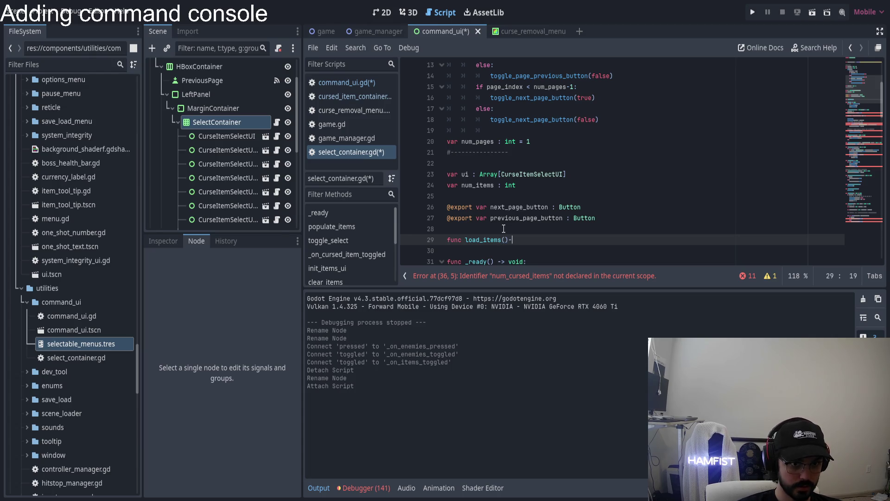
text( -> void:)
key(Return)
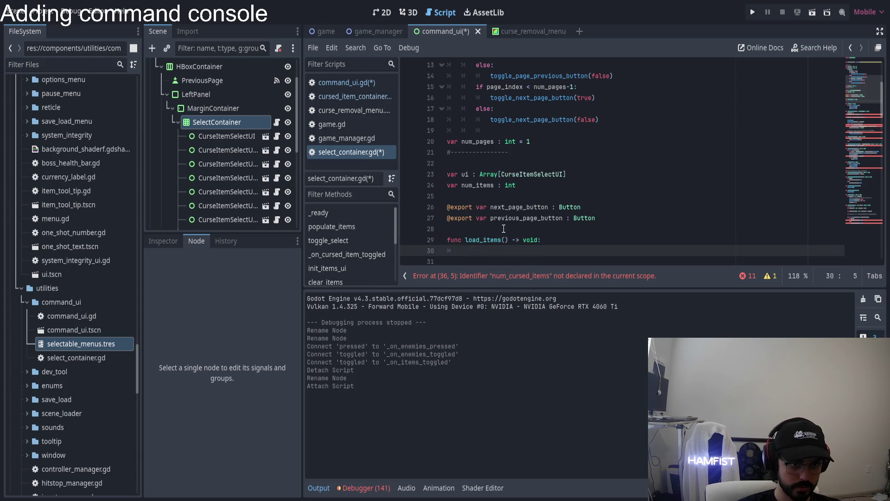
key(Up)
key(ctrl+Left)
key(shift+End)
key(shift+Left)
key(shift+Left)
key(shift+Left)
key(Down)
key(Down)
key(Down)
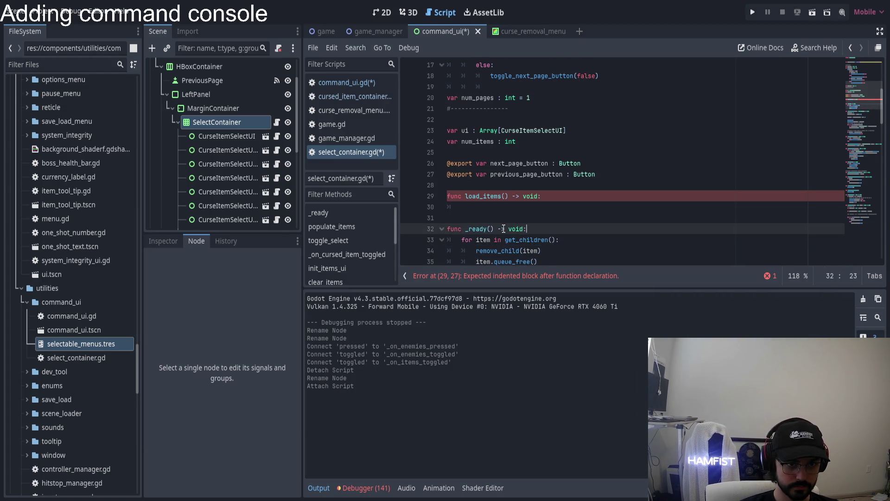
key(Down)
key(Down)
key(Down)
key(Home)
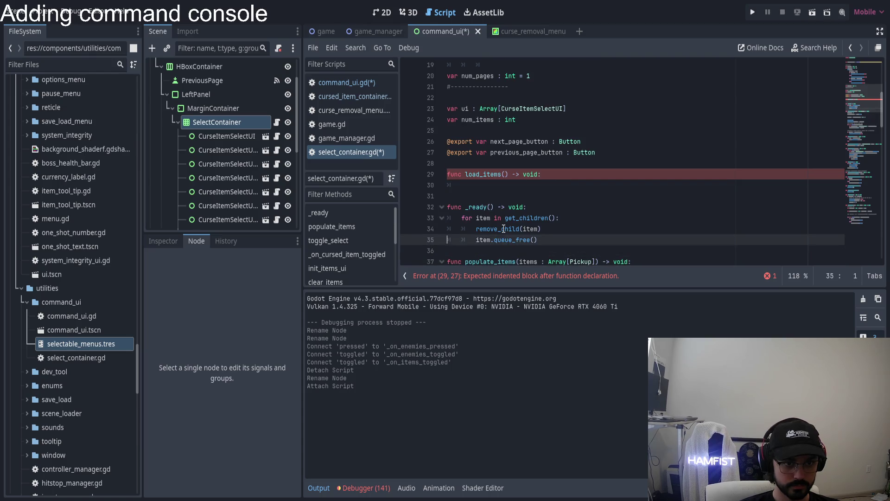
key(Up)
key(Up)
key(Up)
key(Down)
key(Down)
key(Down)
key(Down)
key(Return)
key(ctrl+v)
Fill load_items with a comment 'pull all items and enemies into lists, ready to populate for ui' and pass
key(Up)
key(Up)
key(Up)
key(Up)
key(Up)
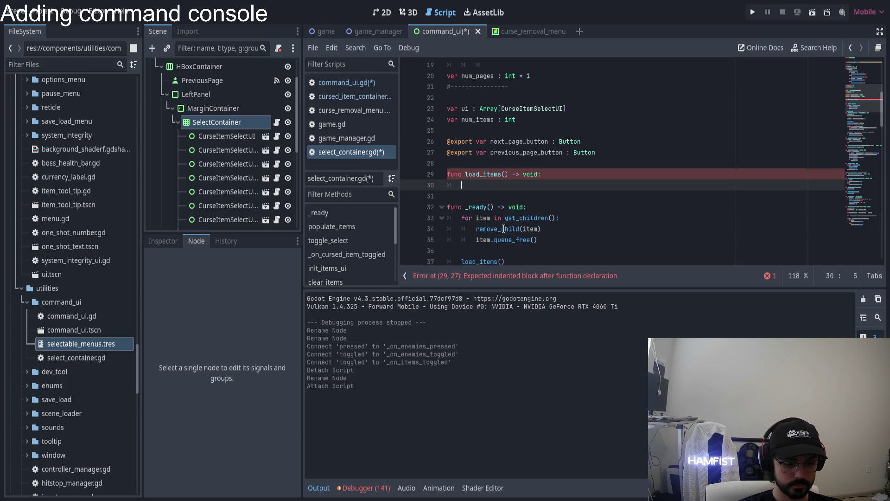
text(#)
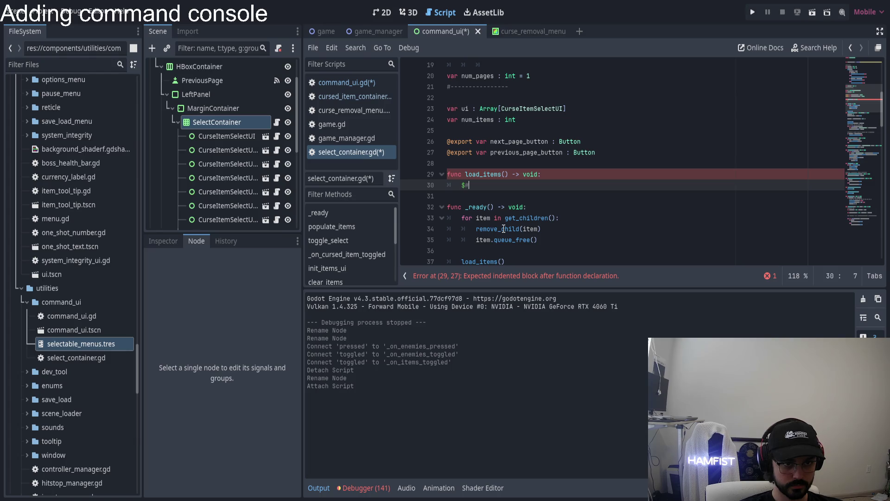
key(Return)
text(pass)
key(Up)
text(how to)
key(BackSpace)
key(BackSpace)
key(BackSpace)
text(pull all )
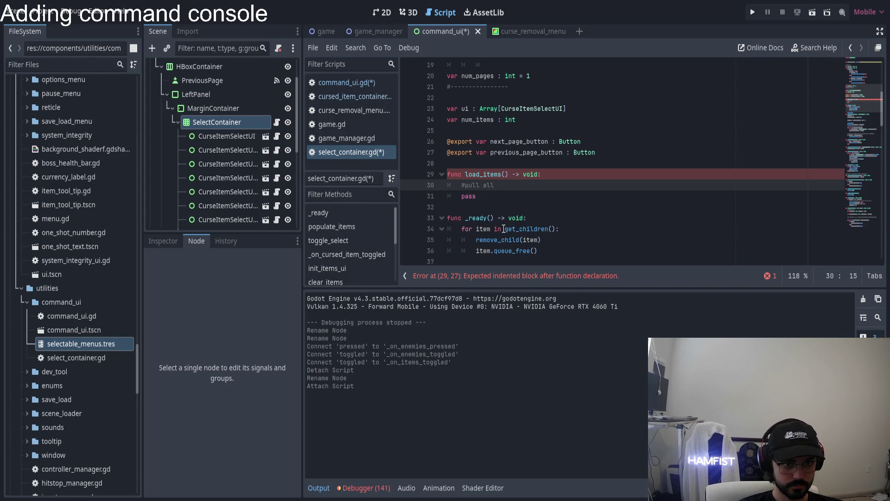
text(items )
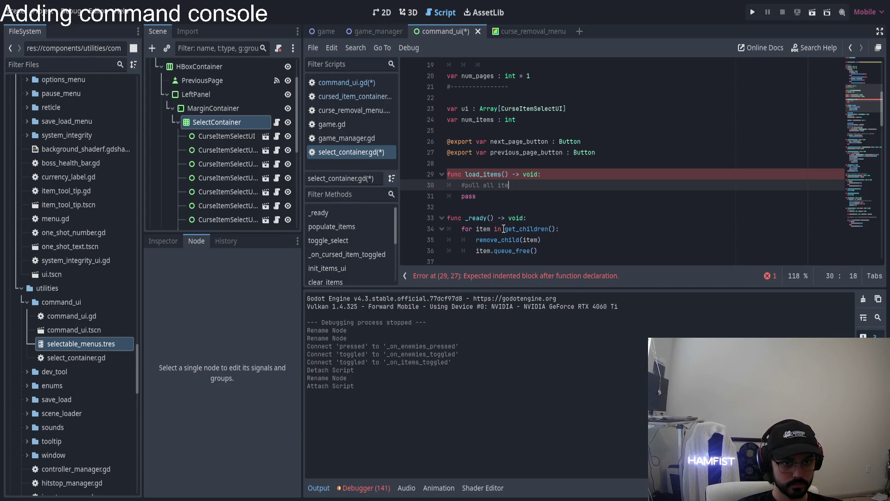
text(and enemies )
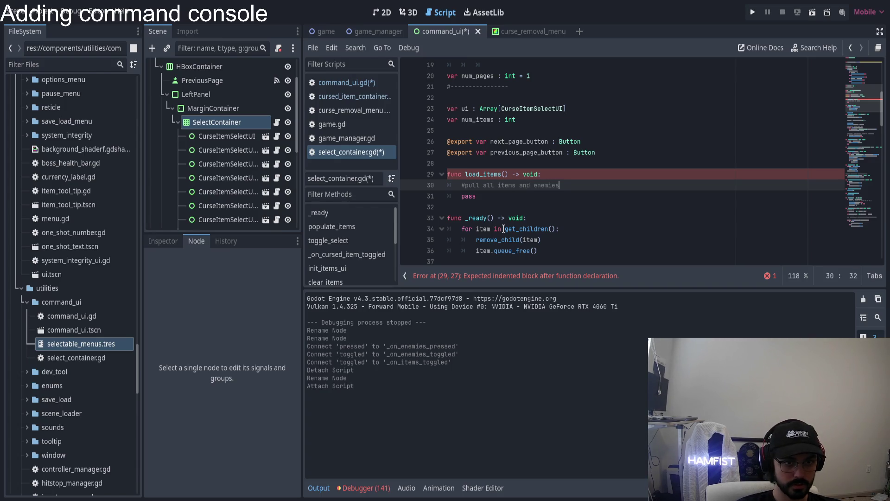
text(into )
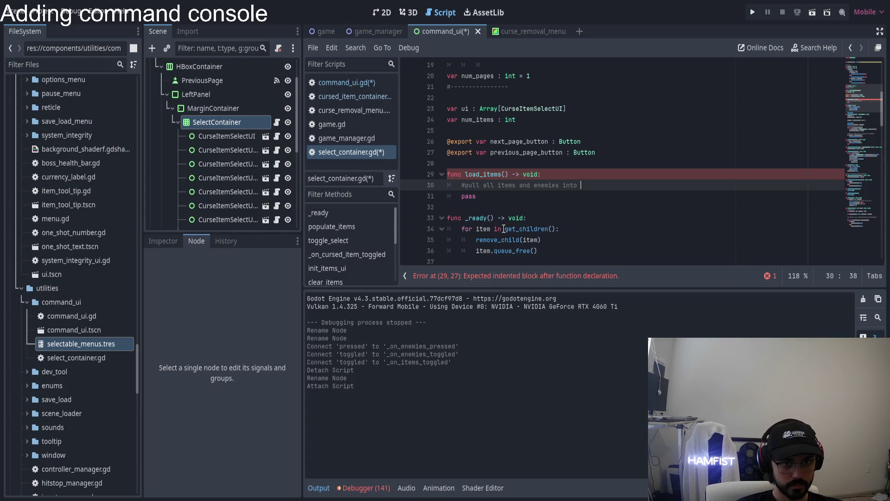
text(lists, )
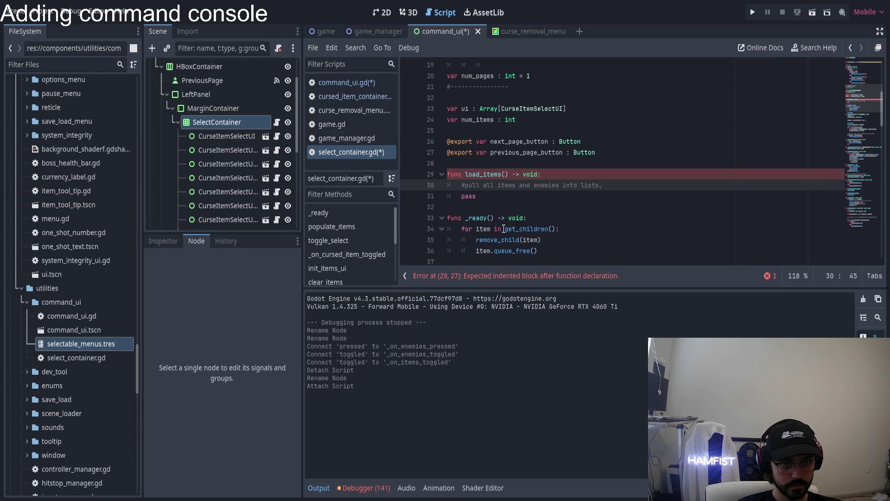
text(ready to populate )
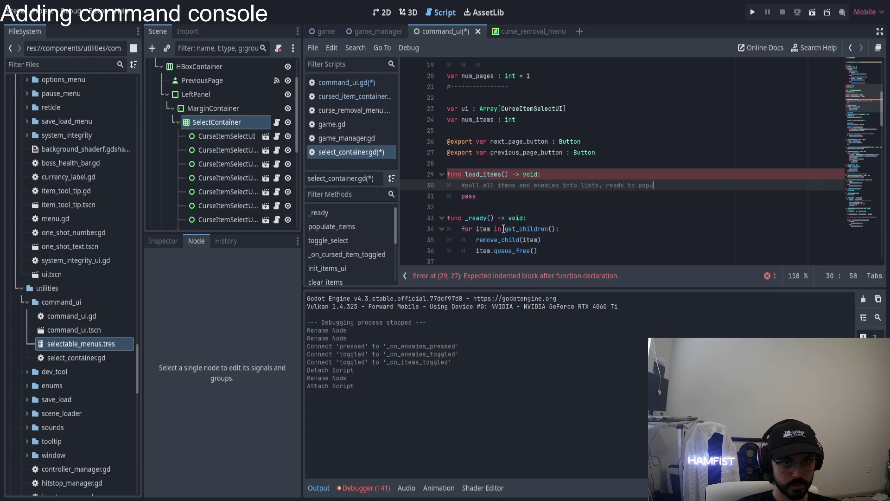
text(for ui)
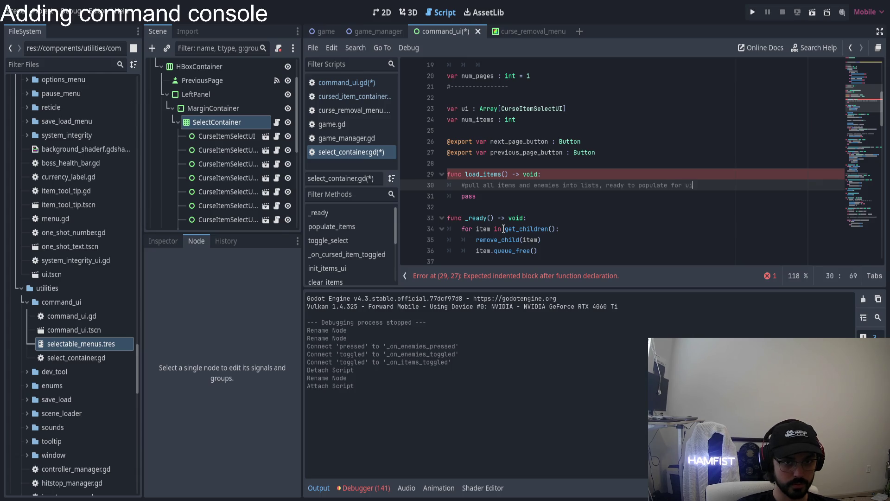
scroll(535, 166, up, 1)
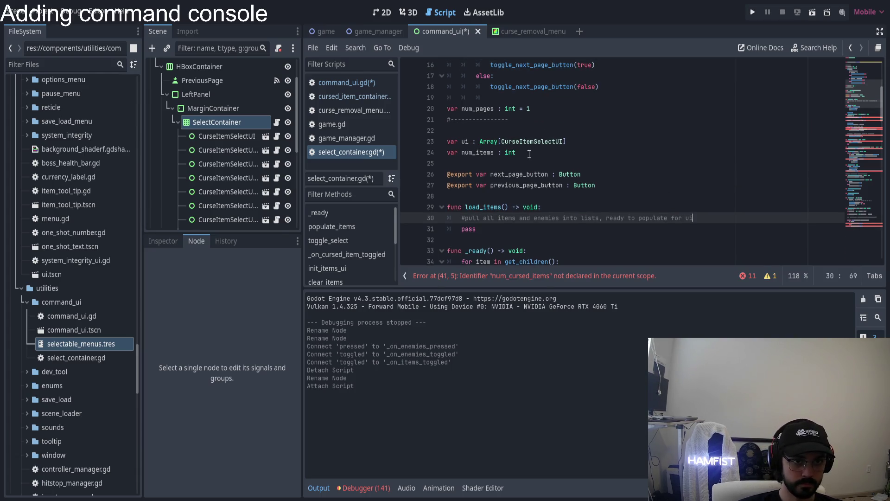
Comment out the old clear_items function with Ctrl+K
click(526, 141)
scroll(509, 148, down, 6)
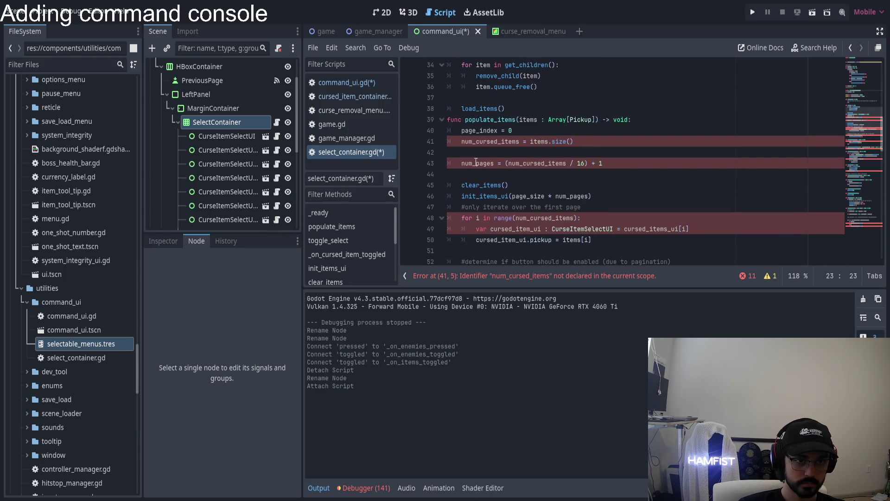
double_click(493, 122)
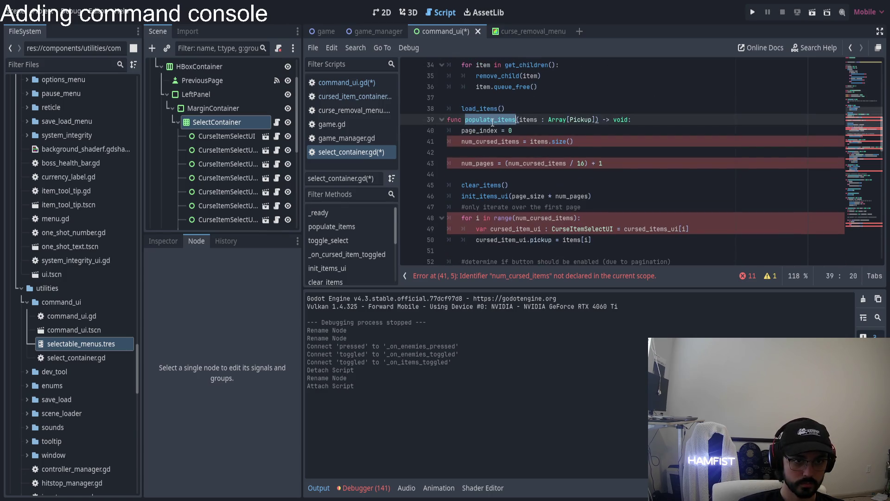
click(512, 108)
key(Return)
key(Down)
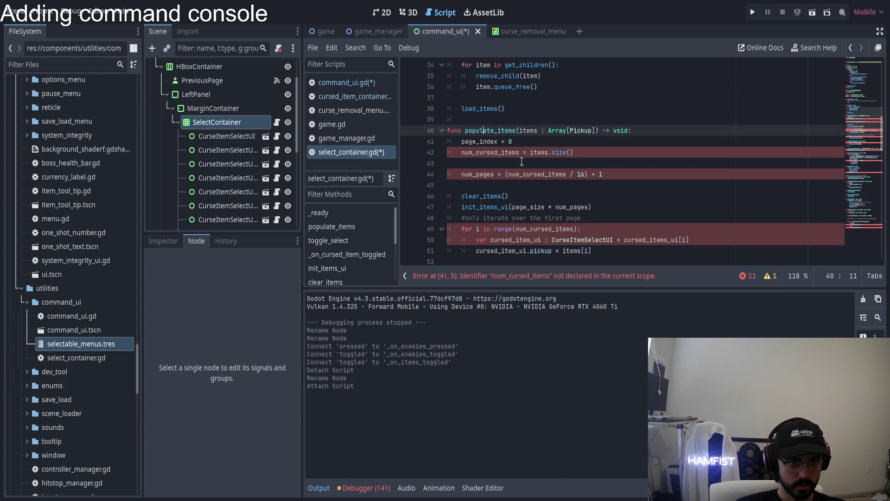
scroll(522, 161, down, 18)
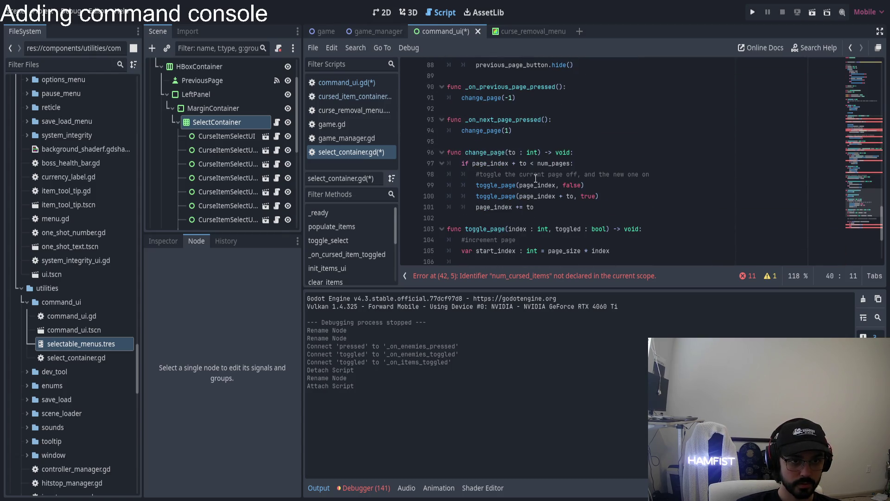
scroll(535, 178, up, 5)
key(ctrl+k)
key(alt+Tab)
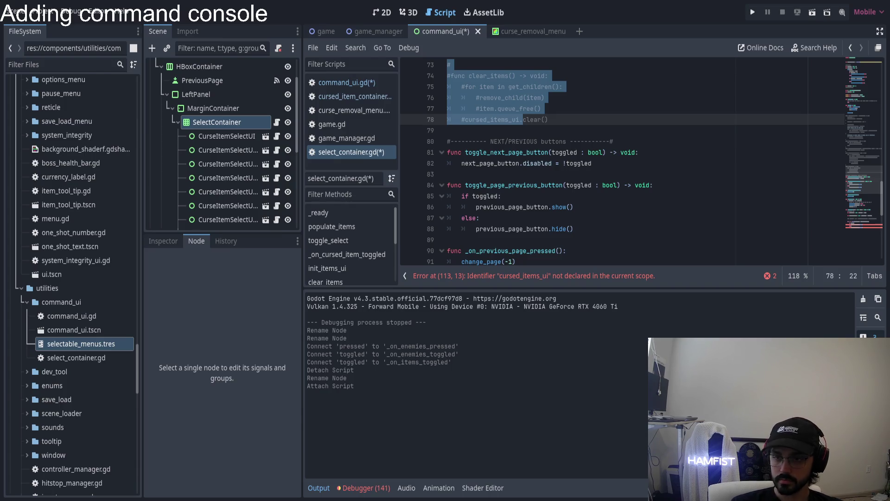
Remove the cursed_items_ prefixes on lines 113 and 115 so toggle_page shows and hides ui[i]
scroll(516, 196, down, 8)
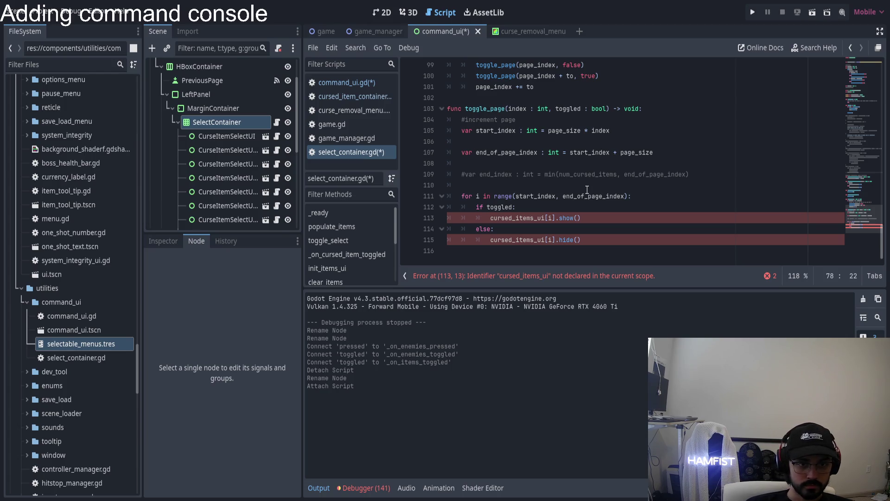
click(554, 217)
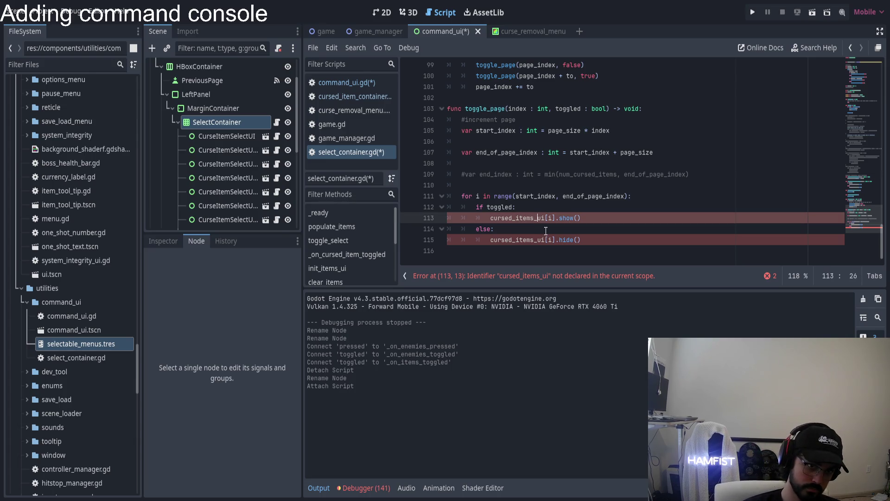
key(shift+Home)
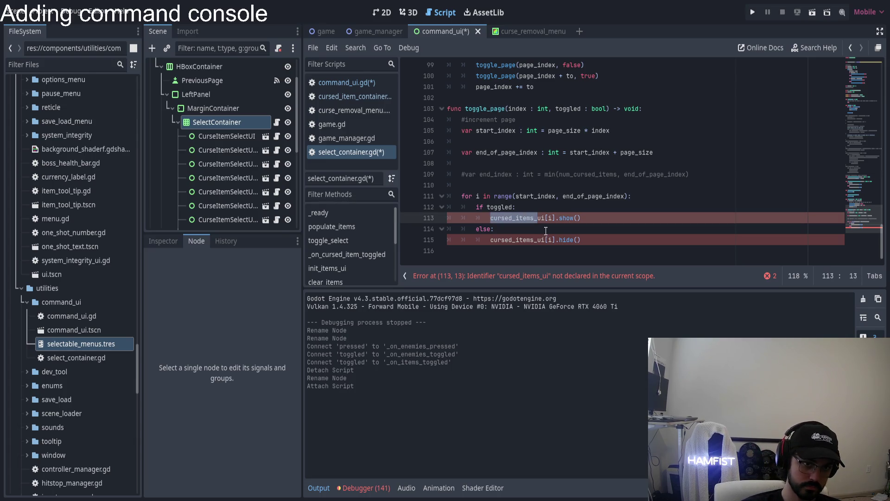
key(BackSpace)
key(Down)
key(Down)
key(shift+Right)
key(shift+Right)
key(shift+Right)
key(BackSpace)
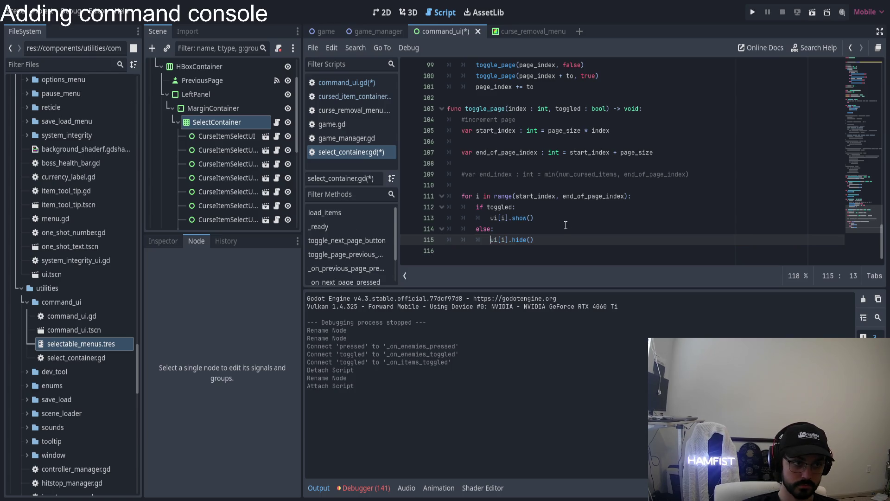
key(ctrl+F1)
Make the first CurseItemSelectUI instance in SelectContainer local
click(232, 135)
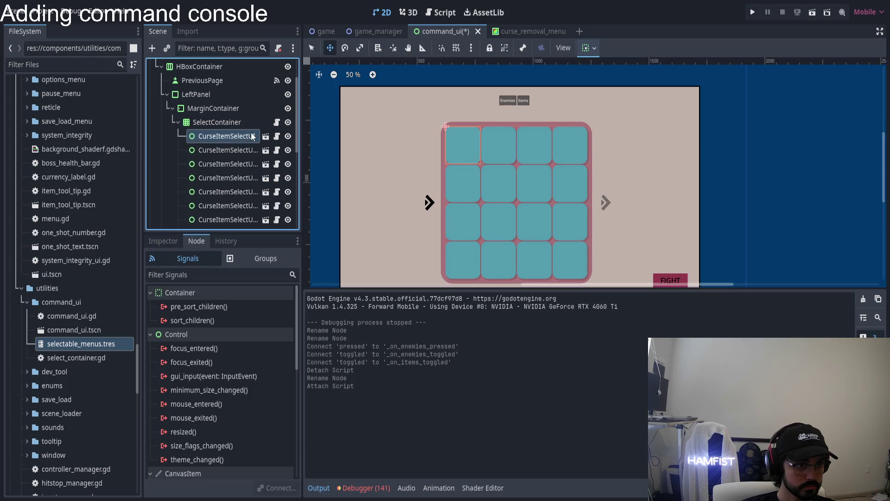
right_click(233, 134)
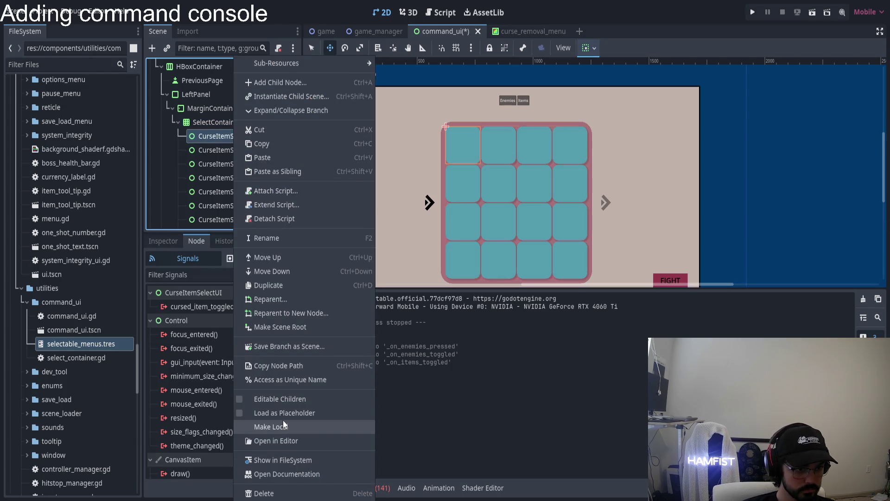
click(282, 421)
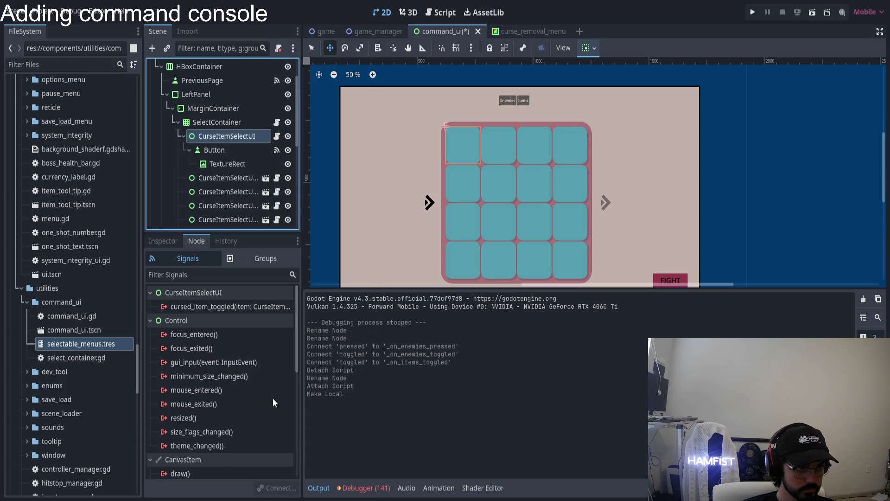
Rename that node to SelectUI and open its curse_item_select_ui.gd script
click(235, 139)
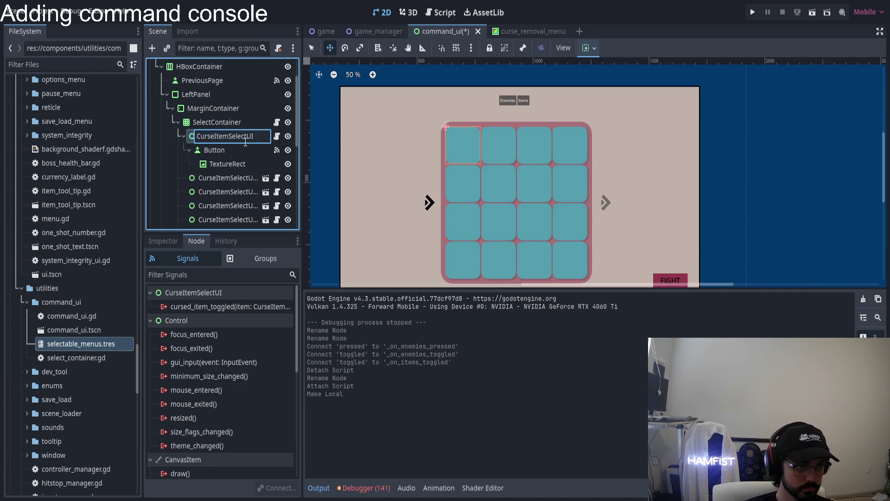
double_click(245, 141)
text(SelectUI)
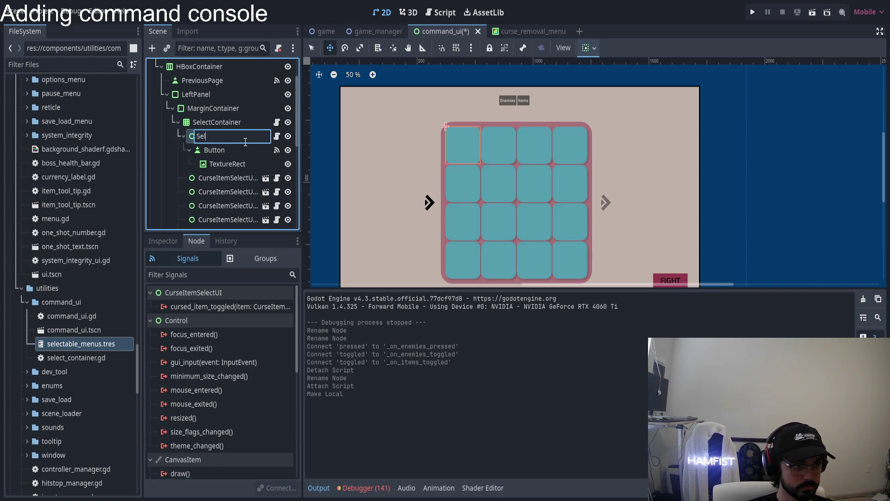
key(Return)
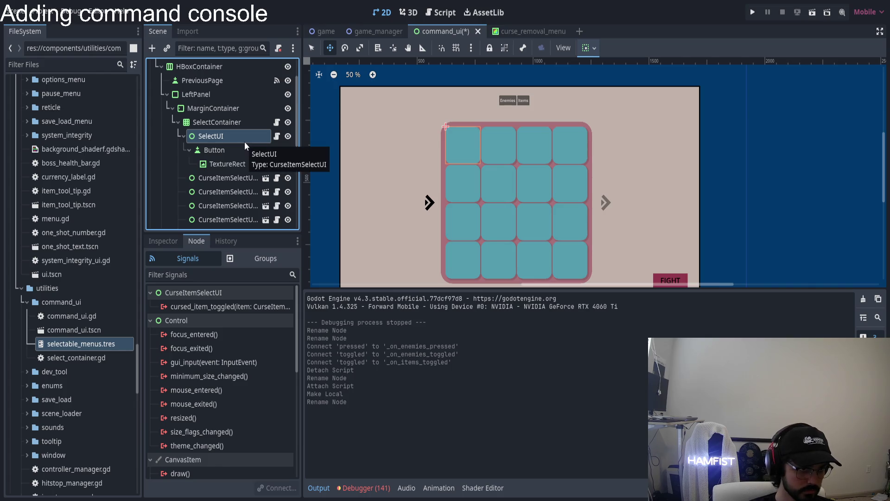
click(277, 135)
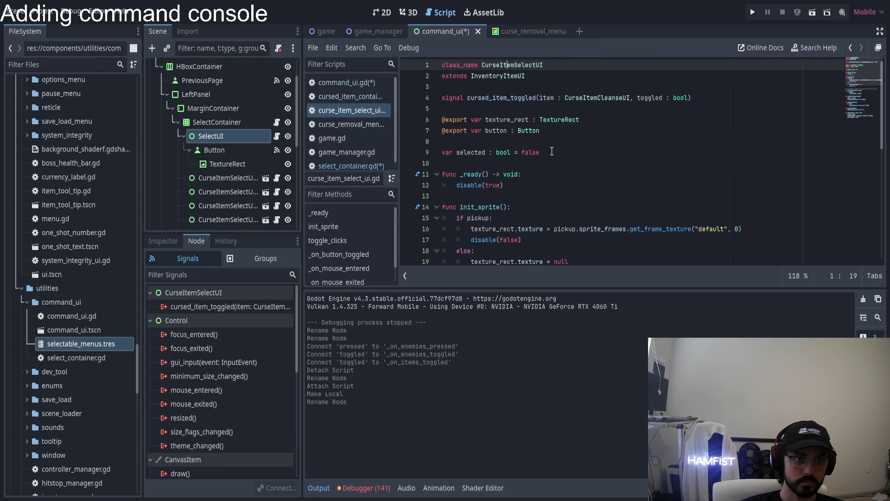
Read through curse_item_select_ui.gd, checking how init_sprite uses pickup
scroll(553, 152, down, 2)
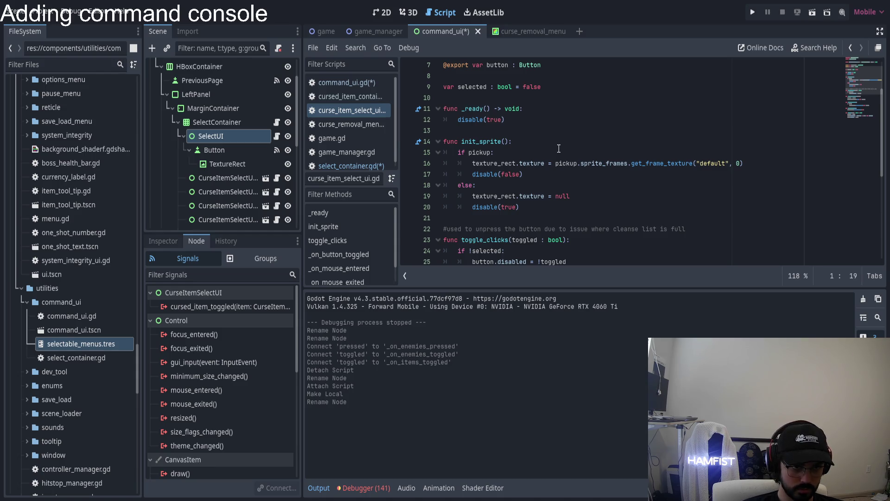
scroll(559, 148, down, 2)
scroll(561, 150, down, 2)
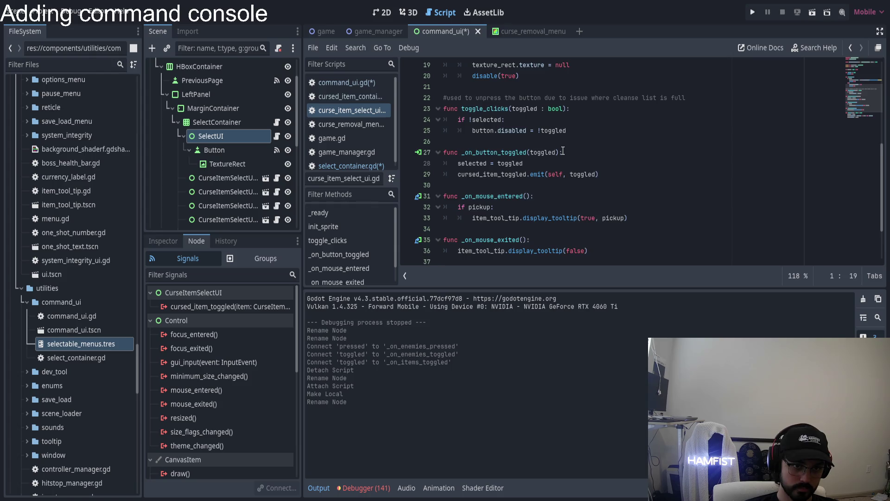
scroll(563, 152, down, 2)
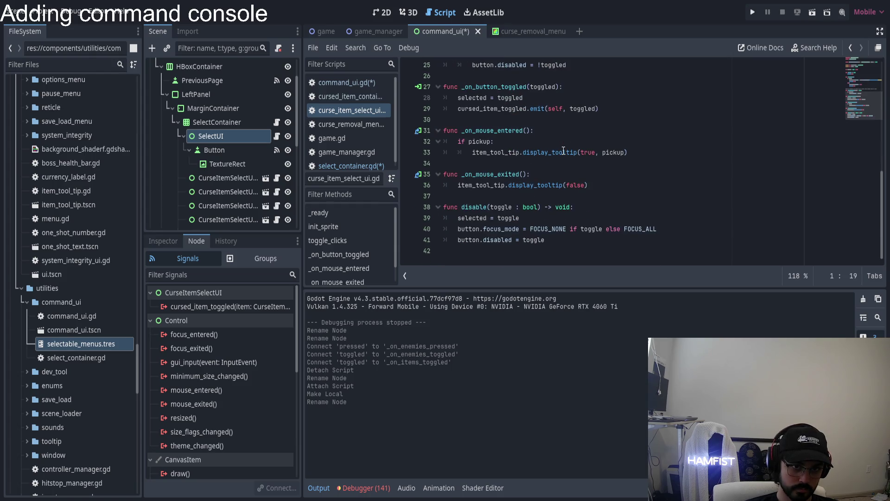
scroll(564, 151, up, 1)
scroll(563, 151, down, 1)
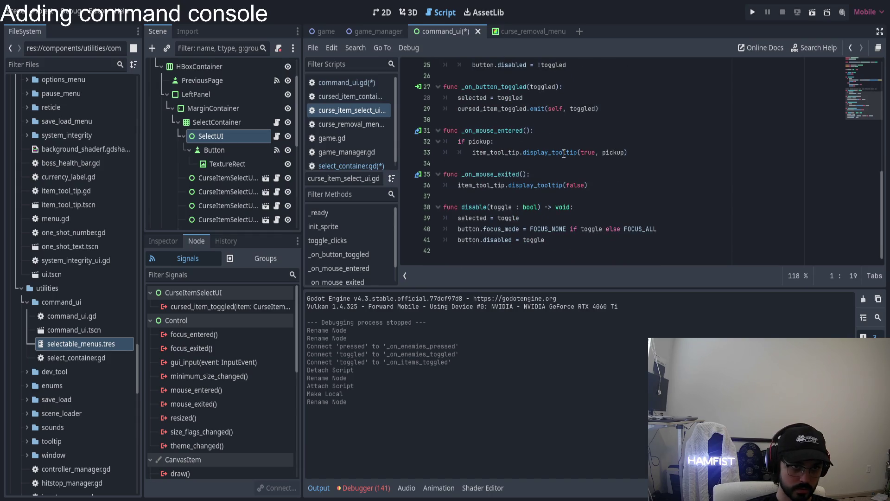
scroll(561, 156, up, 2)
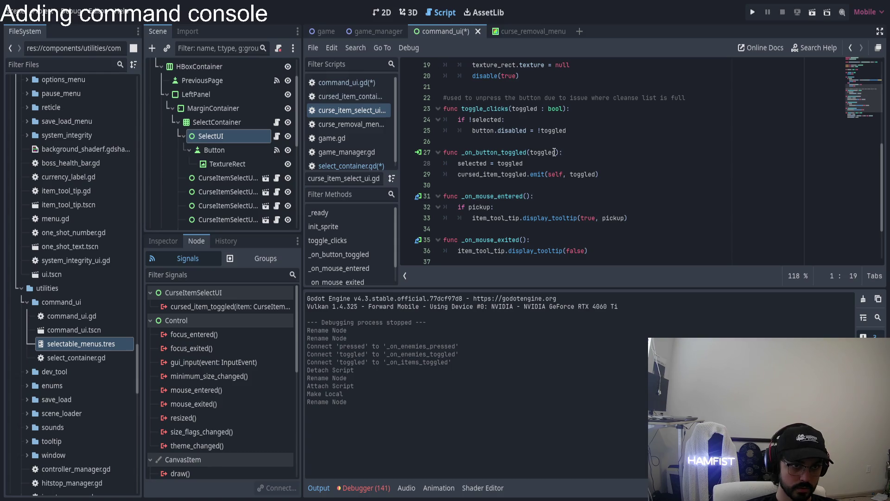
scroll(556, 158, up, 4)
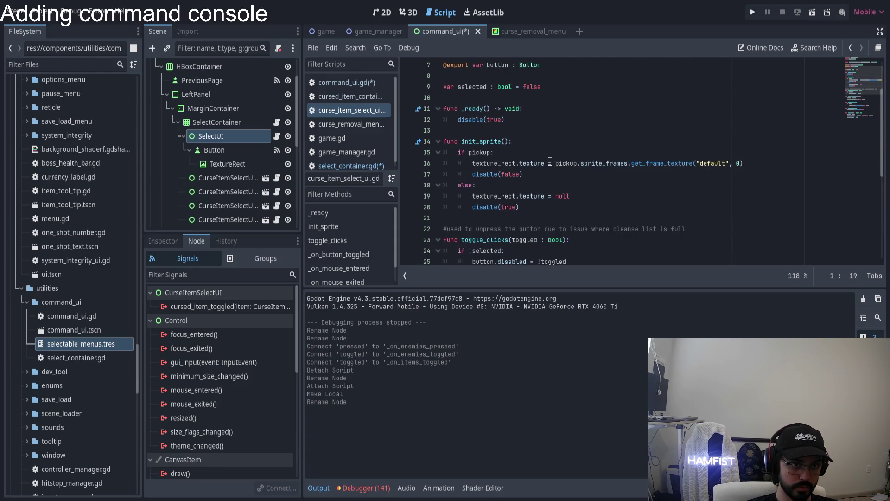
click(476, 142)
scroll(500, 134, up, 2)
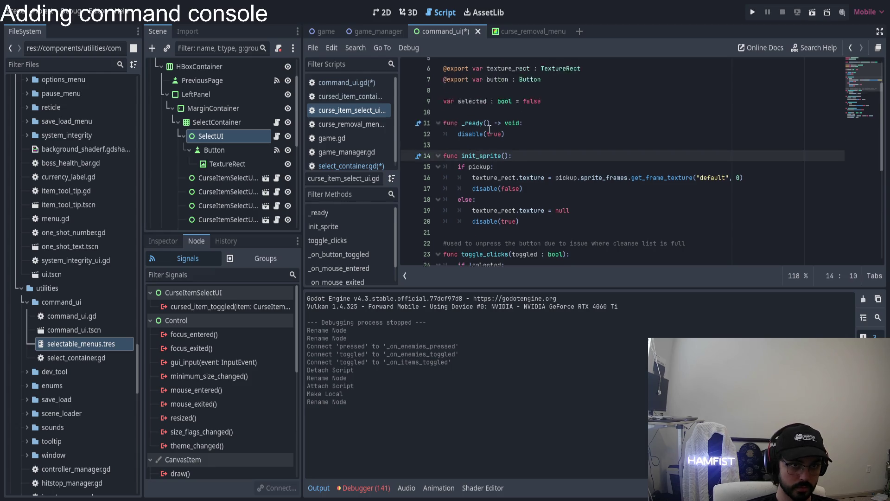
scroll(501, 130, down, 2)
click(492, 152)
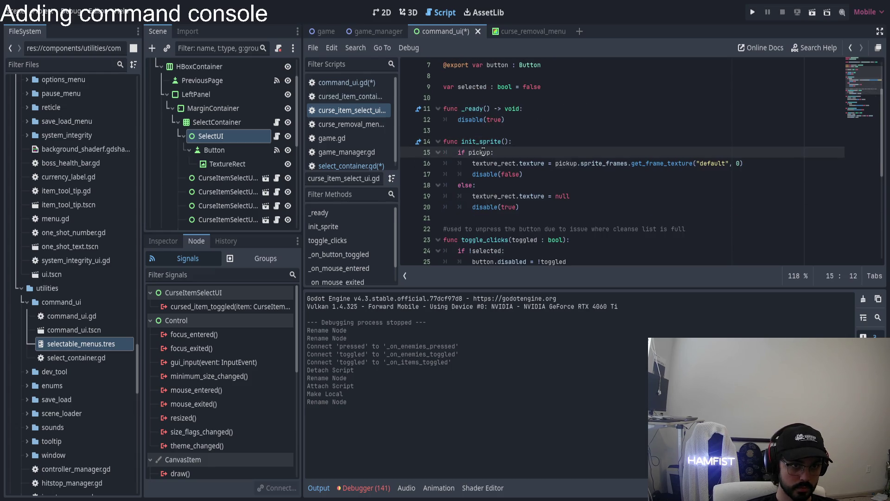
scroll(540, 160, up, 2)
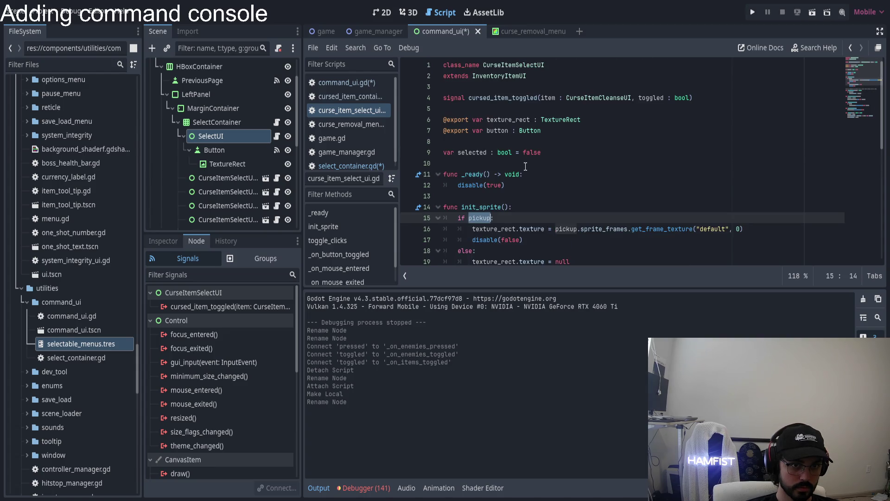
scroll(528, 170, down, 1)
scroll(519, 135, up, 1)
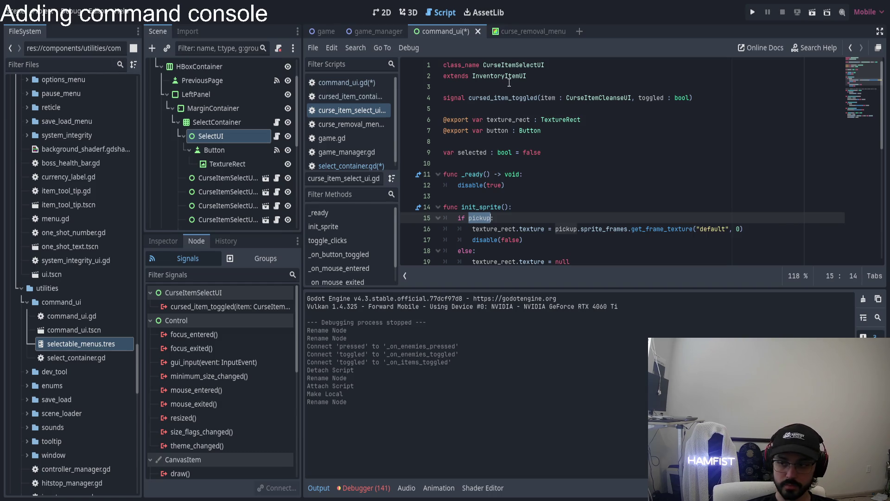
Inspect the InventoryItemUI base class script that CurseItemSelectUI extends
click(509, 77)
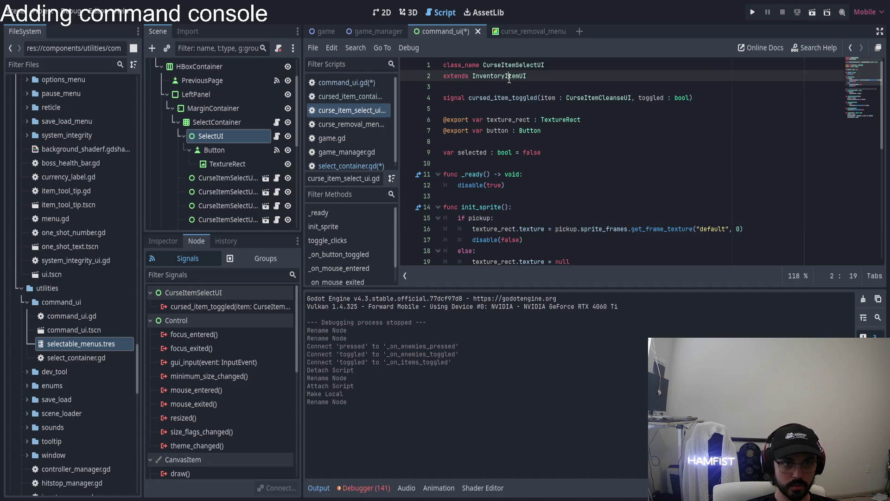
ctrl+click(509, 78)
scroll(558, 158, down, 2)
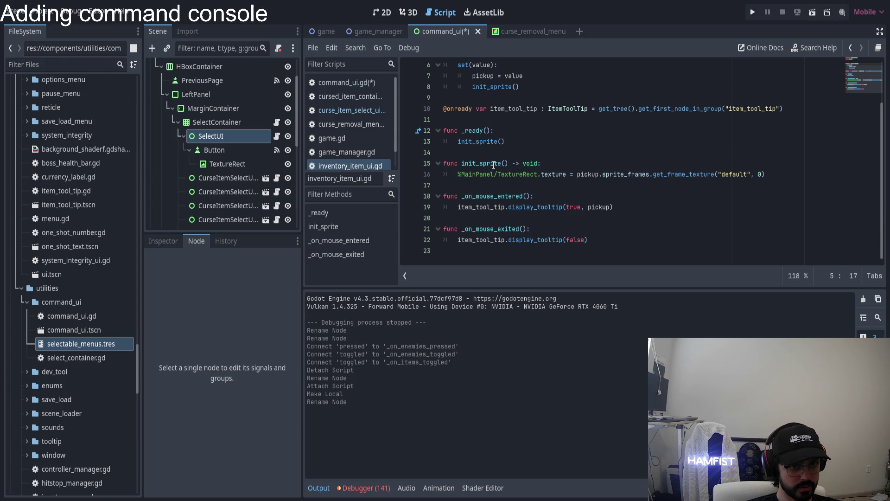
scroll(494, 165, up, 2)
scroll(494, 164, down, 2)
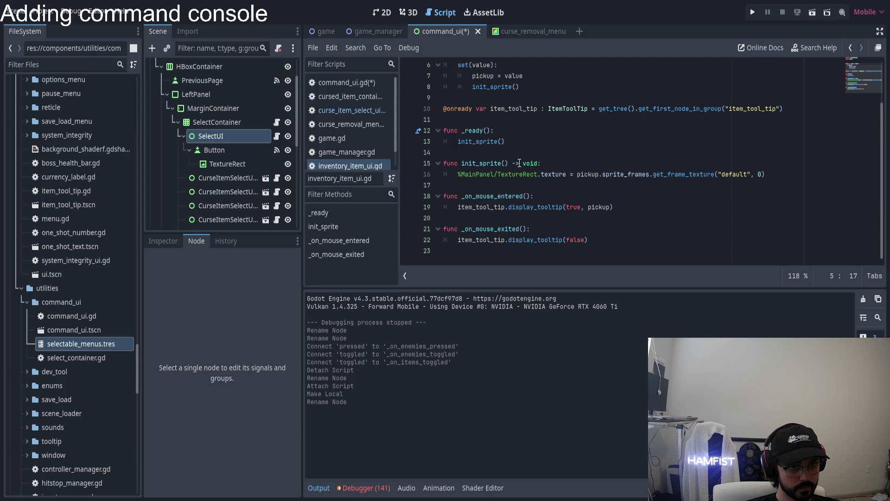
scroll(519, 163, up, 1)
scroll(519, 163, up, 2)
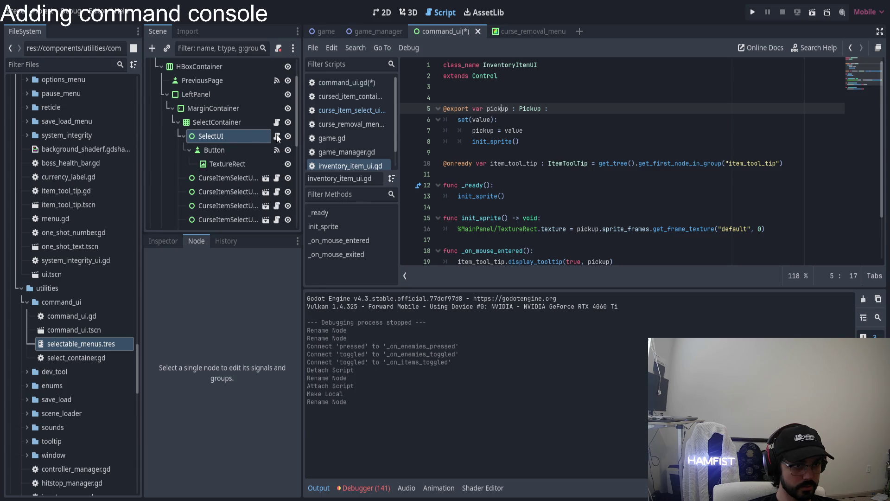
Return to curse_item_select_ui.gd and copy its entire code
key(alt+Left)
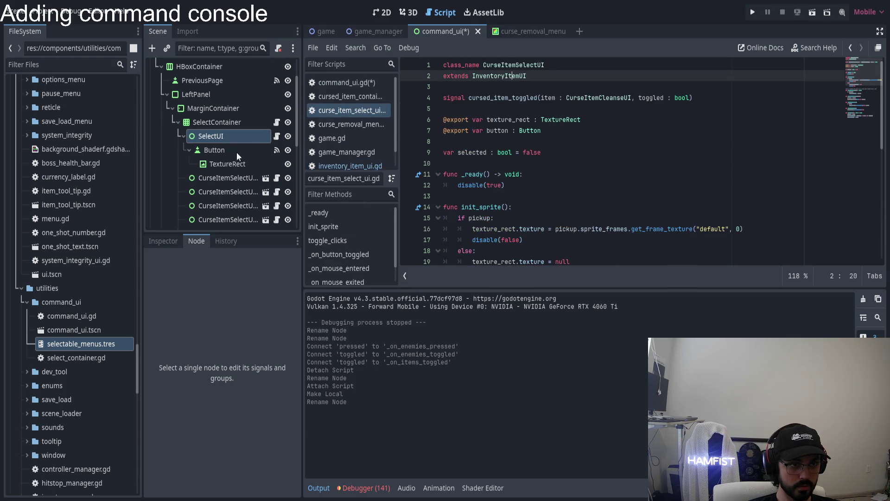
scroll(515, 161, down, 2)
scroll(515, 161, down, 5)
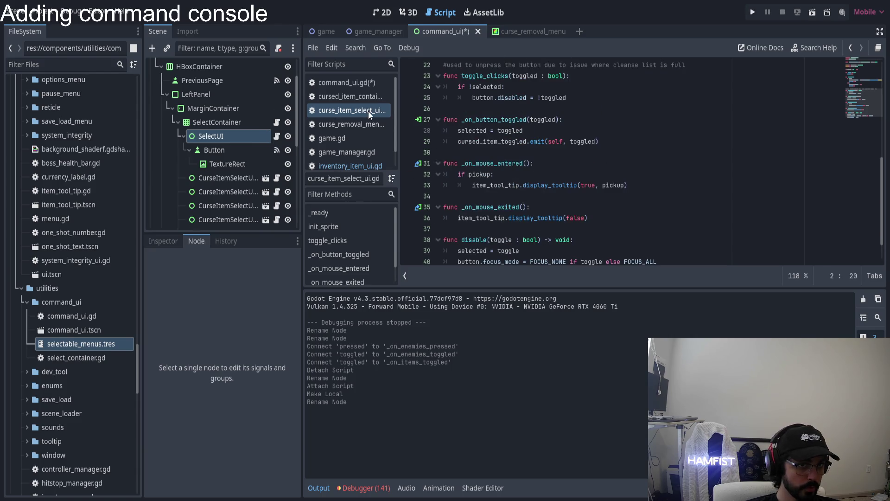
scroll(519, 134, up, 4)
click(523, 141)
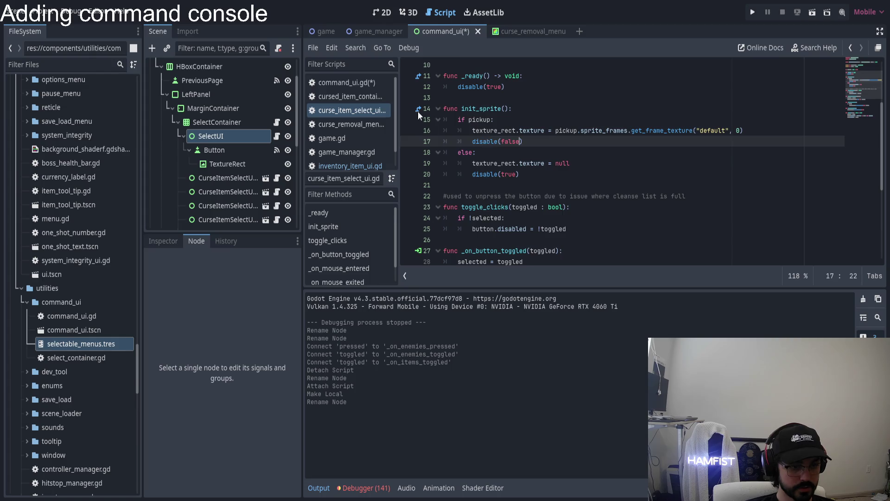
key(ctrl+a)
click(280, 138)
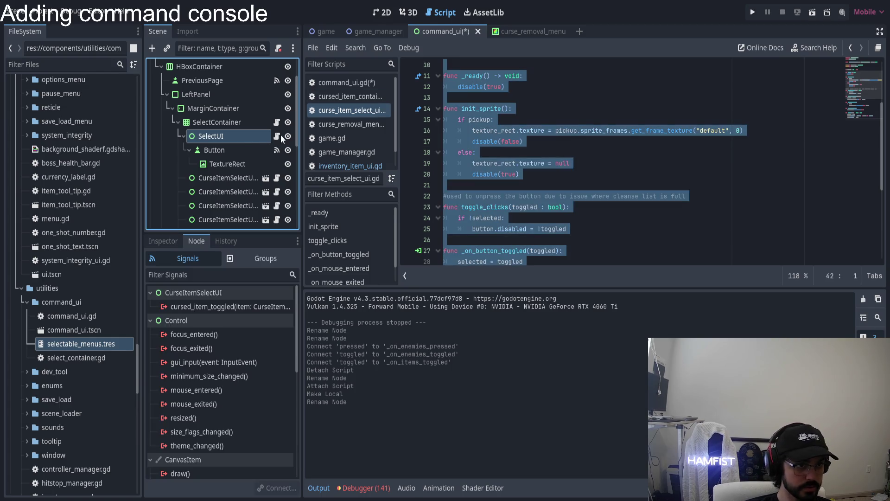
Detach SelectUI's old script and attach a new select_ui.gd script to it
click(278, 48)
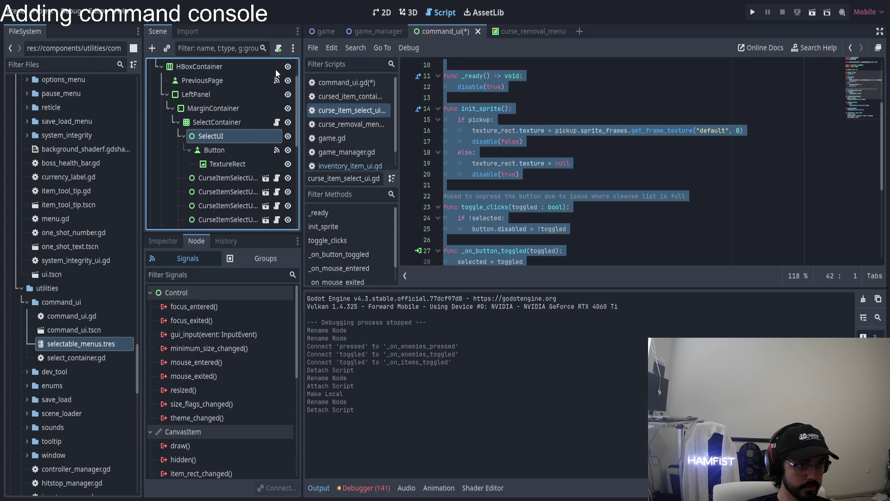
click(278, 49)
key(BackSpace)
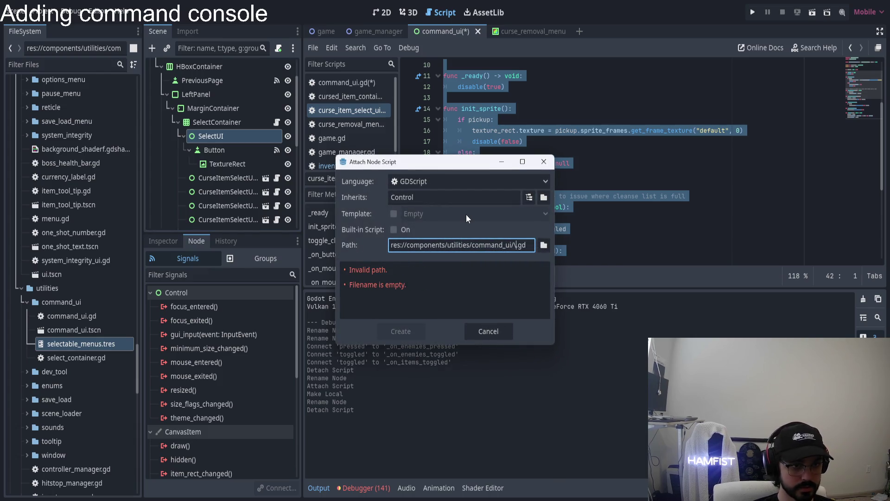
key(ctrl+z)
key(Return)
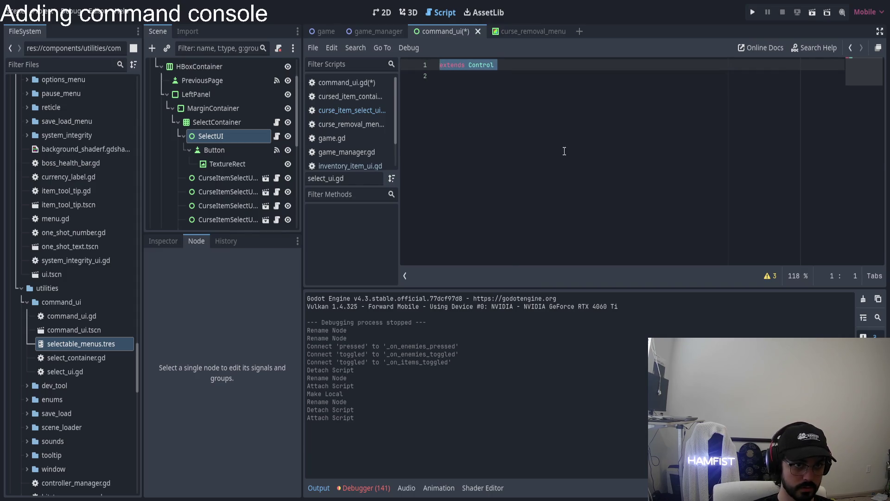
Paste the copied code over the default and delete the CurseItemSelectUI class name
key(ctrl+v)
scroll(635, 147, up, 5)
scroll(635, 147, up, 1)
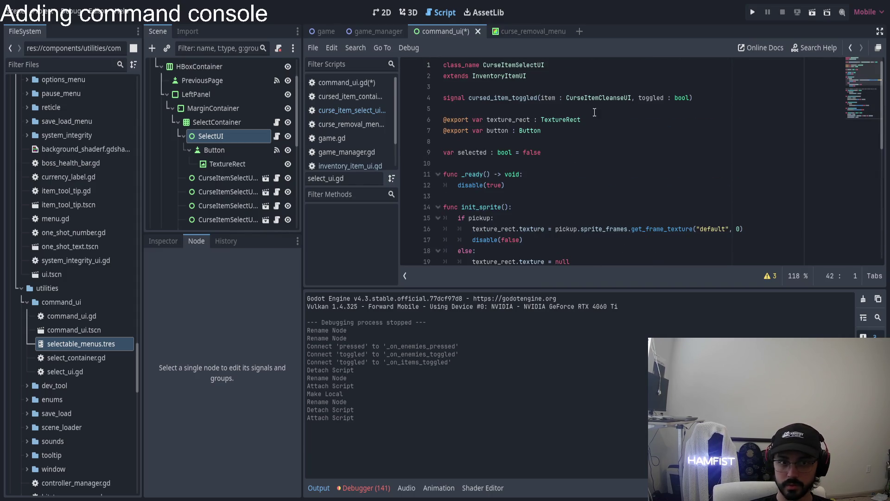
click(598, 66)
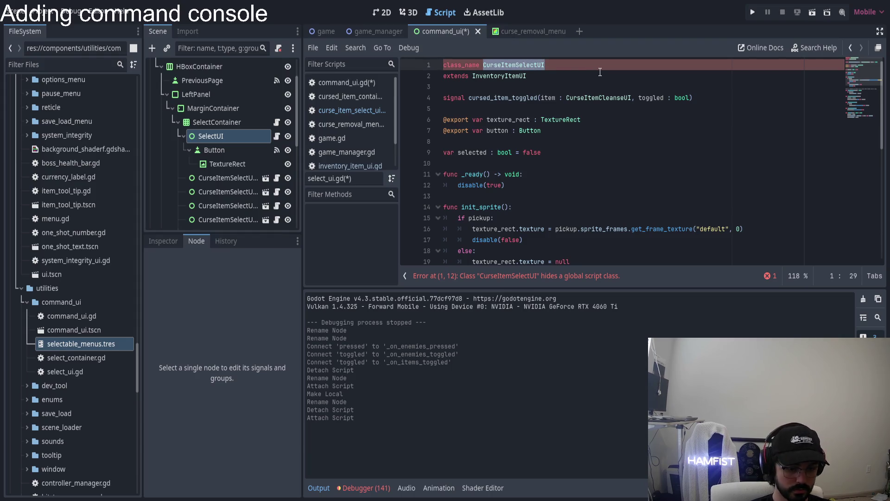
key(BackSpace)
key(alt+Tab)
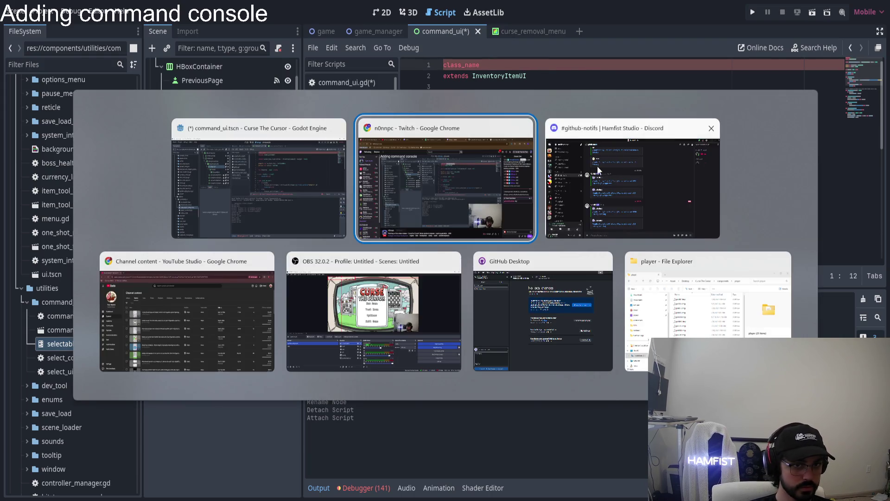
key(Escape)
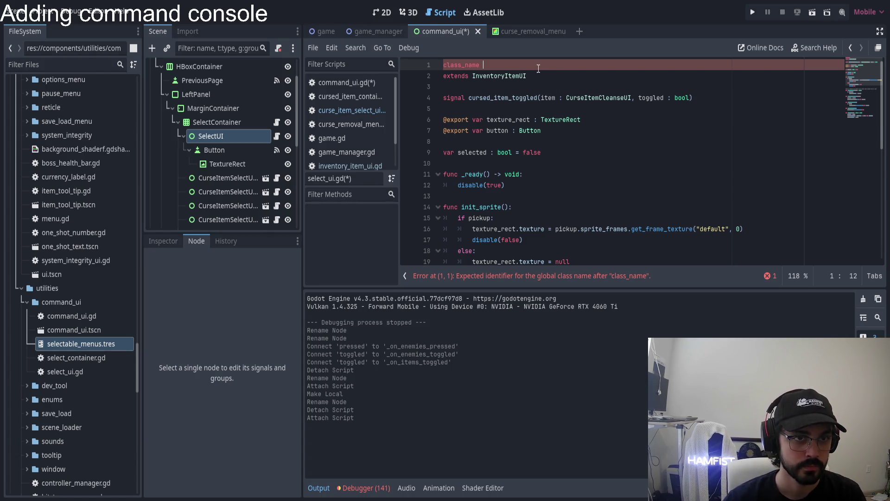
Name the class CommandConsoleSelectUI and change its base class from InventoryItemUI to Control
text(SelectUI)
key(ctrl+Left)
text(Command)
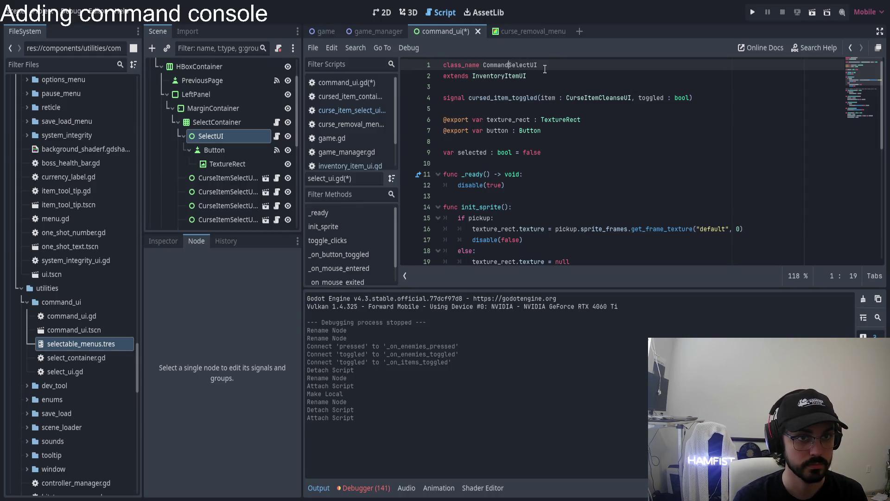
text(Console)
key(ctrl+Left)
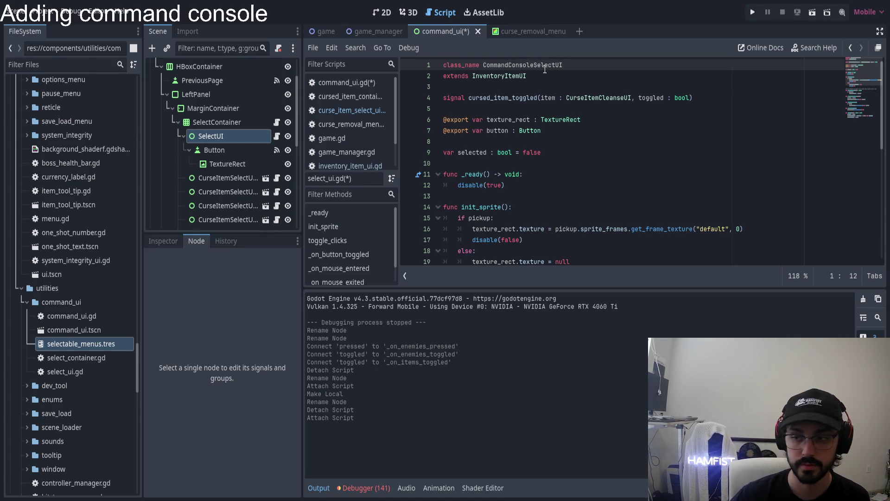
click(541, 76)
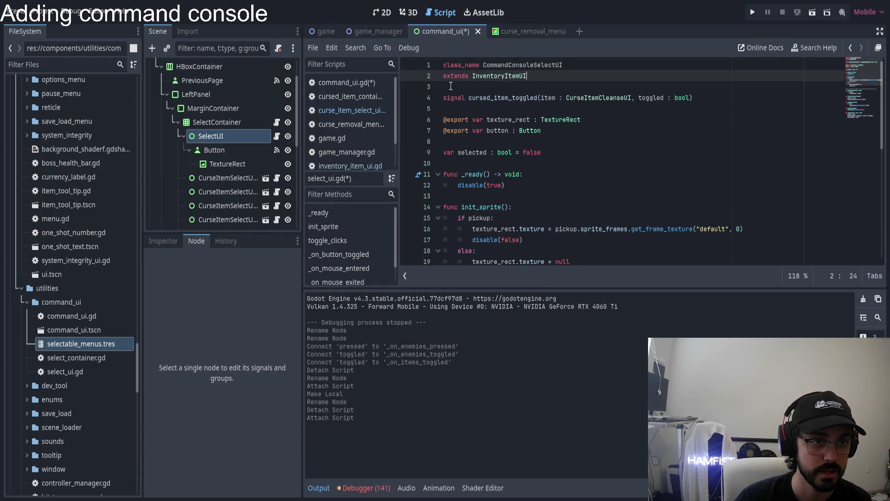
double_click(482, 77)
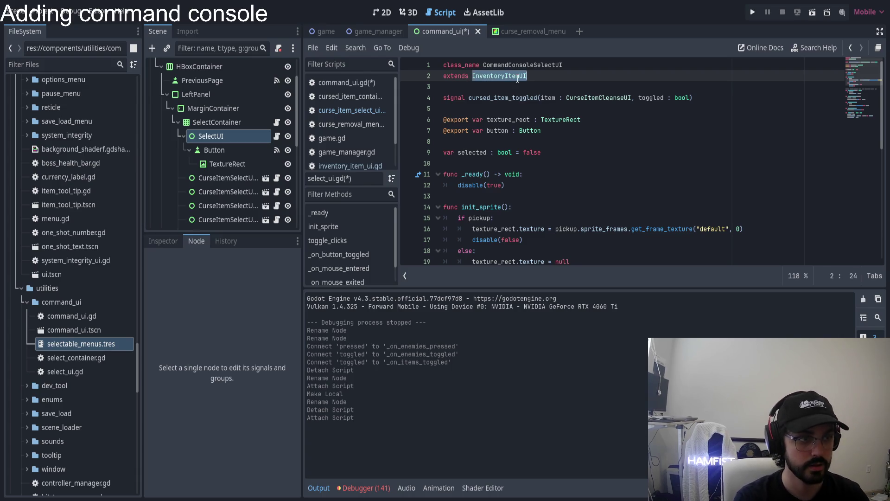
text(Contr)
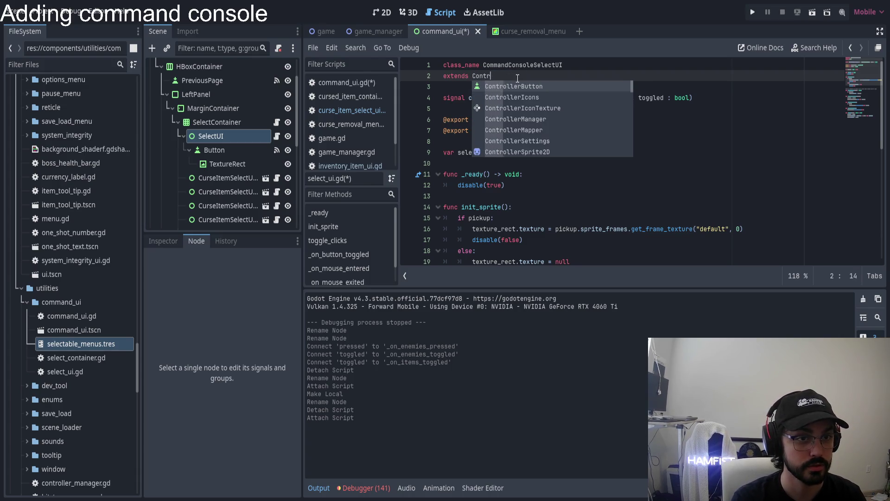
text(ol)
key(Return)
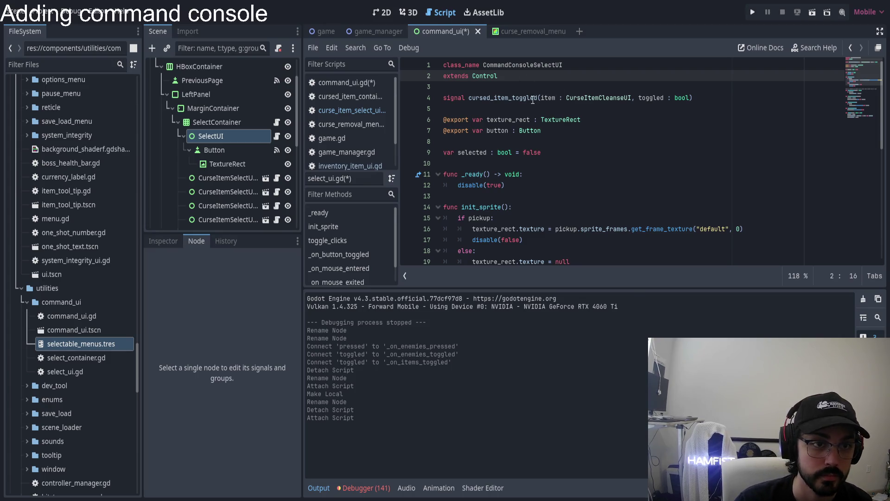
Rename the cursed_item_toggled signal to toggled and comment that line out with #
double_click(520, 98)
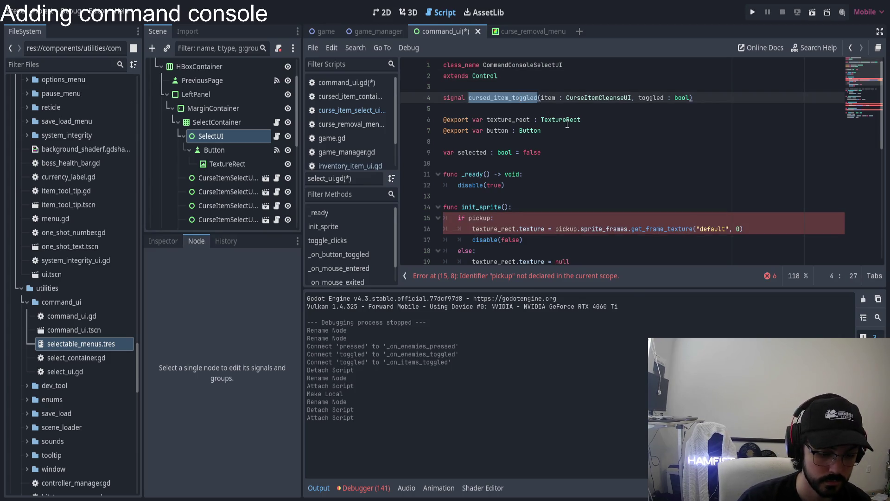
text(toggled)
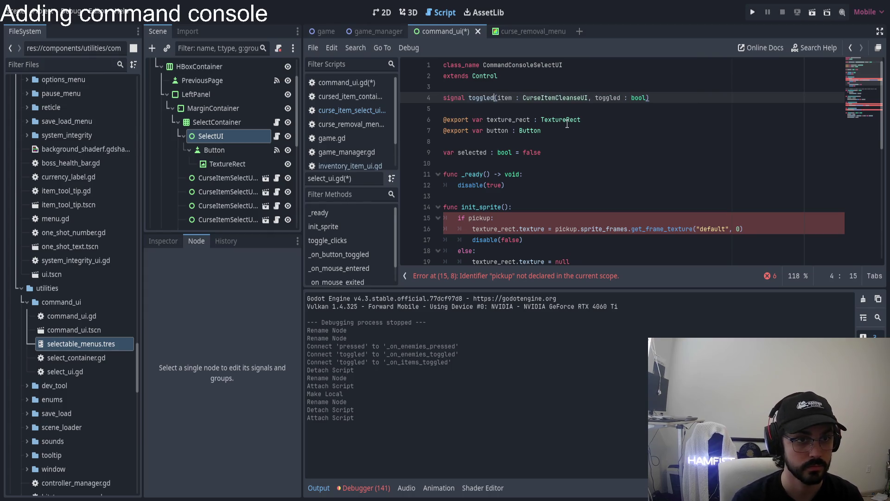
key(Right)
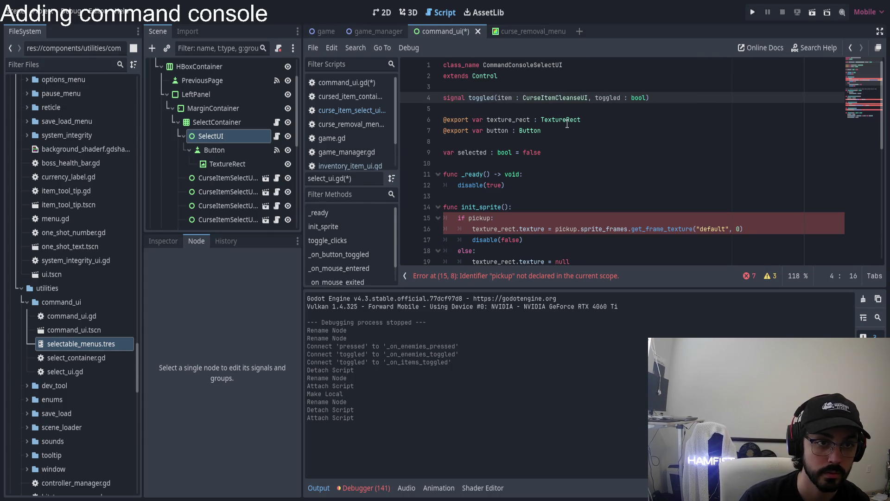
key(Right)
key(Right)
key(Right)
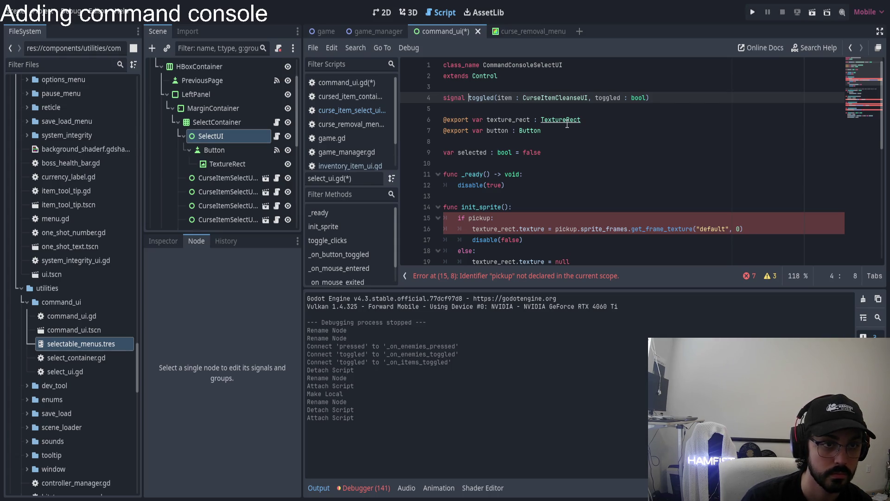
key(Home)
text(#)
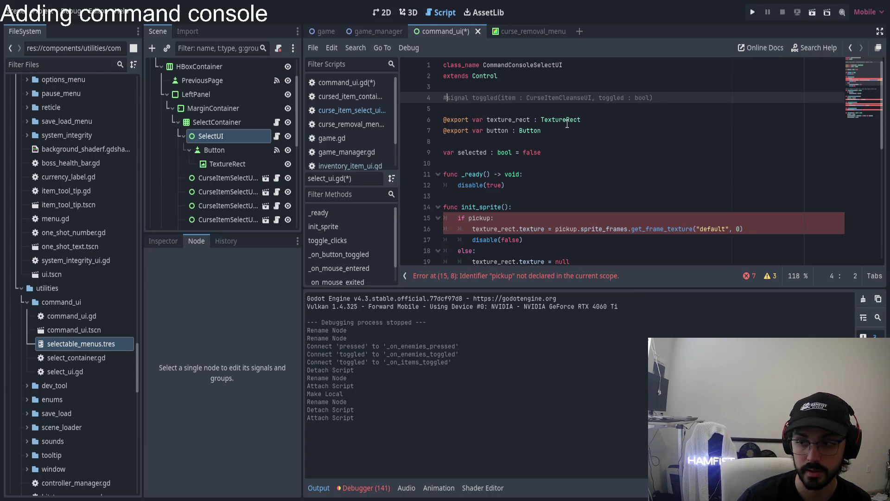
Look through the script down to init_sprite and select the undeclared pickup identifier
click(511, 120)
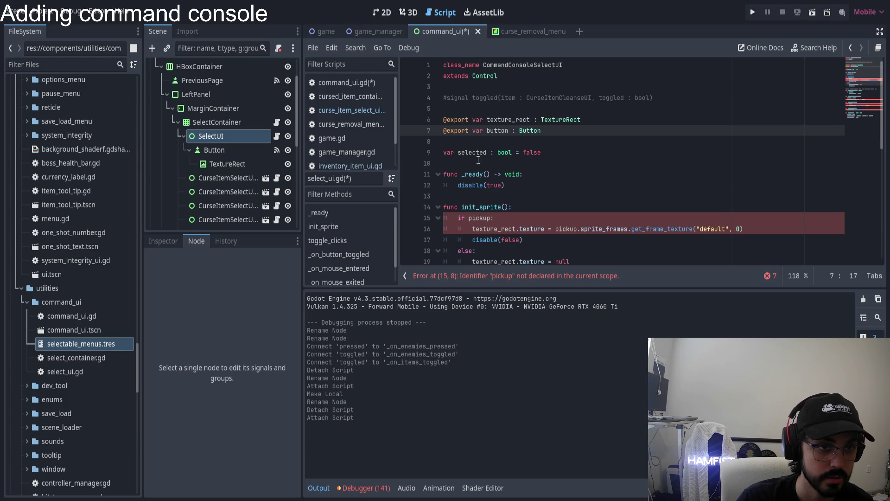
click(472, 152)
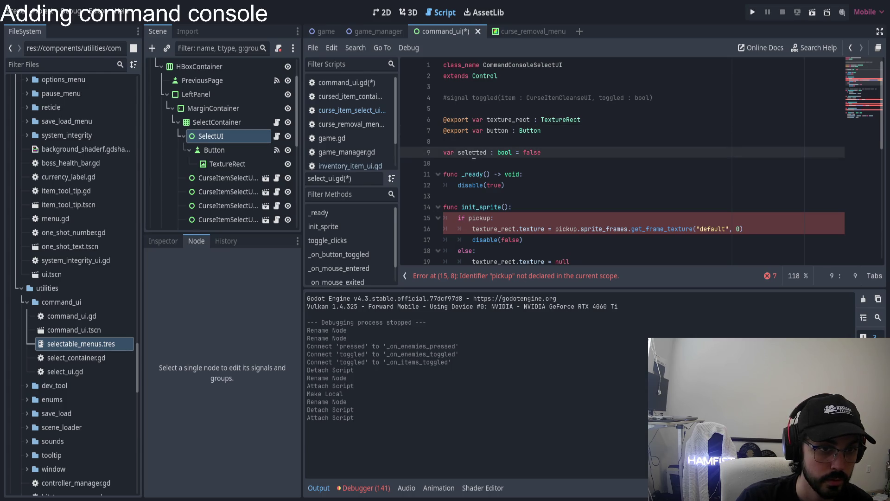
scroll(520, 153, down, 1)
click(527, 152)
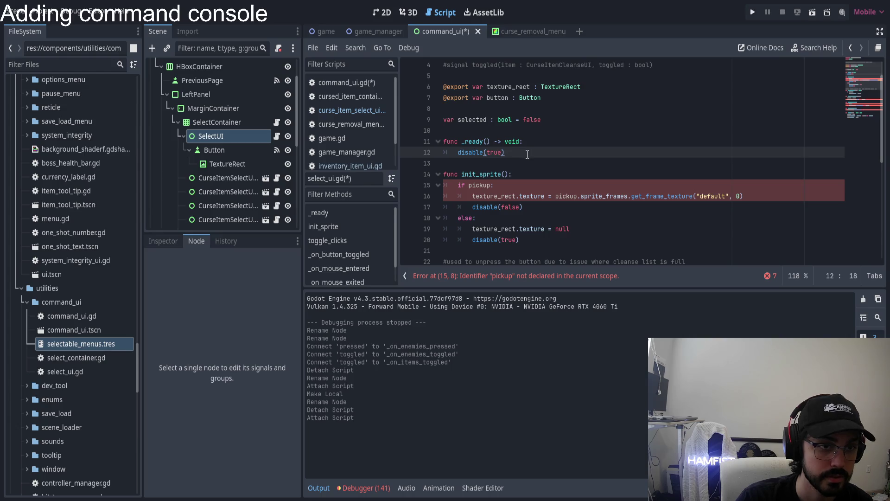
scroll(527, 153, down, 1)
click(530, 141)
click(515, 160)
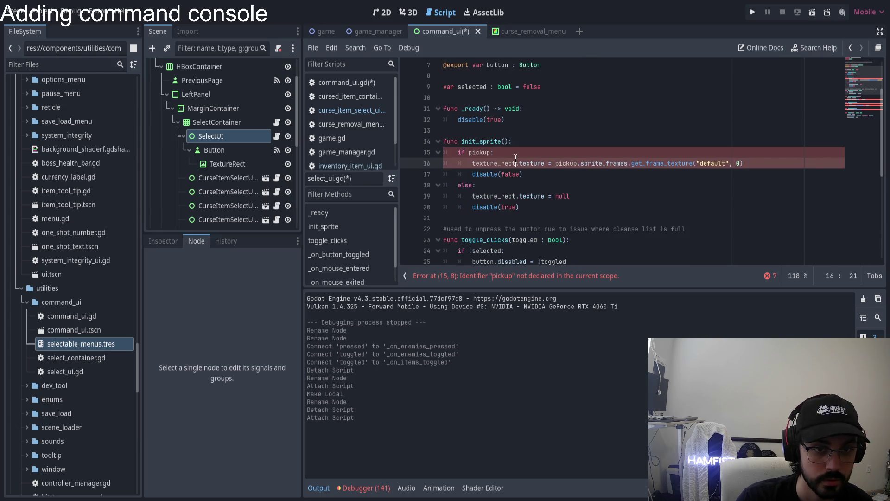
click(520, 151)
double_click(478, 153)
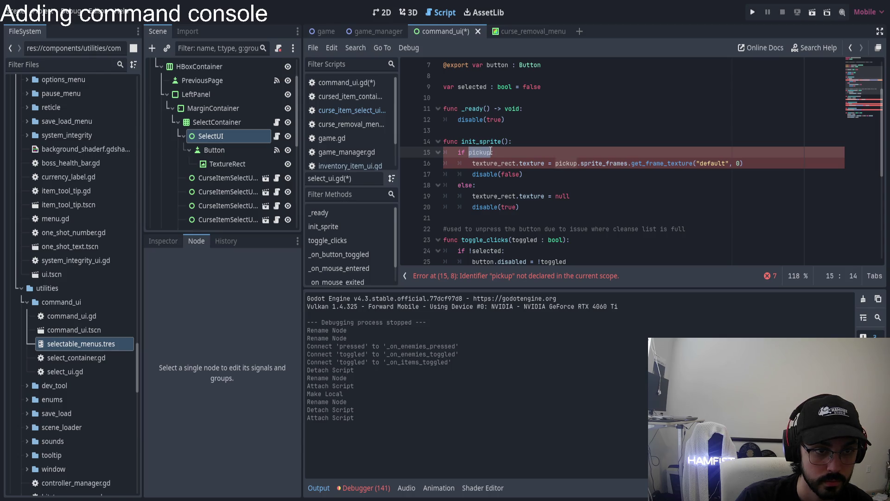
Delete _sprite from 'func init_sprite():' so the function is named init()
scroll(479, 159, up, 2)
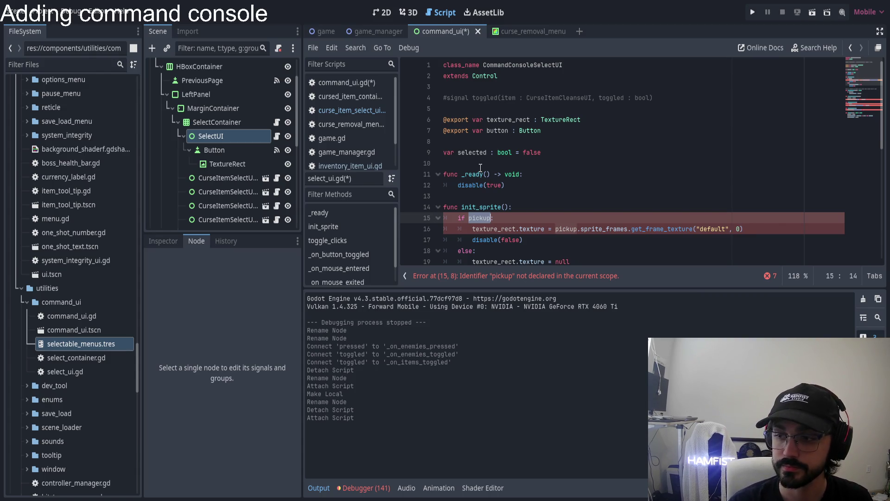
click(531, 218)
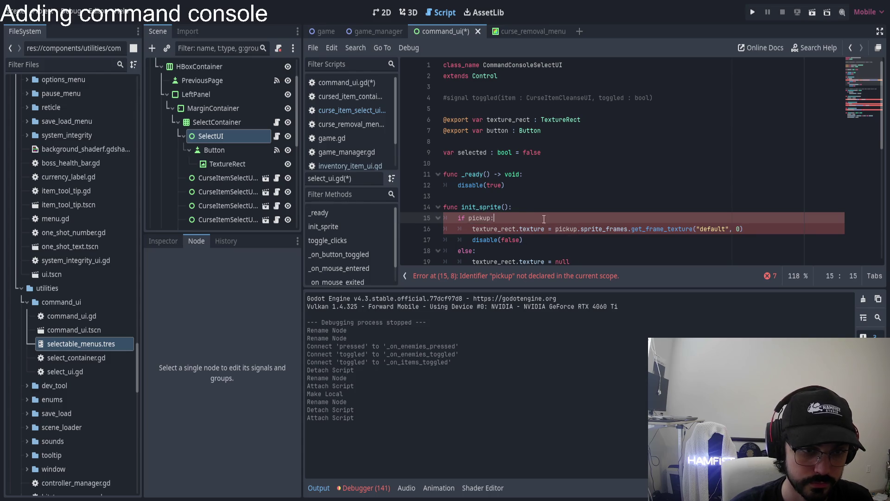
scroll(531, 217, down, 1)
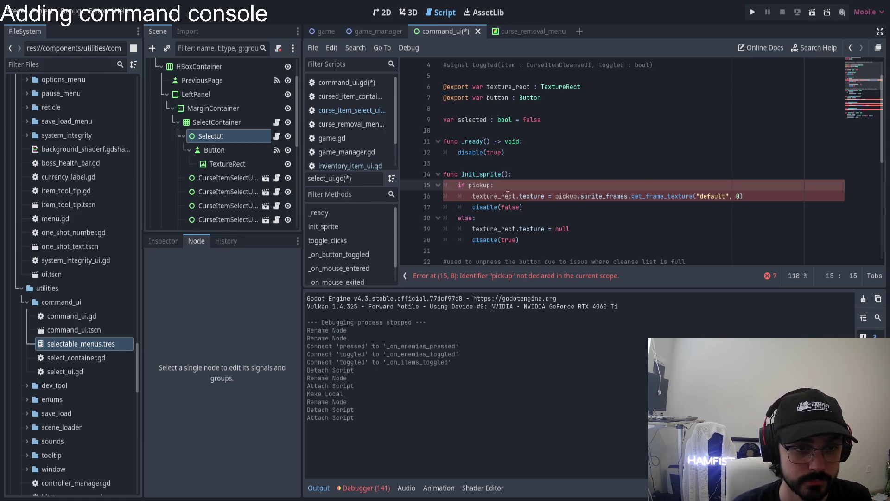
click(473, 195)
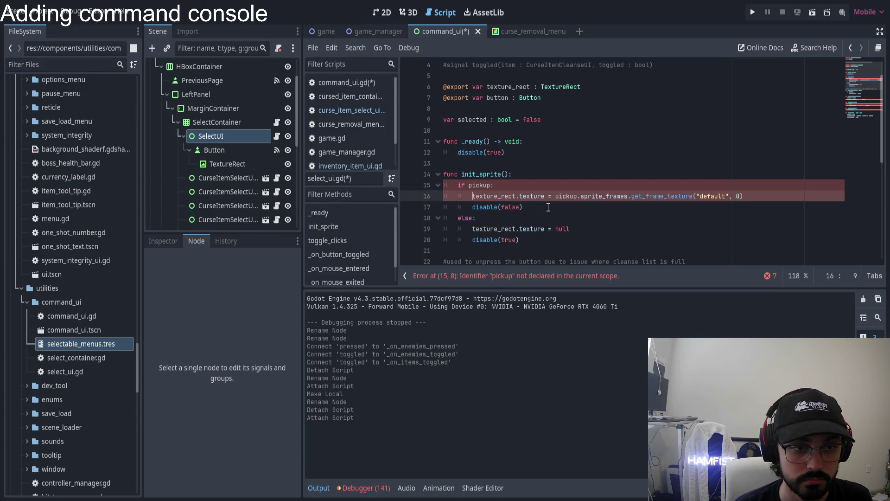
key(Right)
key(Right)
key(Right)
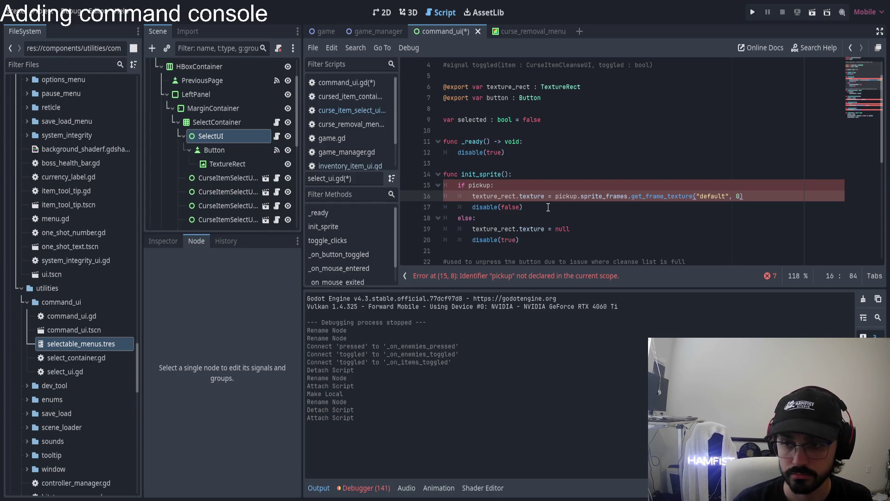
key(Up)
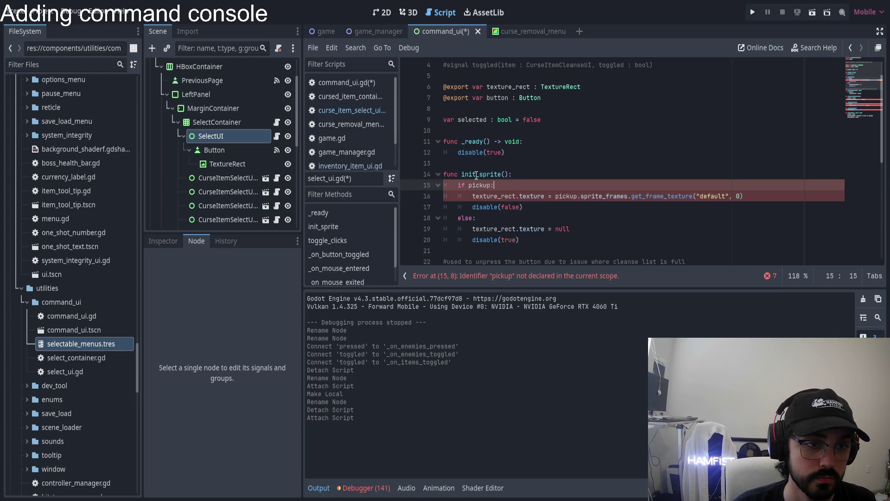
drag(477, 176, 501, 175)
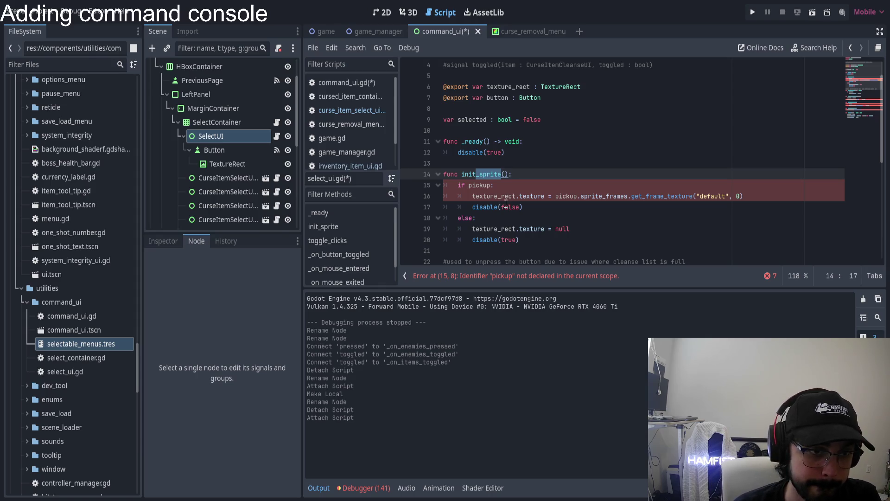
key(BackSpace)
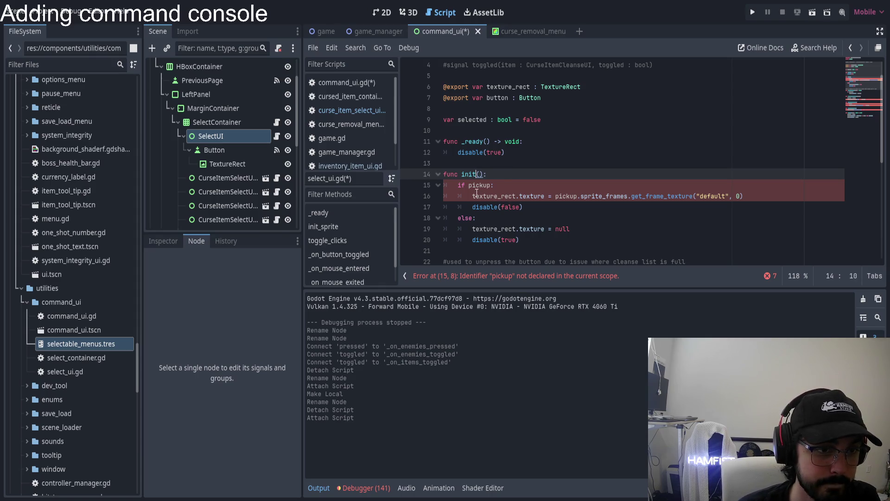
Review the if pickup block, then return to empty line 5 near the top
click(459, 186)
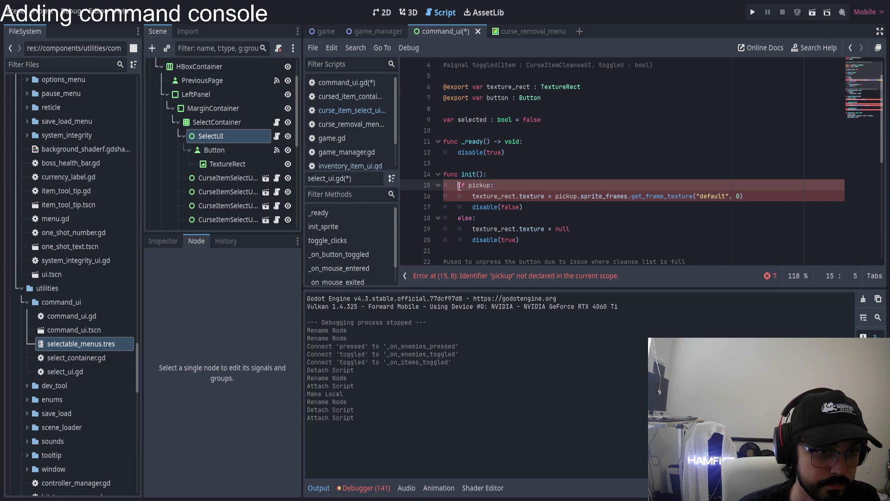
shift+click(503, 219)
key(Up)
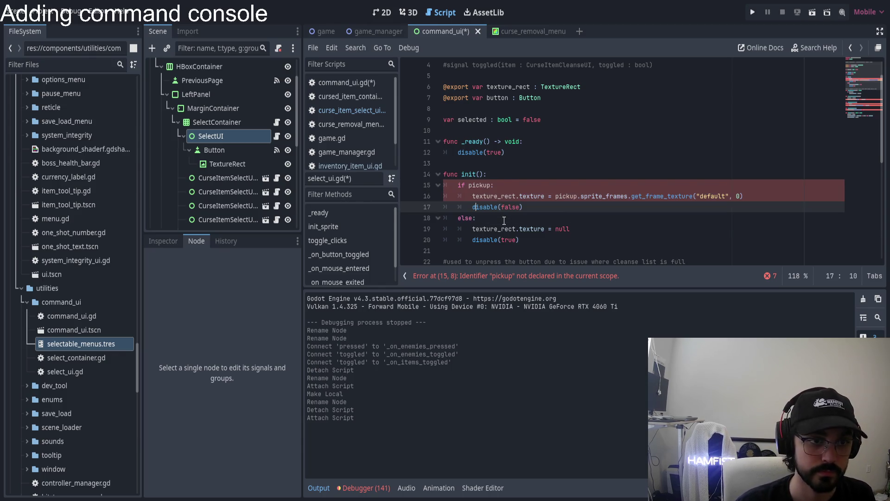
scroll(481, 126, up, 1)
click(478, 110)
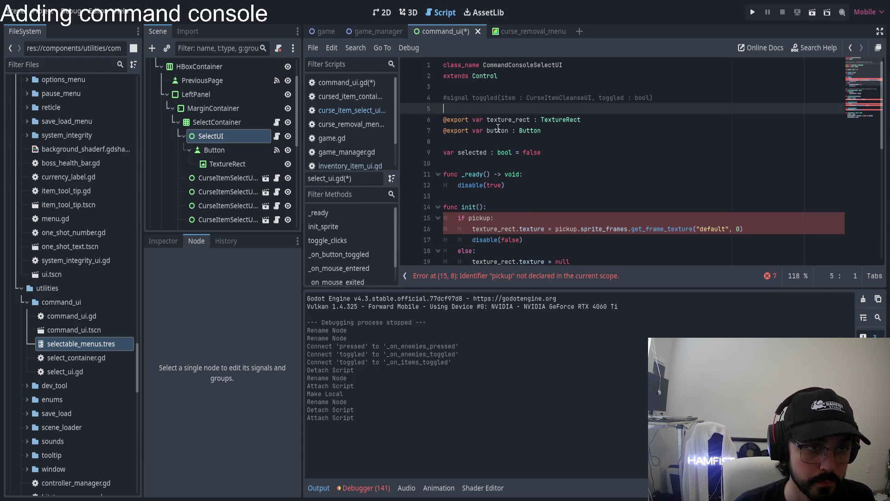
key(Down)
key(Down)
key(Down)
key(Return)
key(Return)
key(Up)
text(var)
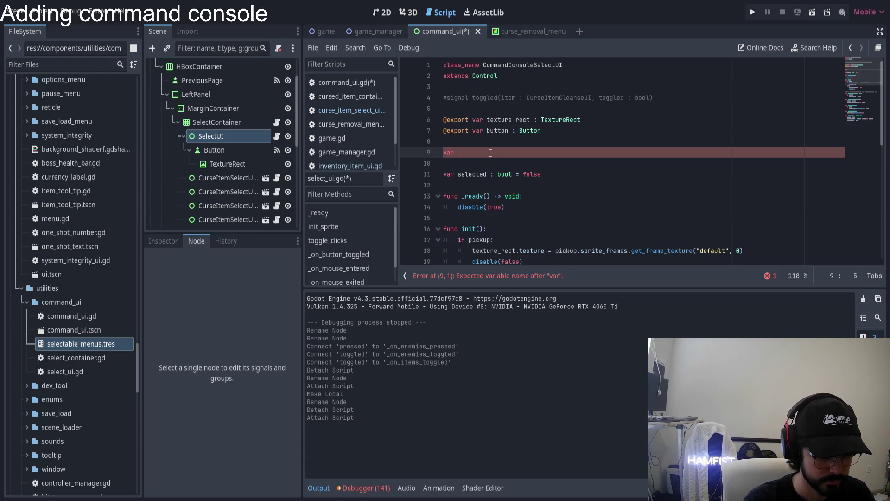
text(item)
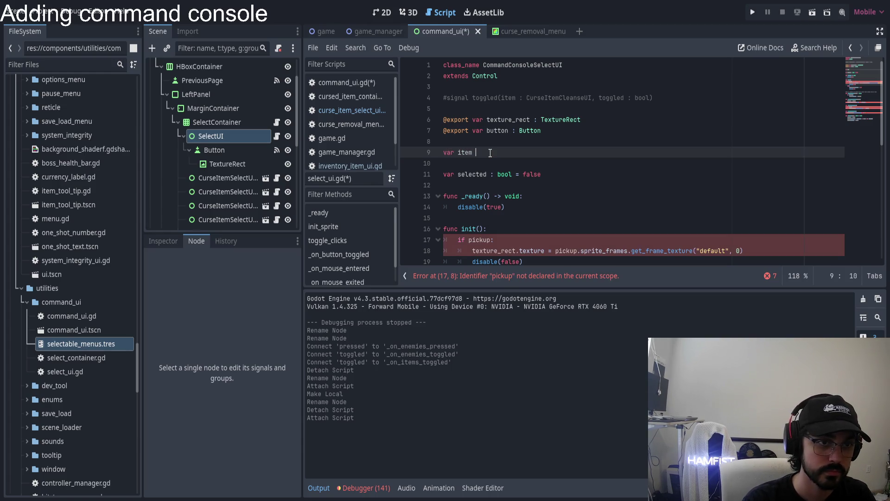
key(ctrl+shift+Left)
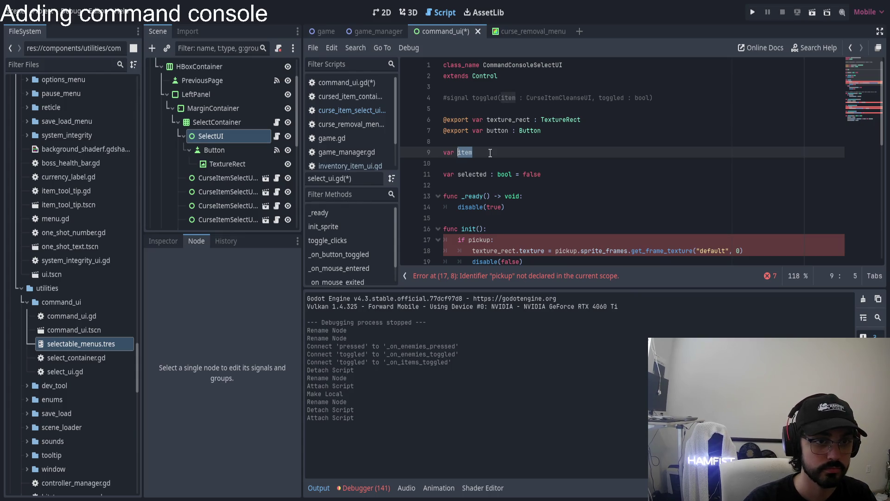
key(BackSpace)
text(entity)
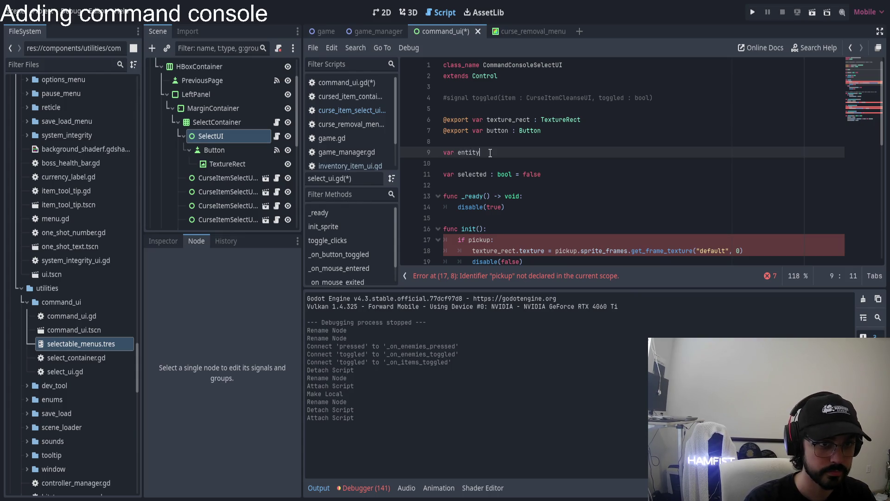
key(ctrl+shift+Left)
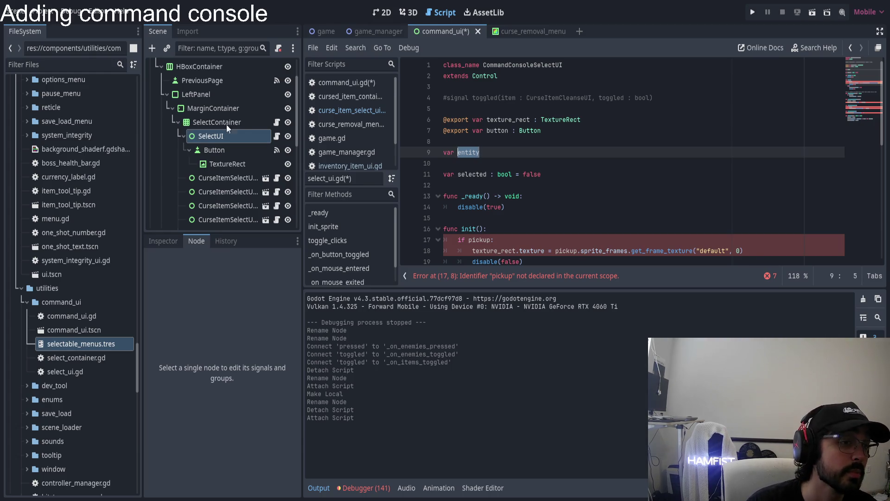
Open select_ui.gd from SelectUI's script icon, then reselect SelectContainer to rename it
click(275, 122)
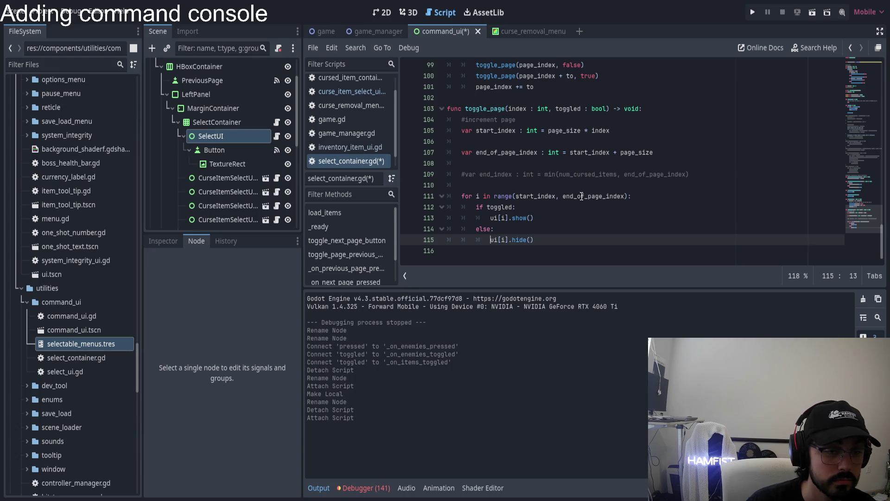
click(158, 241)
click(221, 123)
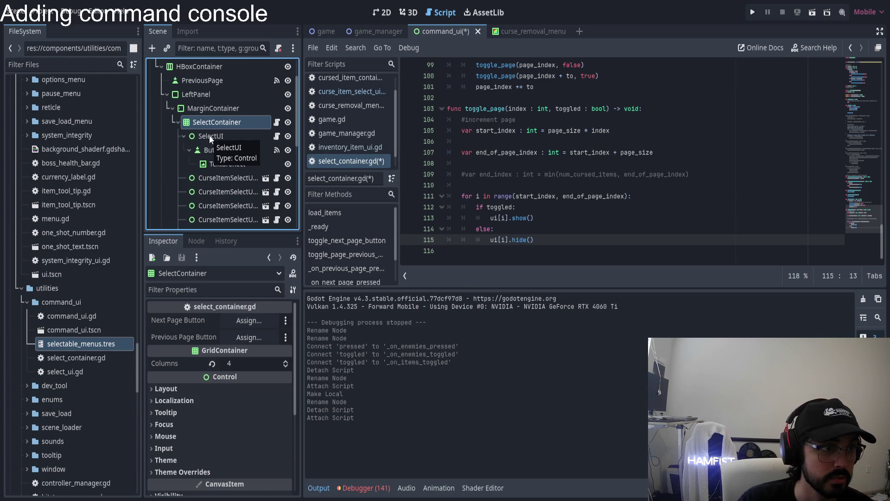
click(276, 136)
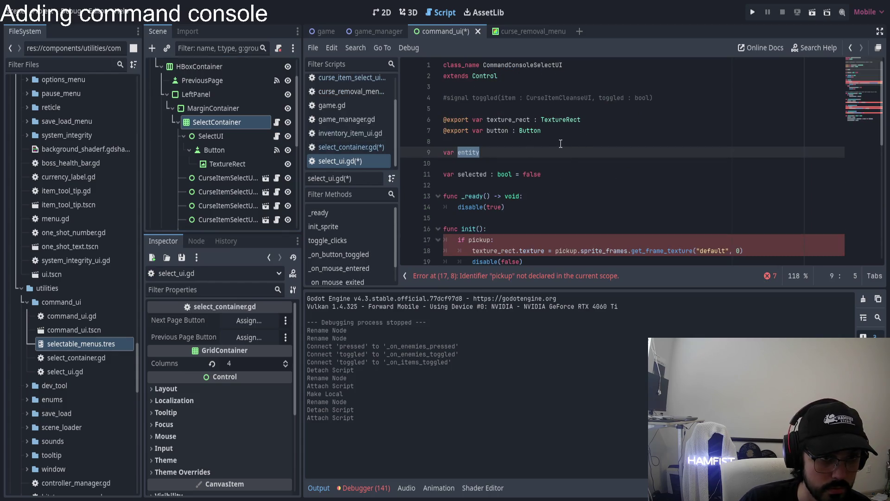
click(233, 136)
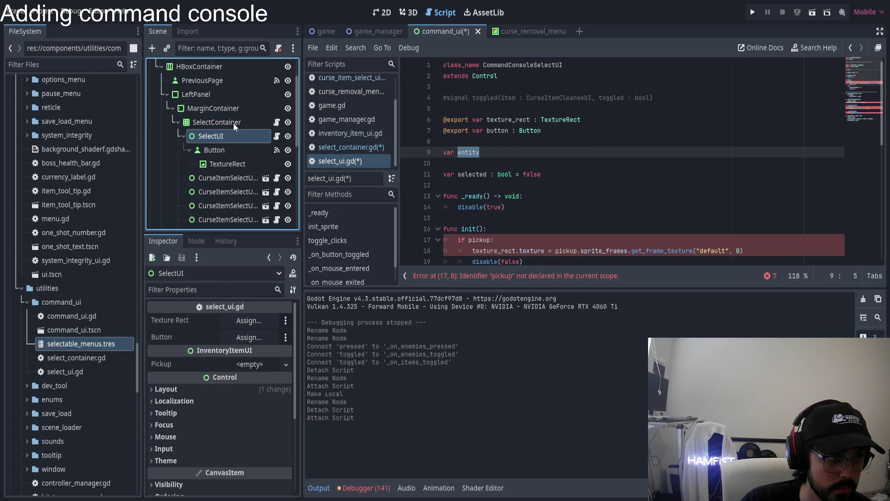
click(233, 123)
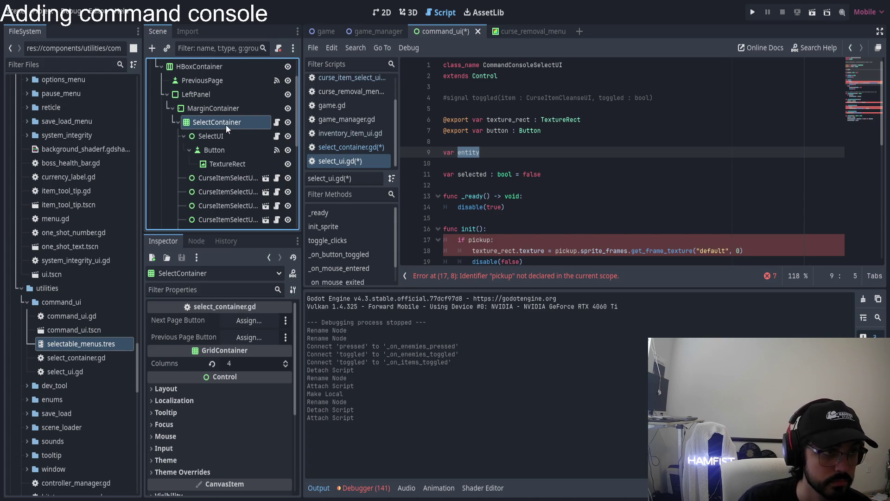
click(211, 121)
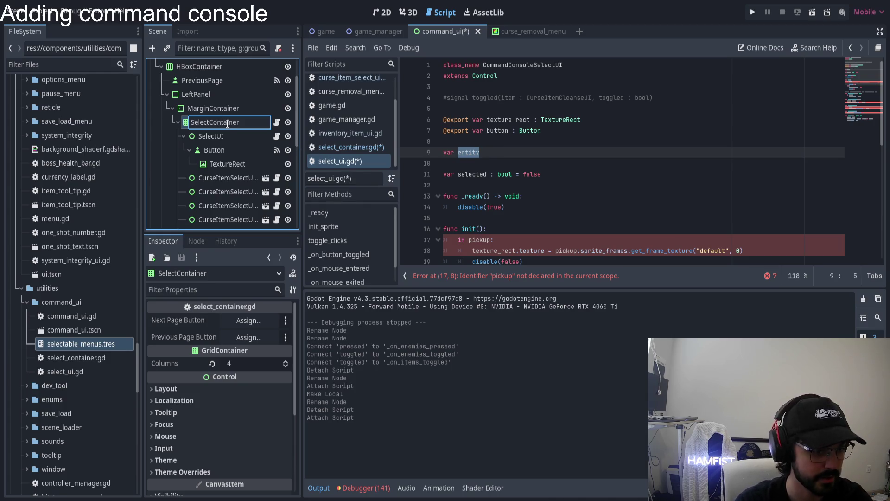
Rename SelectContainer to SpawnItemContainer and open select_container.gd scrolled to the top
text(Item)
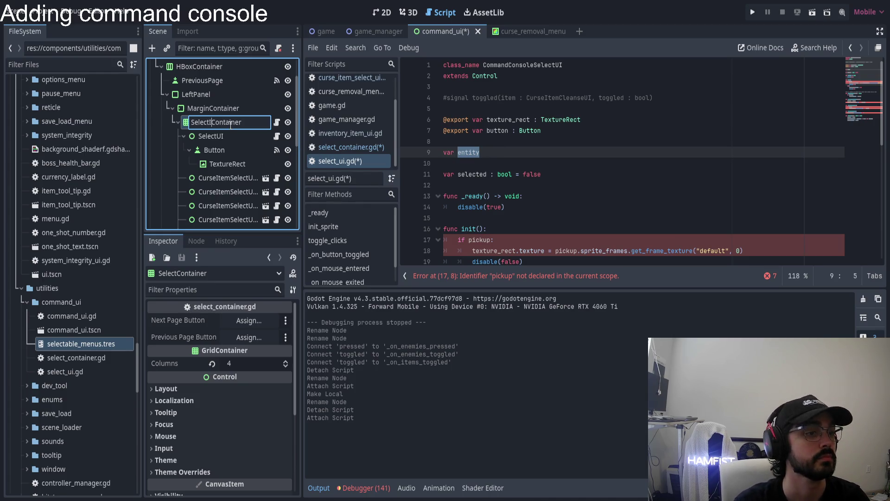
key(ctrl+BackSpace)
text(SpawnItem)
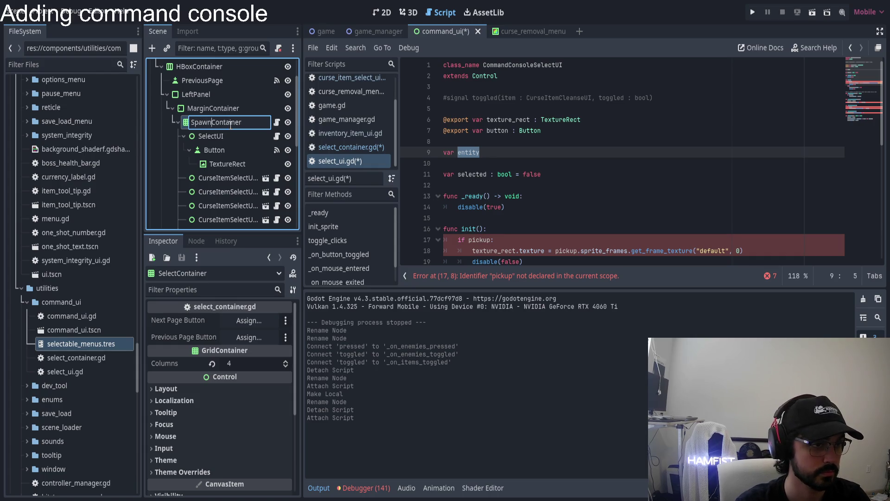
key(Return)
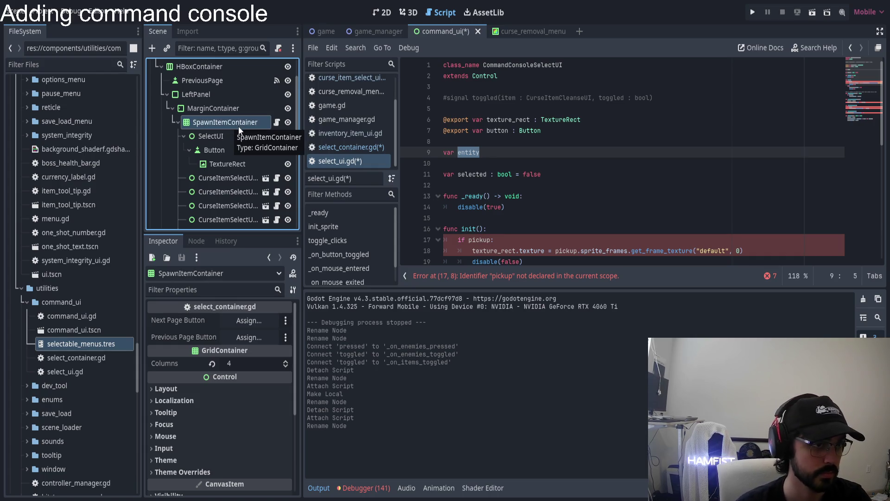
click(276, 122)
scroll(505, 140, up, 20)
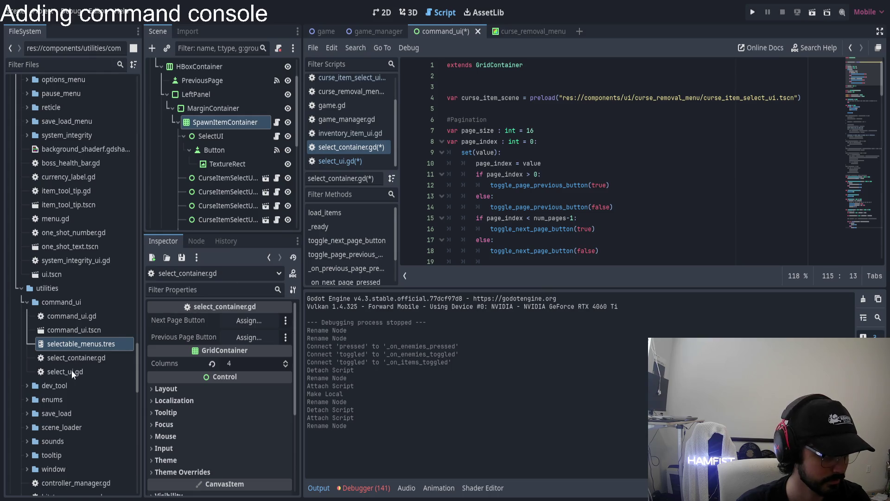
Rename select_container.gd to select_item_container.gd in the FileSystem dock
click(88, 360)
key(F2)
key(Left)
key(ctrl+Right)
text(_item)
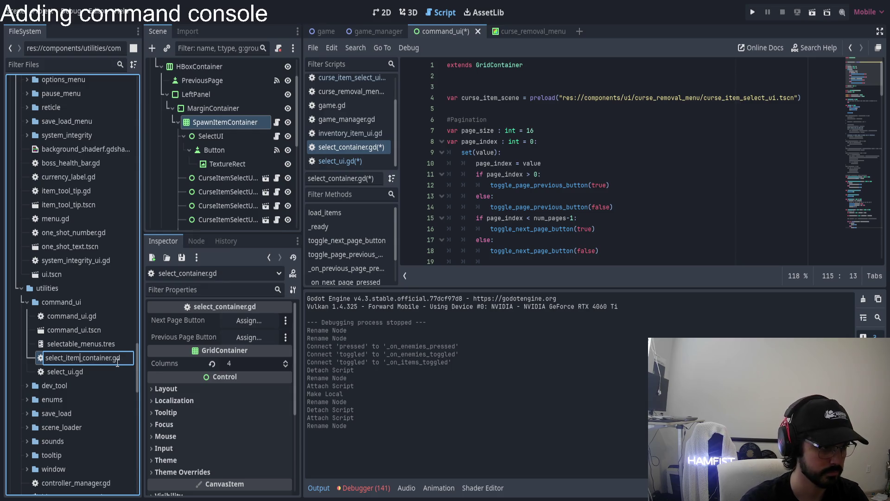
key(Return)
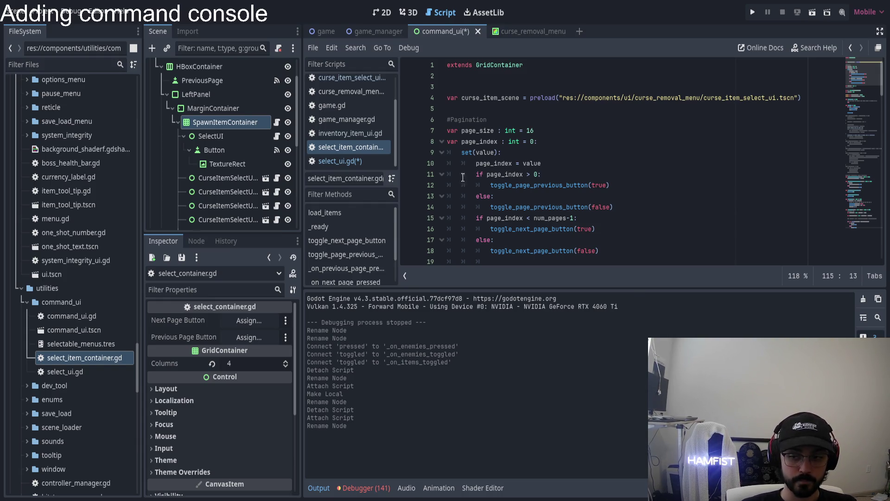
Look over the top lines of select_item_container.gd and reselect the SpawnItemContainer node
click(532, 127)
click(517, 111)
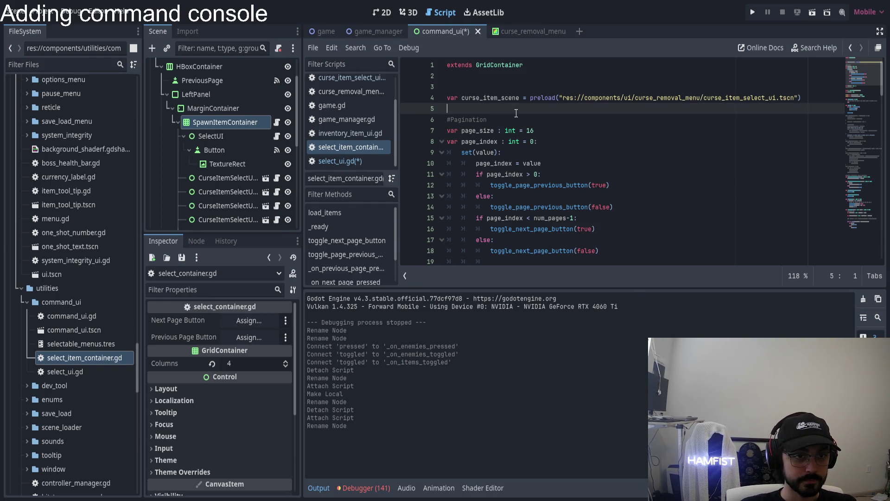
click(488, 78)
click(499, 65)
scroll(505, 111, down, 8)
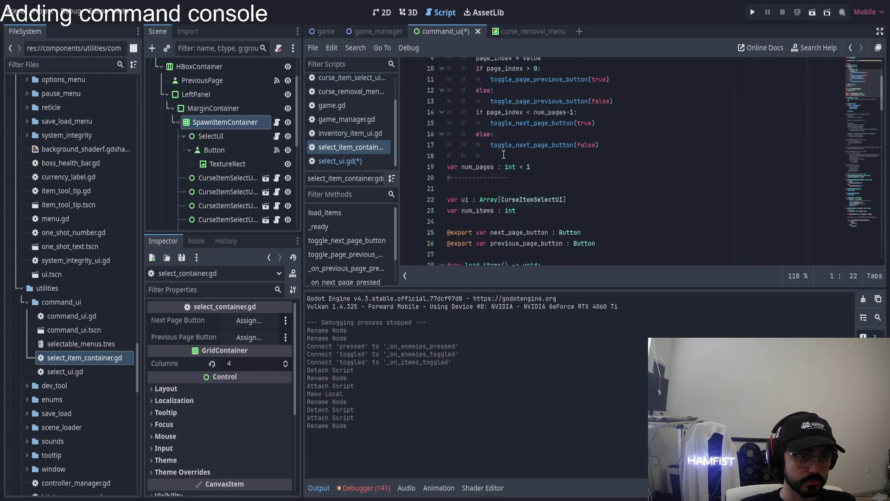
click(233, 105)
click(236, 121)
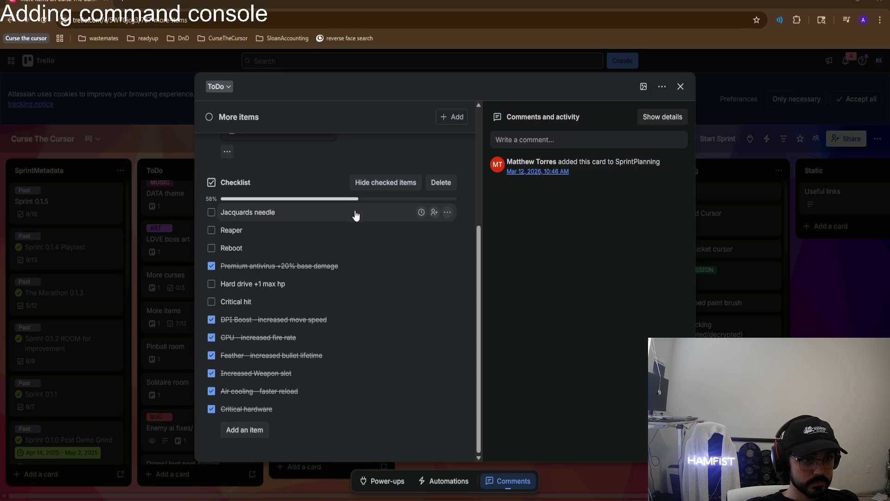
Close the More items card and briefly check the Dash enhancement and Boss ideas cards
click(680, 86)
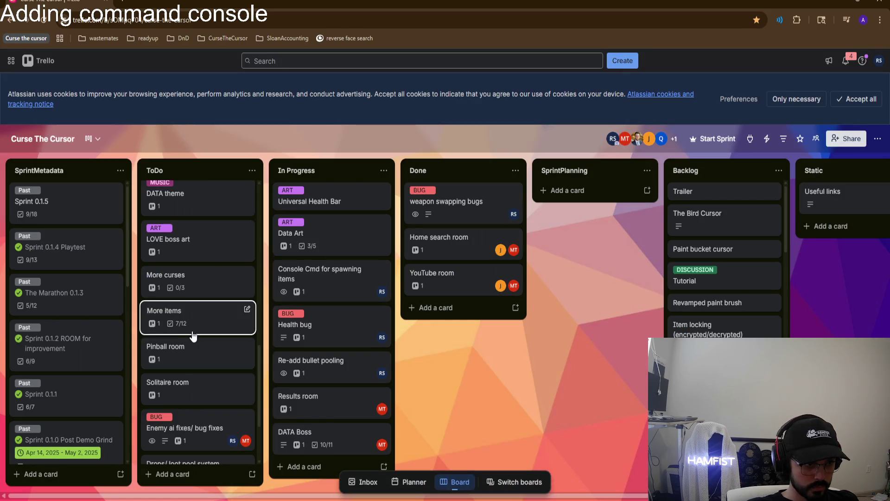
scroll(200, 325, down, 1)
scroll(207, 344, down, 3)
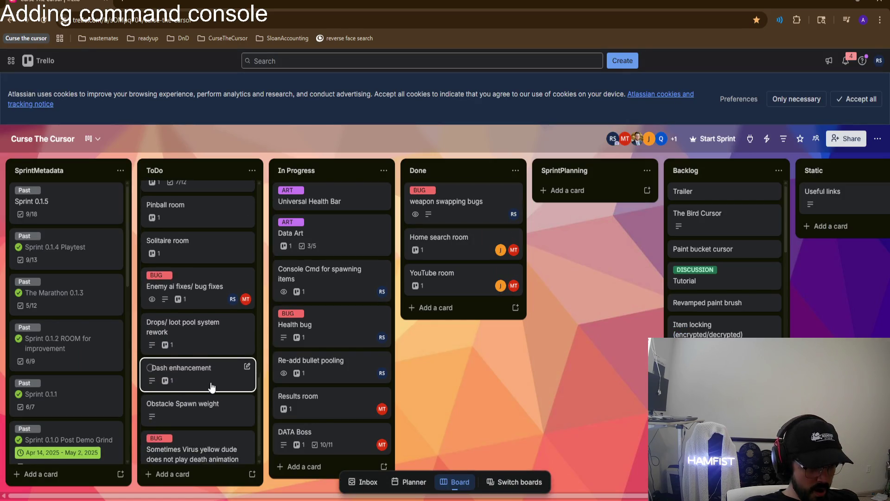
click(212, 373)
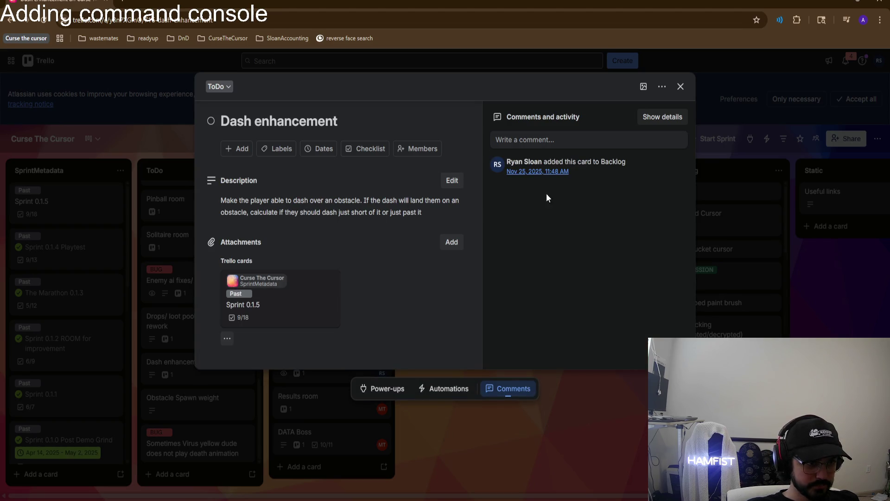
click(682, 88)
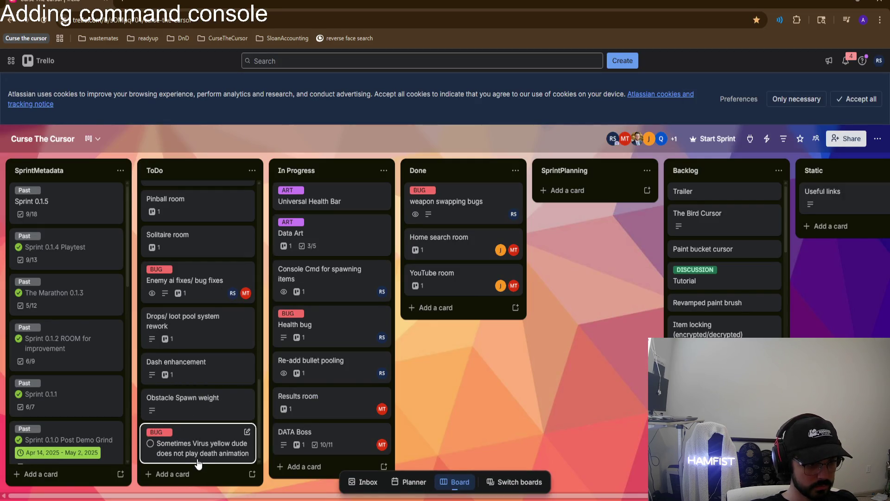
scroll(200, 459, up, 5)
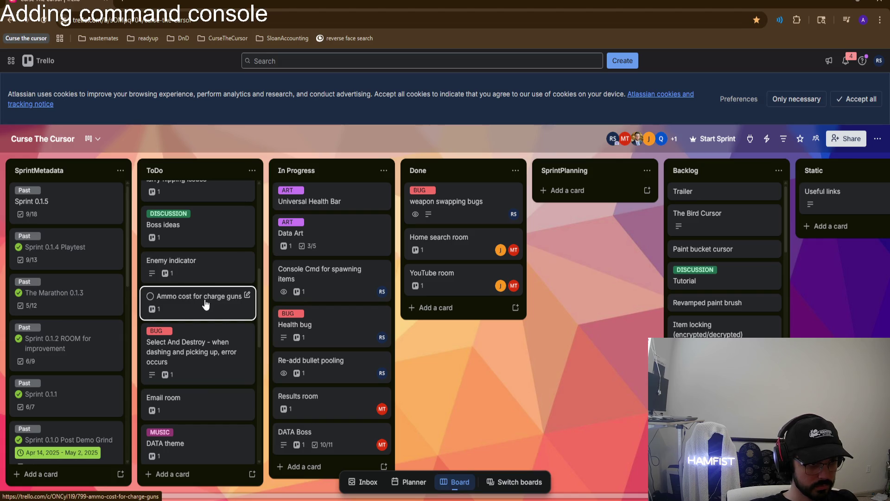
scroll(204, 308, up, 3)
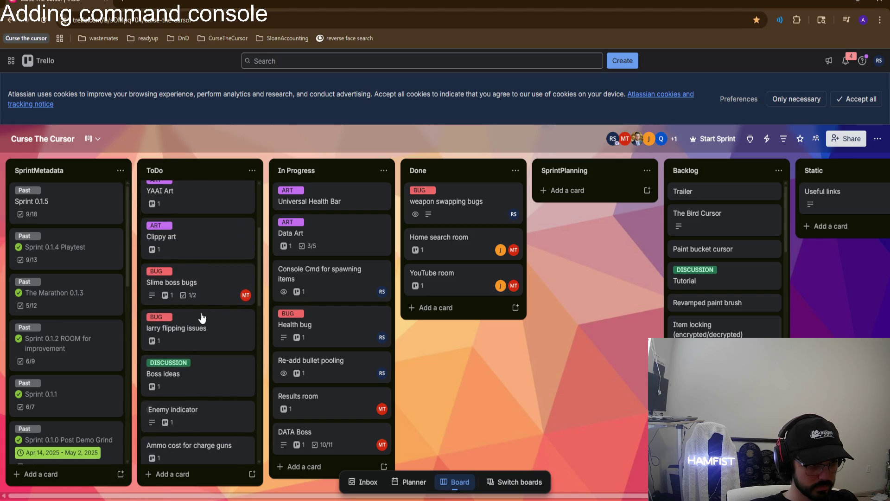
click(193, 373)
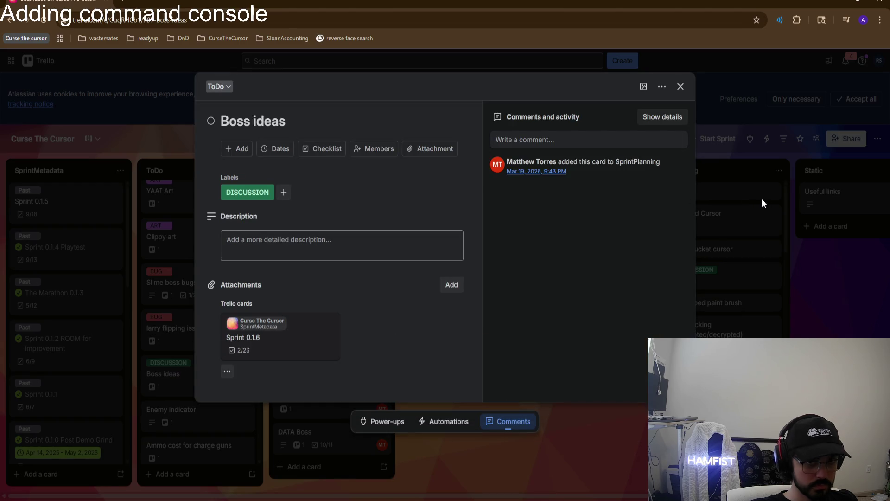
click(763, 200)
Scroll the board and briefly check the Universal Health Bar card
scroll(204, 324, up, 2)
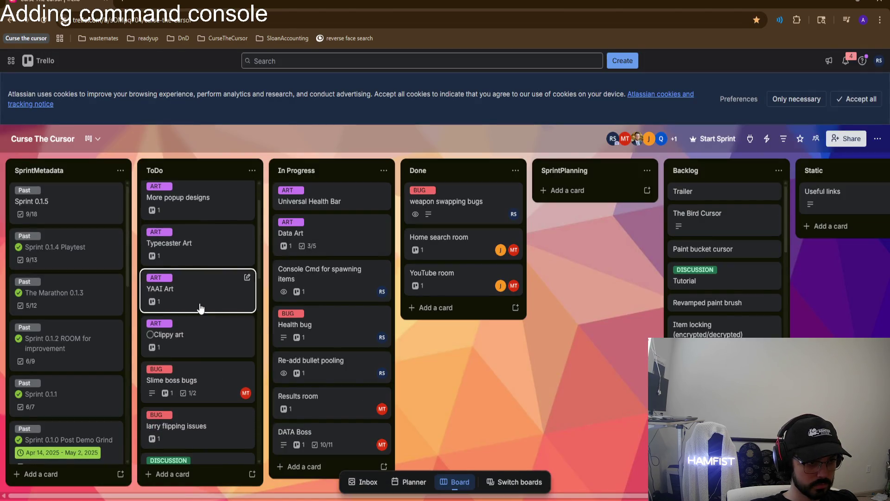
scroll(204, 362, down, 5)
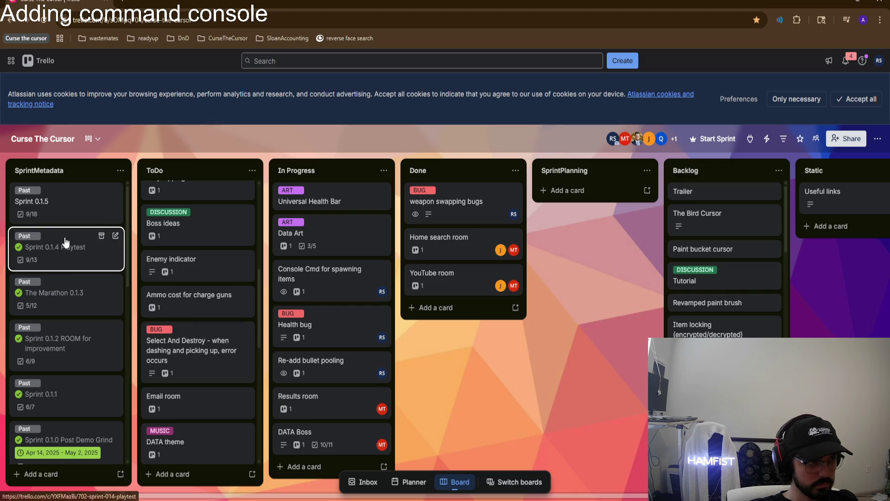
scroll(80, 349, down, 5)
scroll(77, 343, up, 5)
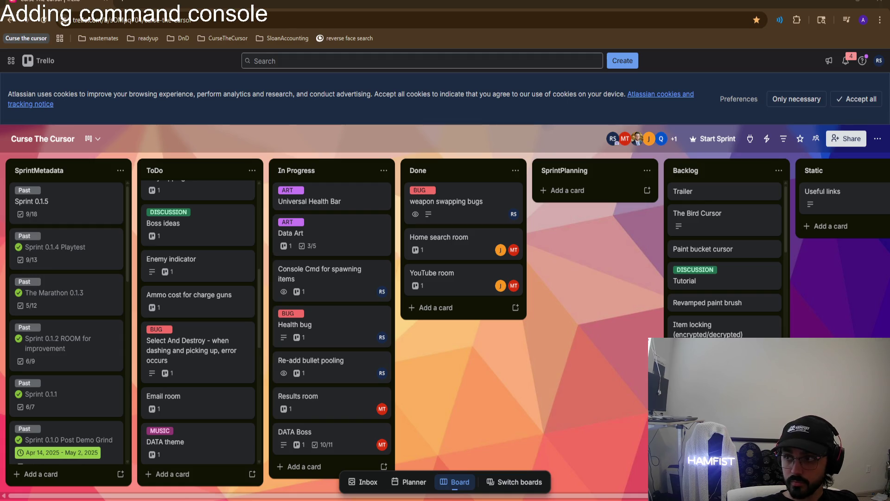
click(345, 202)
click(379, 349)
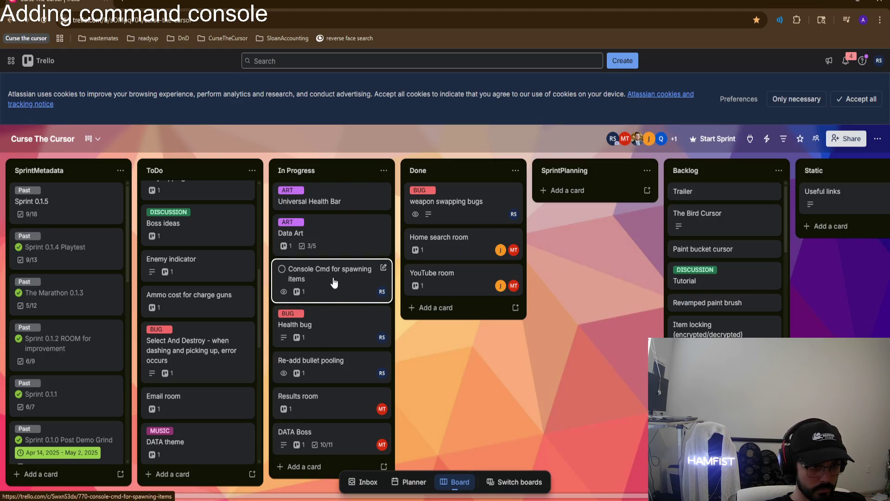
Move the Health bug card to the top of Done using the period shortcut
click(336, 330)
key(Escape)
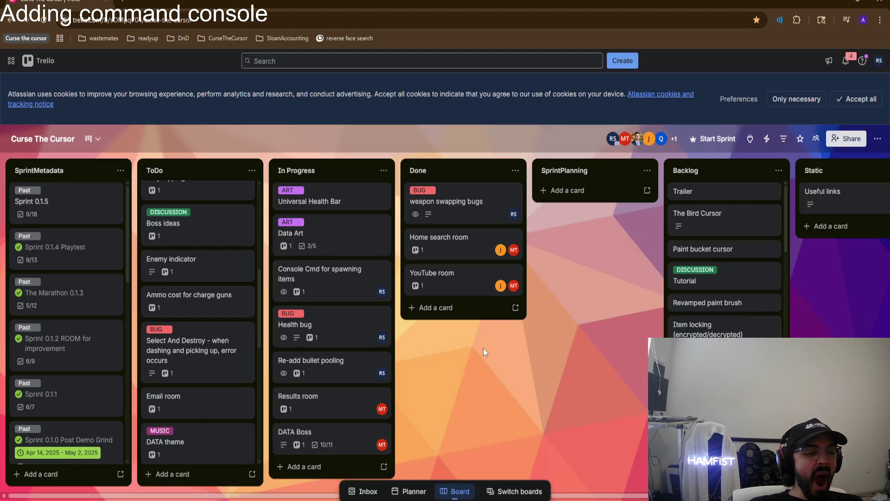
key(period)
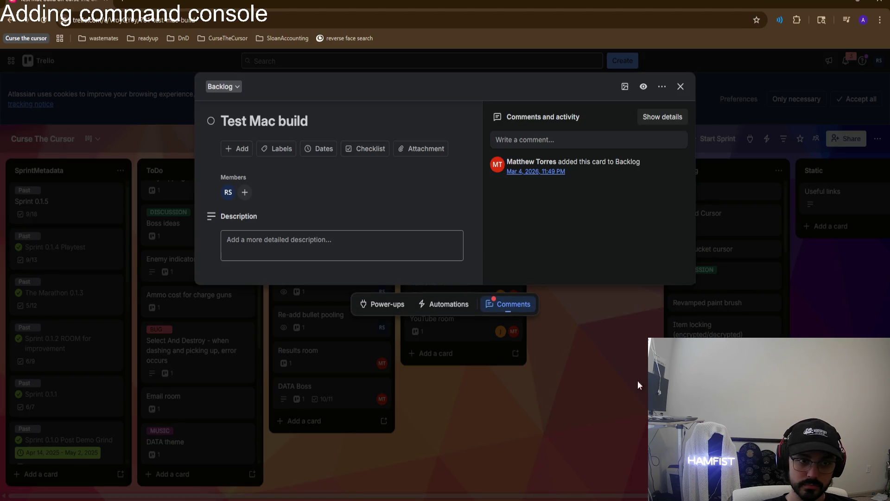
click(616, 381)
scroll(725, 259, down, 5)
scroll(724, 259, down, 5)
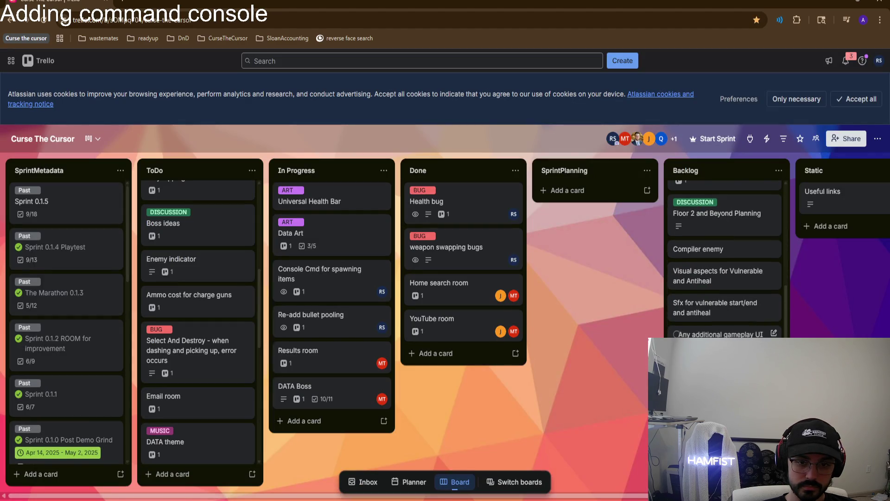
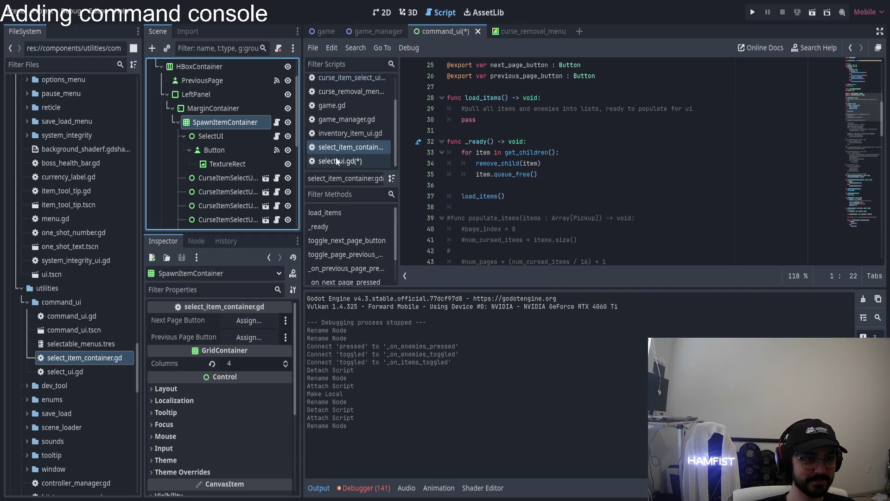
Save the edited select_ui.gd script along with all modified scenes
click(357, 161)
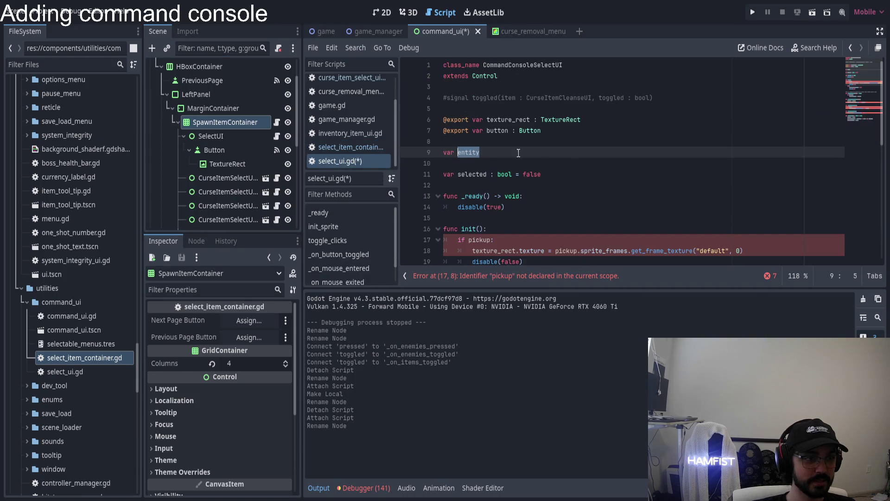
click(598, 184)
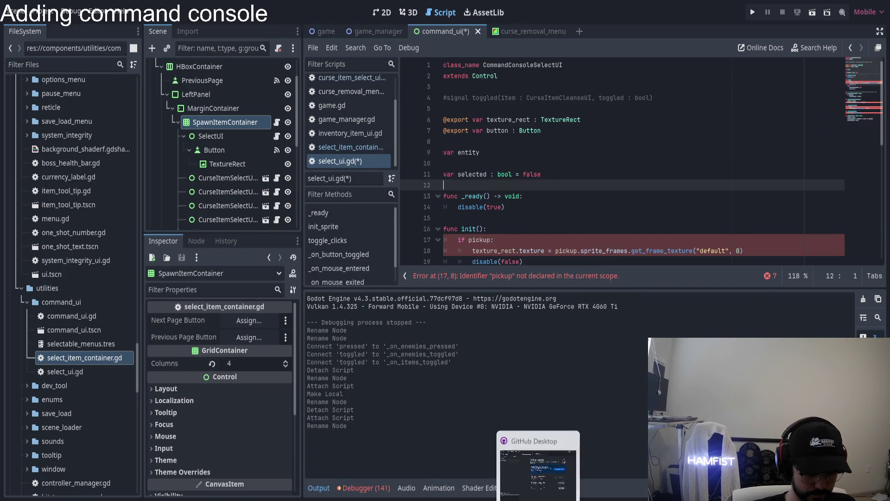
click(541, 250)
key(ctrl+s)
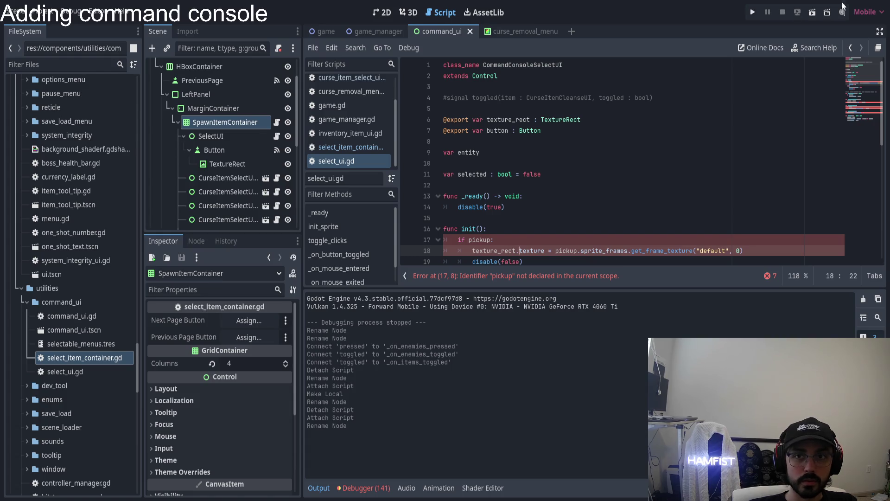
Close all open scene tabs and every open script
right_click(446, 32)
click(485, 190)
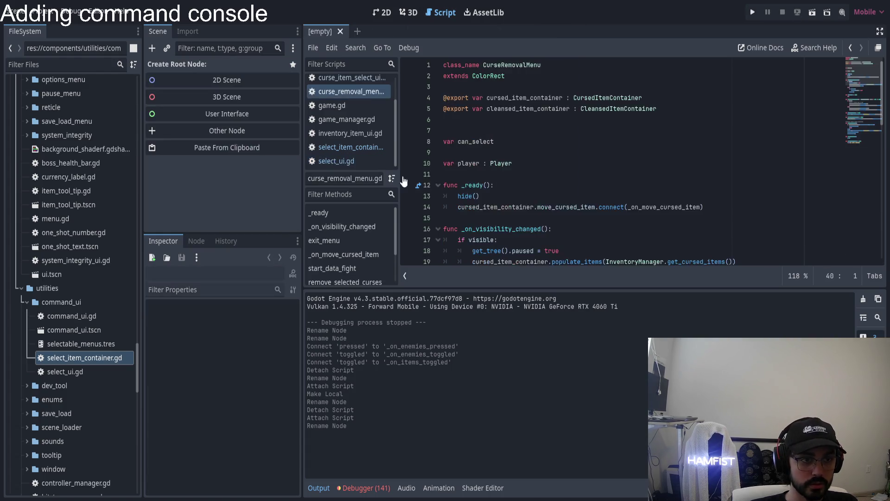
right_click(348, 150)
click(372, 200)
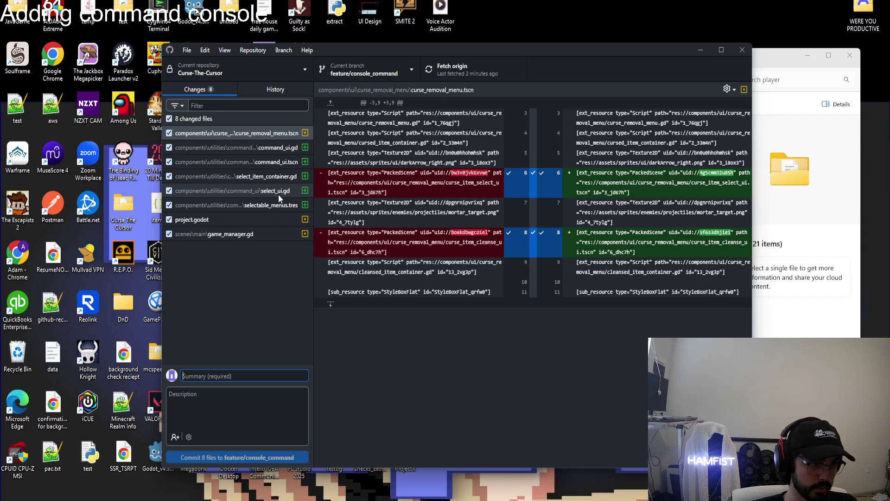
Commit the changes to feature/console_command with summary 'temp commit, swapping' and push to origin
text(temp commit, s)
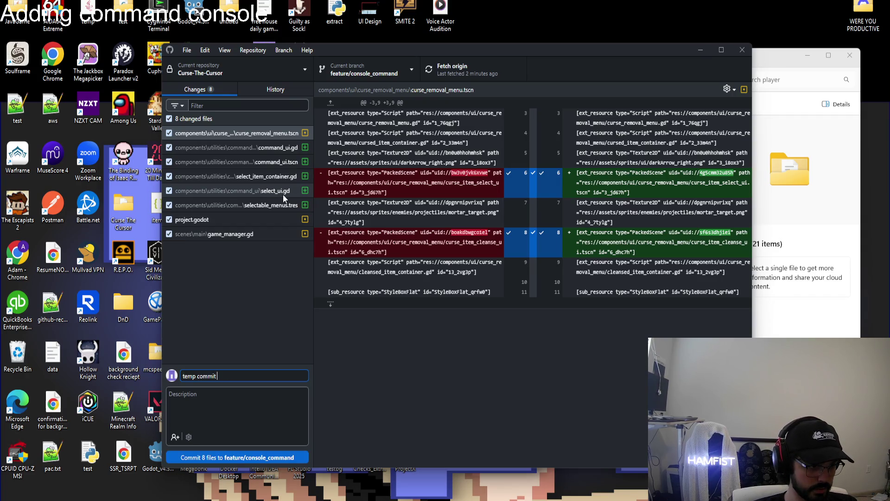
text(wapping to)
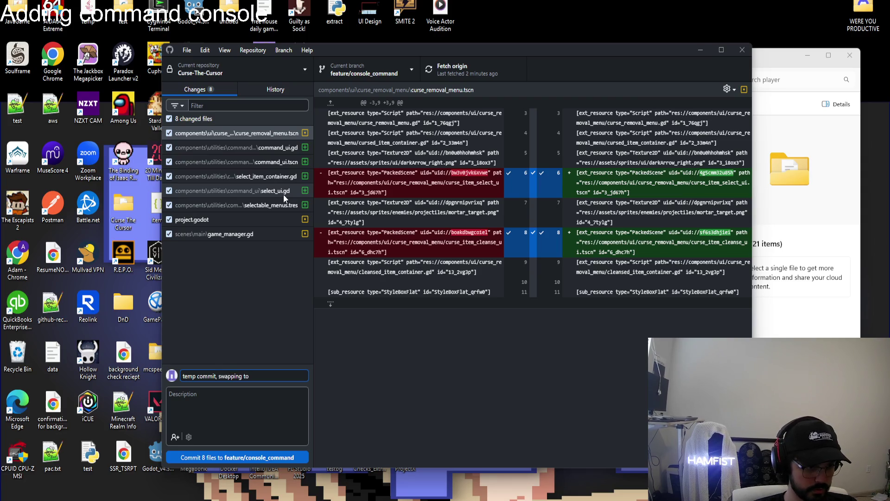
key(ctrl+BackSpace)
key(ctrl+BackSpace)
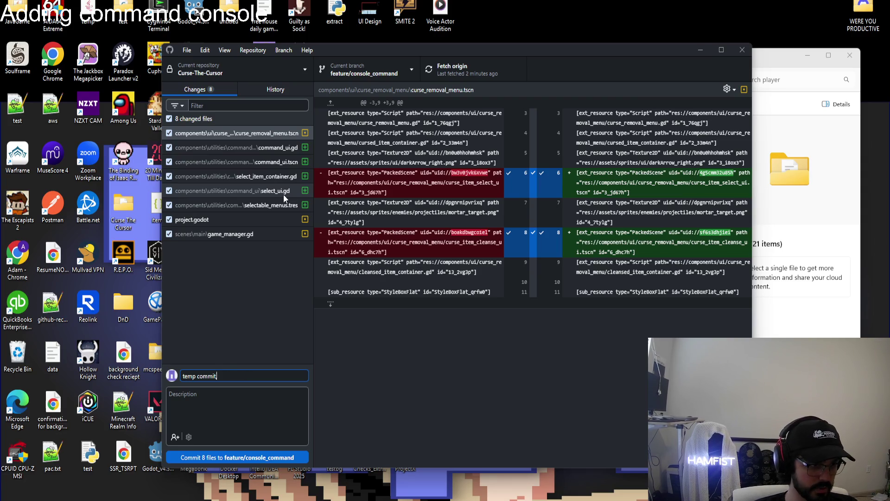
click(274, 457)
click(459, 67)
Switch via main, abandon a new-branch attempt, and check out feature/bullet_pooling
click(404, 72)
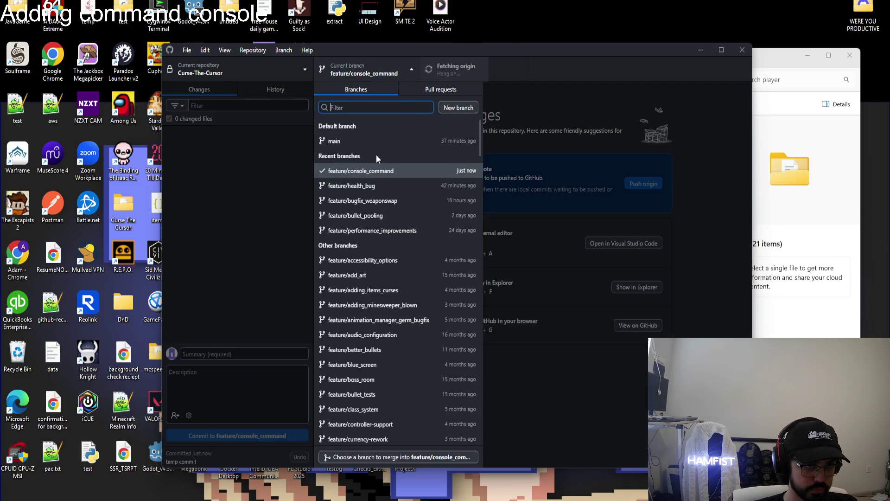
click(362, 143)
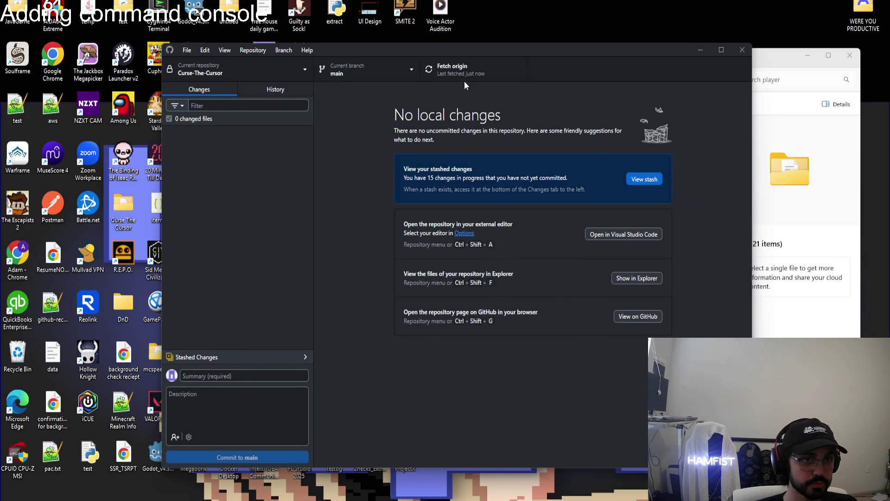
click(346, 71)
click(445, 104)
text(test)
key(BackSpace)
key(BackSpace)
key(BackSpace)
text(feature/)
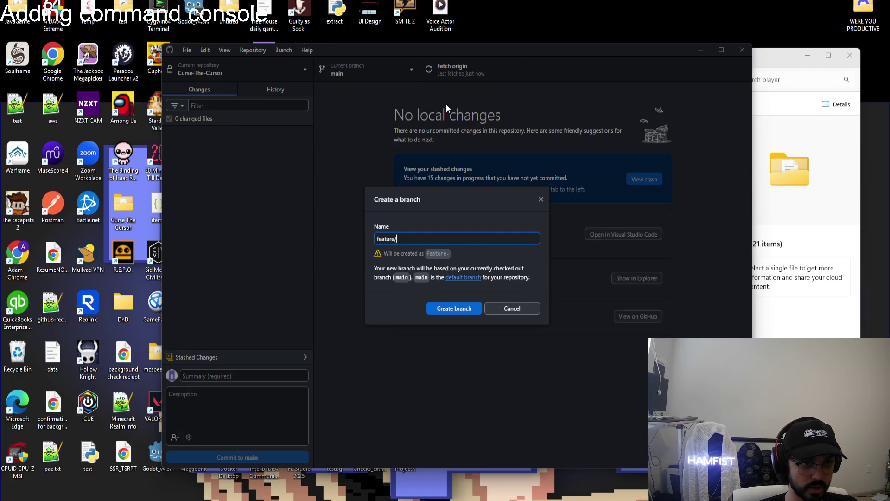
key(Escape)
click(387, 65)
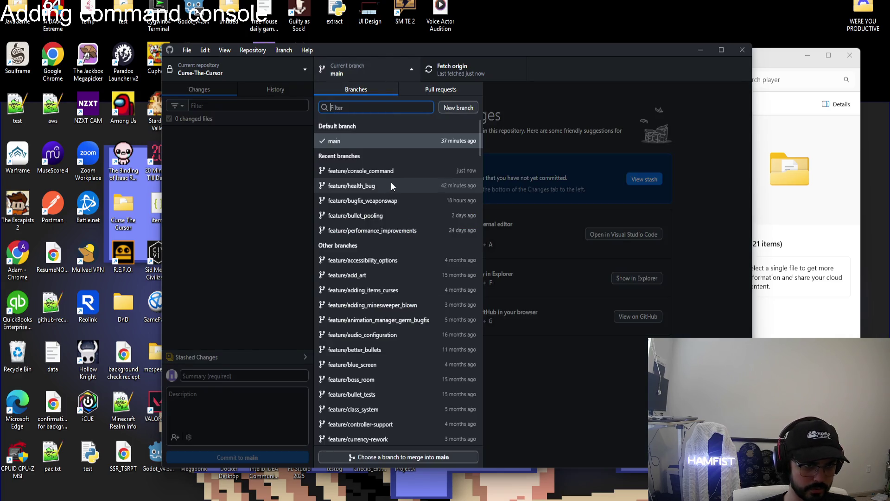
click(380, 216)
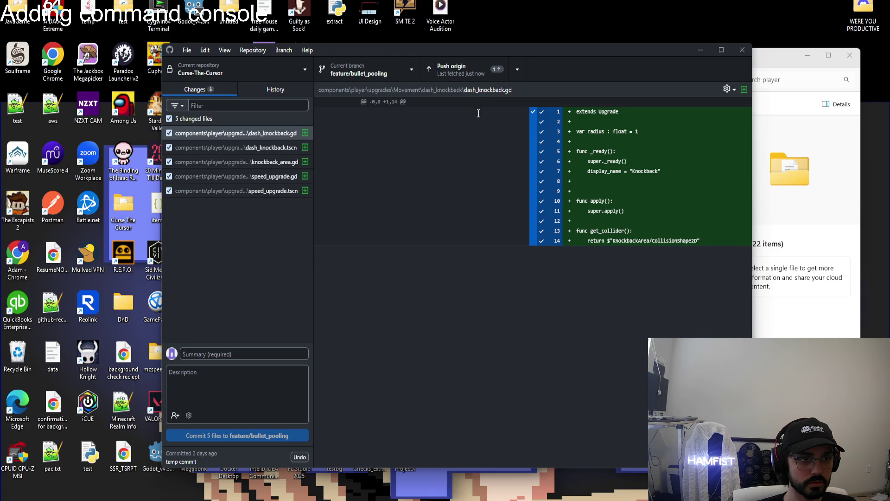
Inspect the dash_knockback.gd diff, then open Curse The Cursor from Godot's Project Manager
click(238, 133)
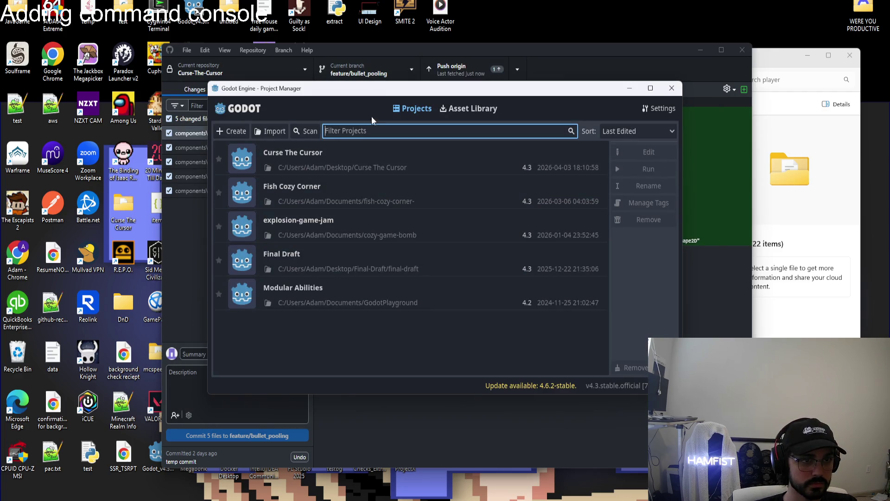
click(365, 168)
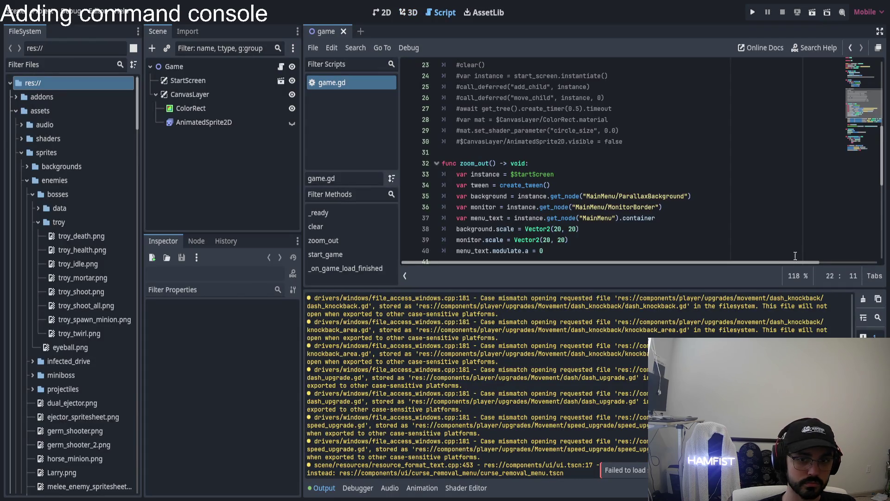
Clear the output log and filter FileSystem for 'dash_kno' to locate the dash_knockback files
click(863, 299)
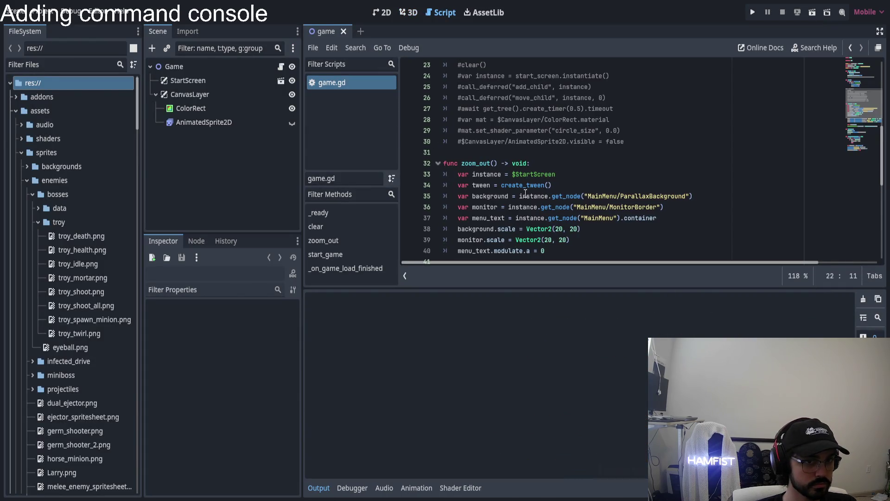
key(alt+Tab)
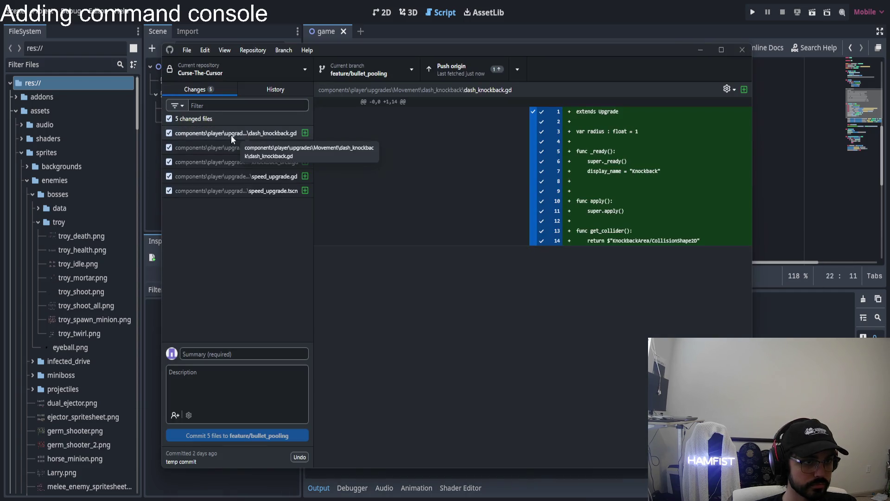
click(59, 61)
text(dasha)
key(BackSpace)
text(a)
key(BackSpace)
text(_knock)
click(120, 64)
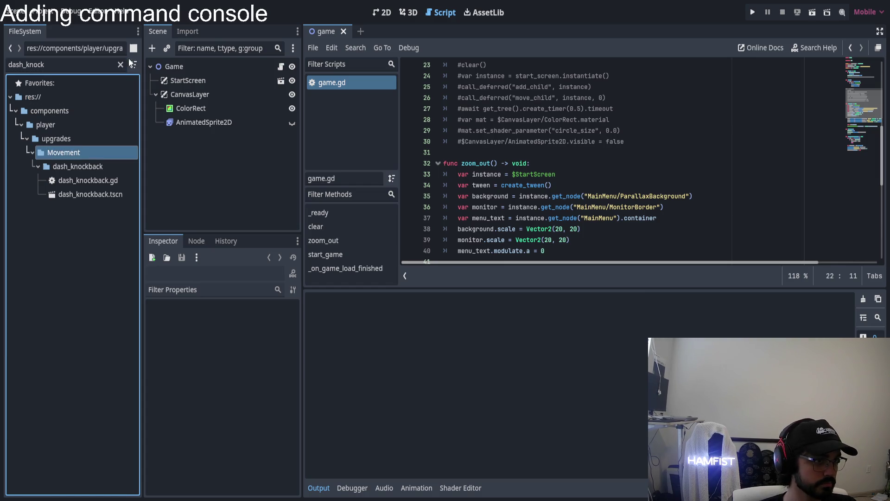
Collapse the player upgrades folder and return to GitHub Desktop
scroll(99, 252, down, 5)
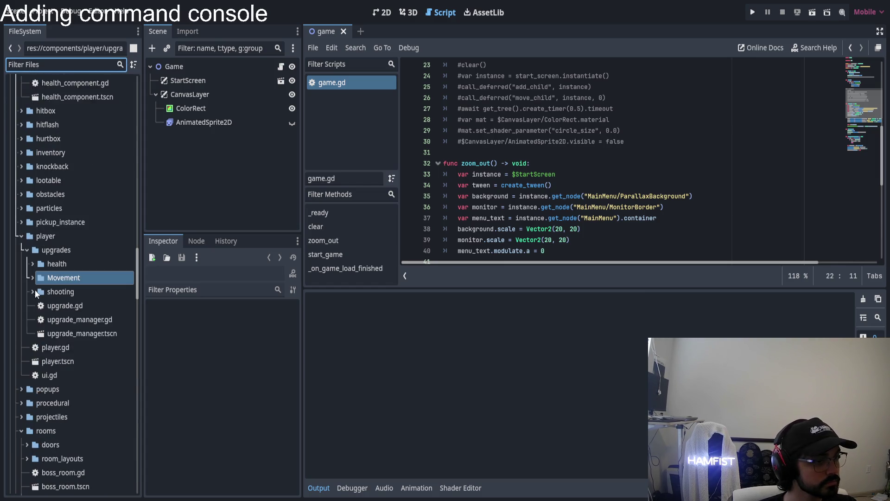
click(25, 252)
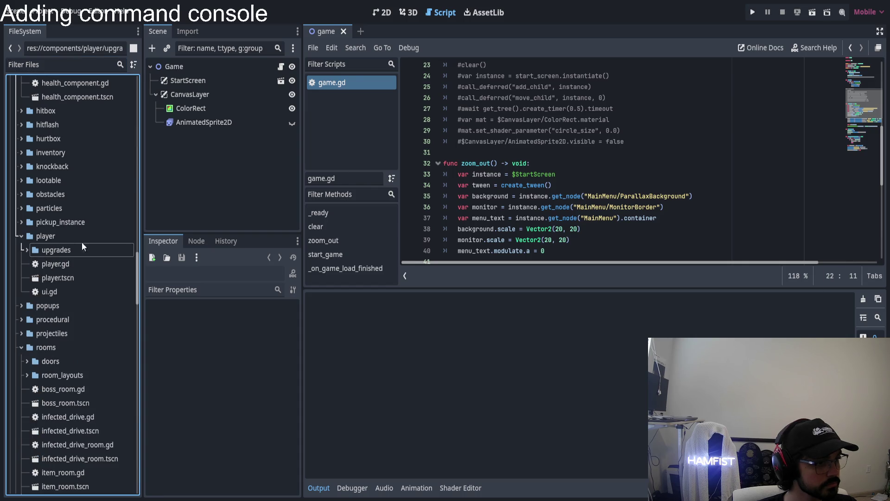
key(alt+Tab)
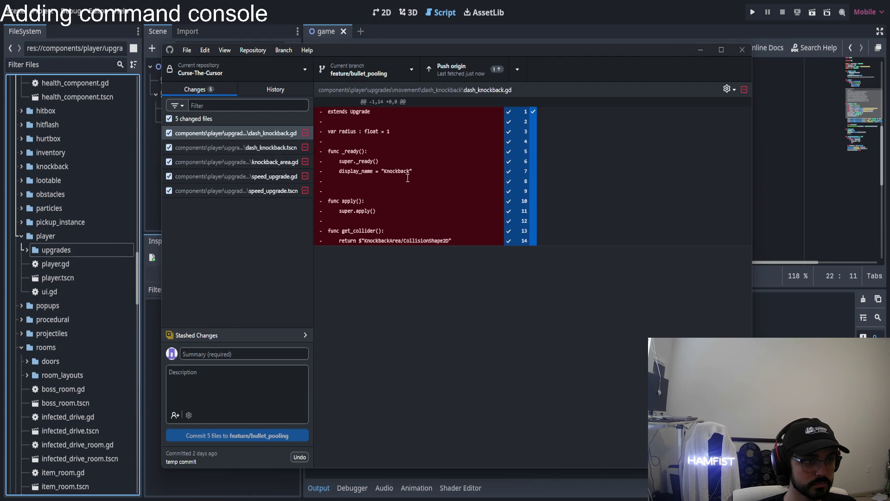
Fetch origin, merge main into feature/bullet_pooling, and open conflicted hurtbox_component.gd in VS Code
click(464, 71)
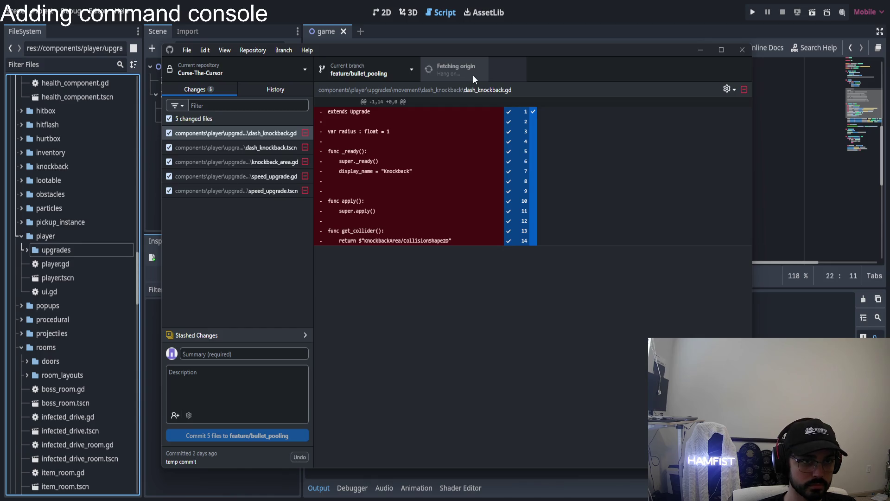
click(374, 74)
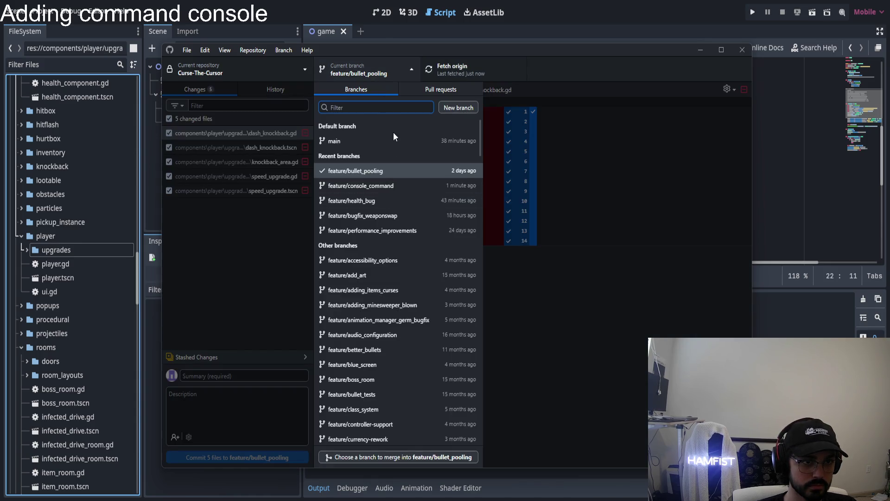
click(418, 457)
click(417, 199)
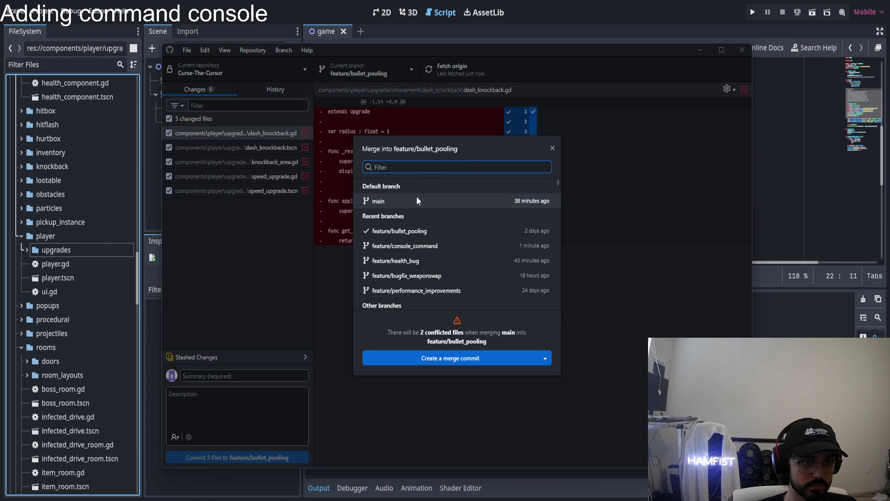
click(470, 358)
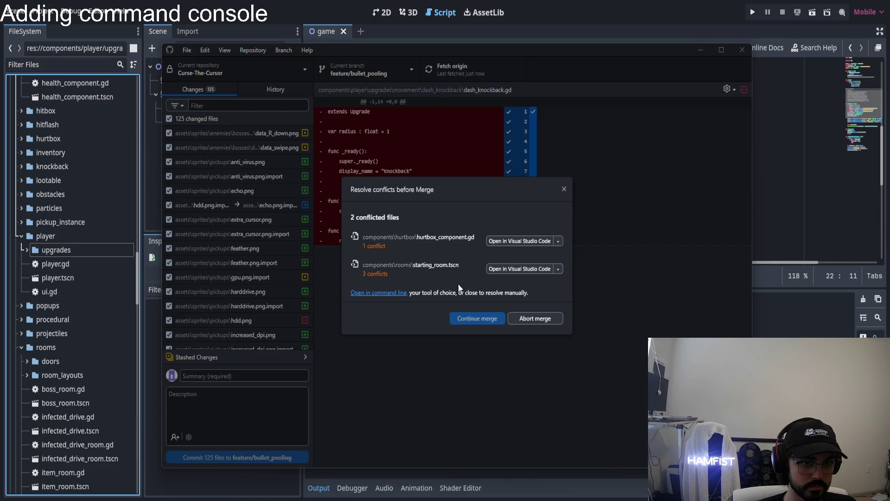
click(530, 242)
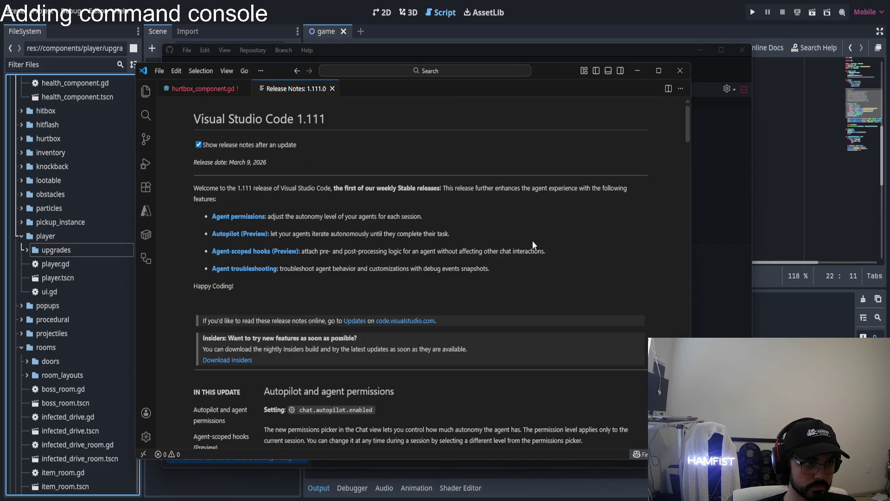
click(332, 89)
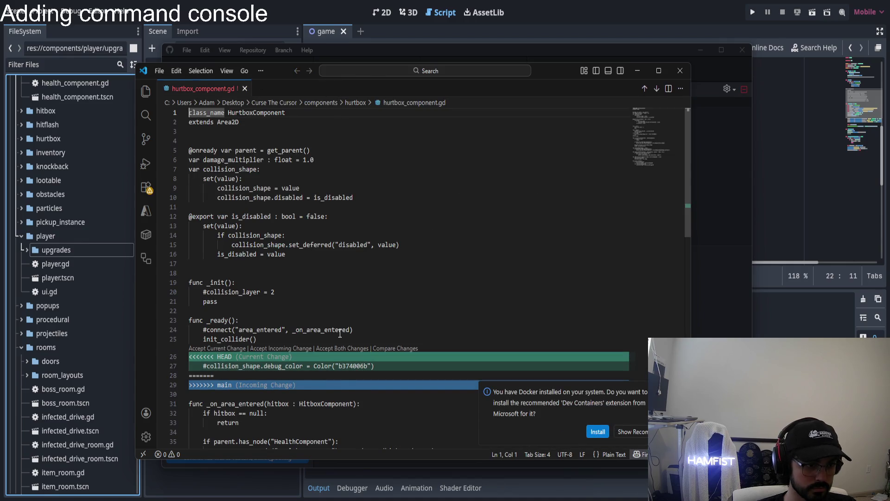
Delete the leftover conflict marker lines 26–29 in hurtbox_component.gd and save it
scroll(358, 351, down, 1)
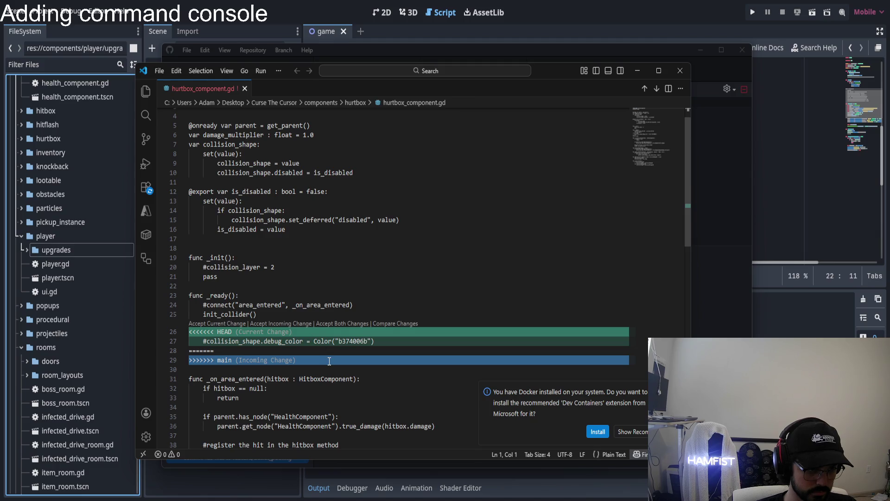
mouse_move(329, 360)
mouse_down()
mouse_move(195, 341)
mouse_move(189, 330)
mouse_up()
key(BackSpace)
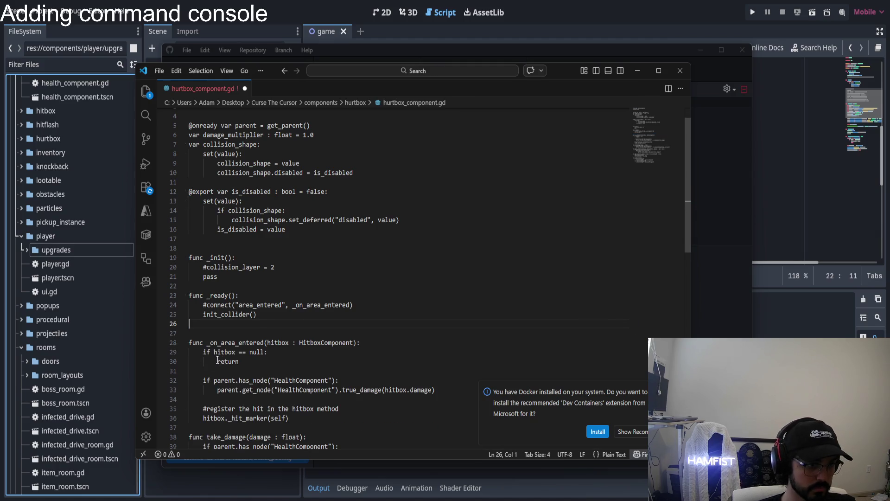
key(BackSpace)
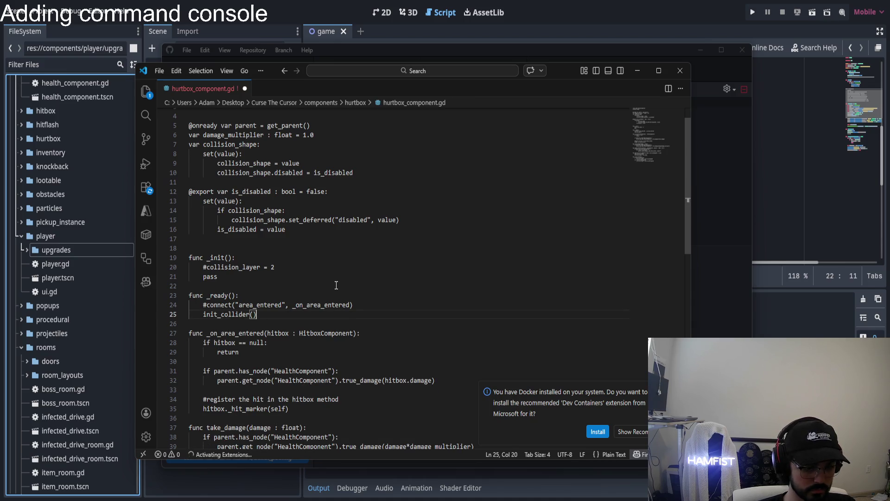
key(ctrl+s)
Close VS Code and open starting_room.tscn's conflicts in the editor
click(680, 70)
click(524, 278)
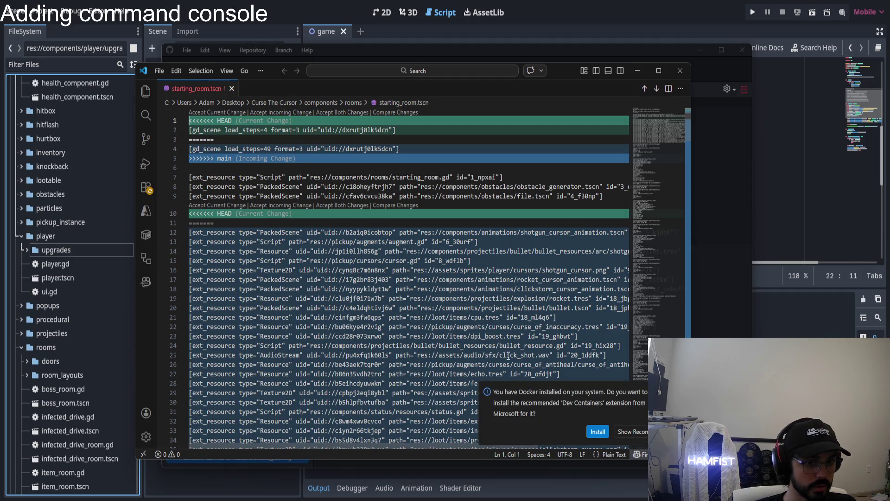
key(alt+Tab)
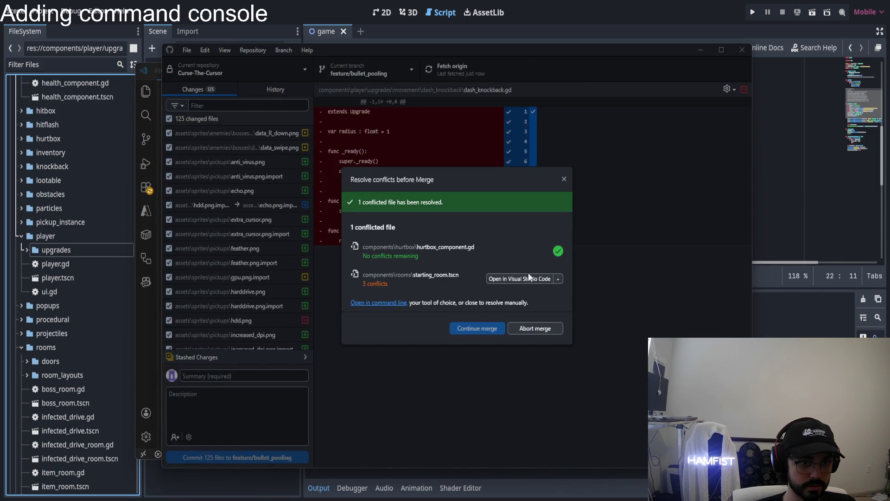
Accept the incoming change for all three starting_room.tscn conflicts
click(560, 281)
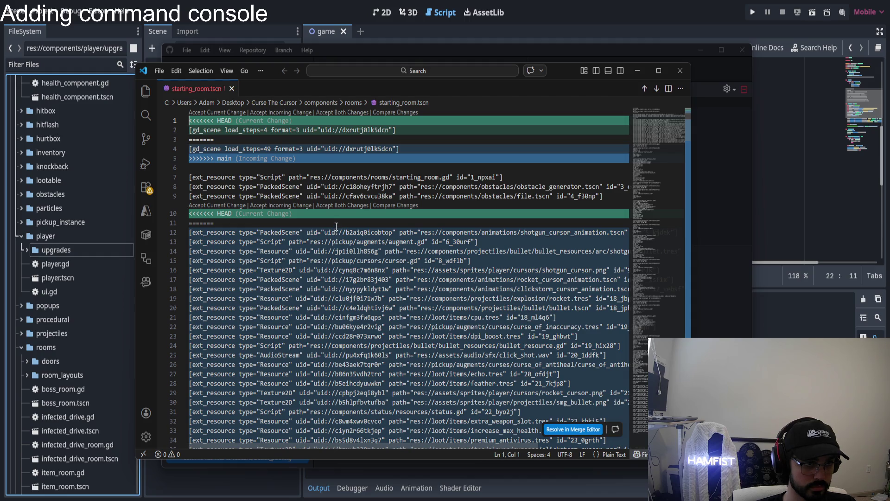
key(alt+Tab)
click(559, 279)
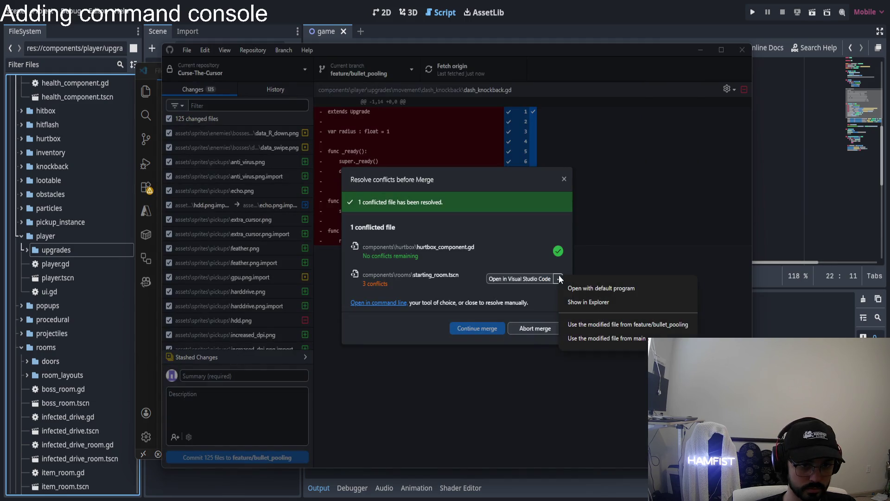
click(518, 299)
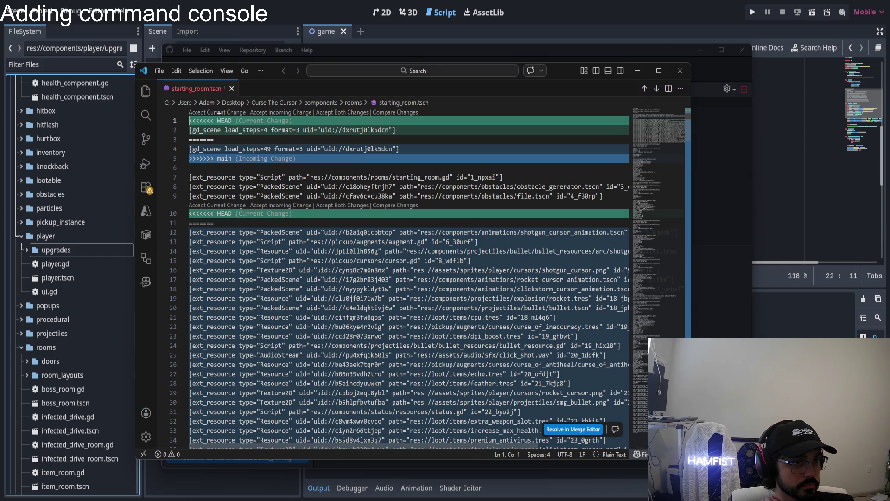
click(271, 118)
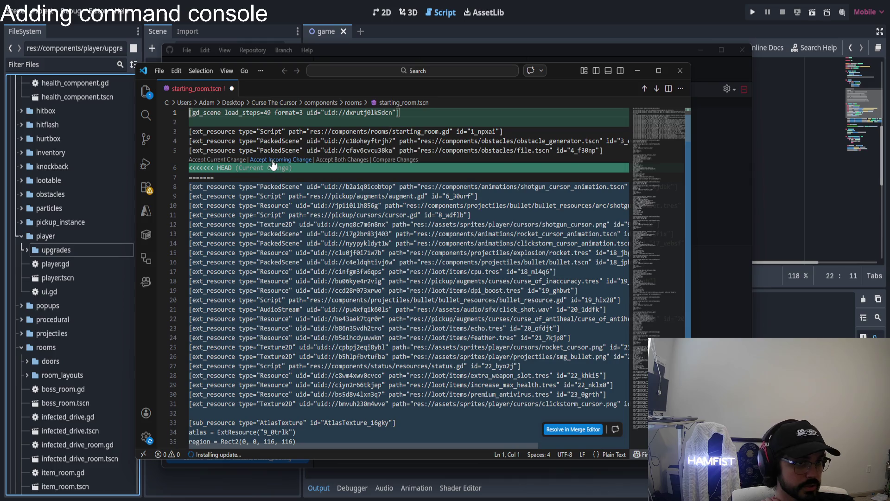
click(272, 159)
scroll(273, 160, down, 18)
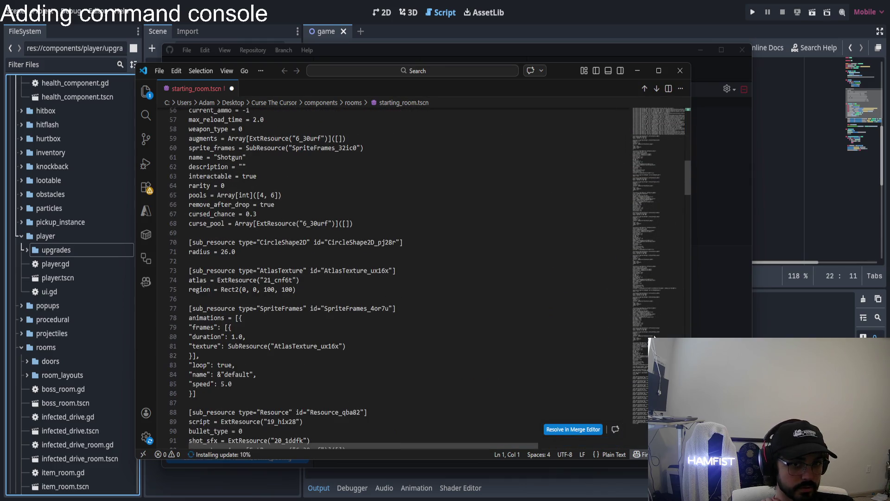
scroll(398, 278, down, 20)
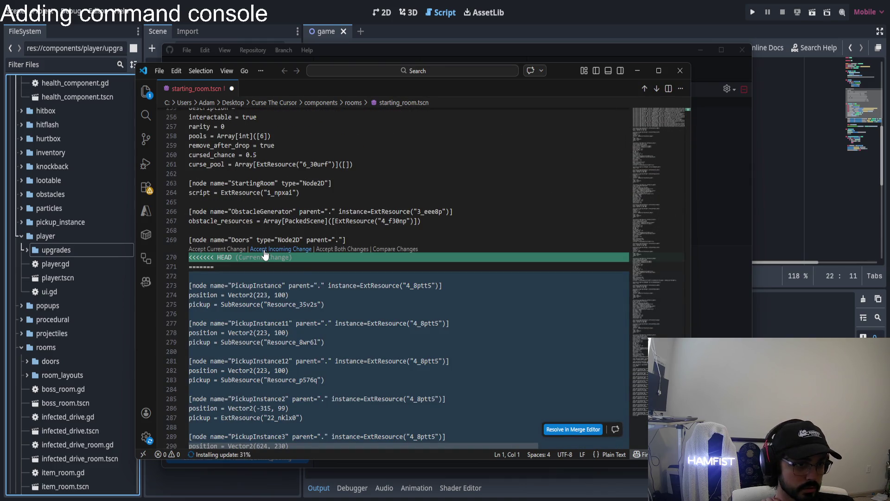
click(264, 251)
Save starting_room.tscn, close VS Code, continue the merge, and return to Godot
scroll(324, 269, down, 10)
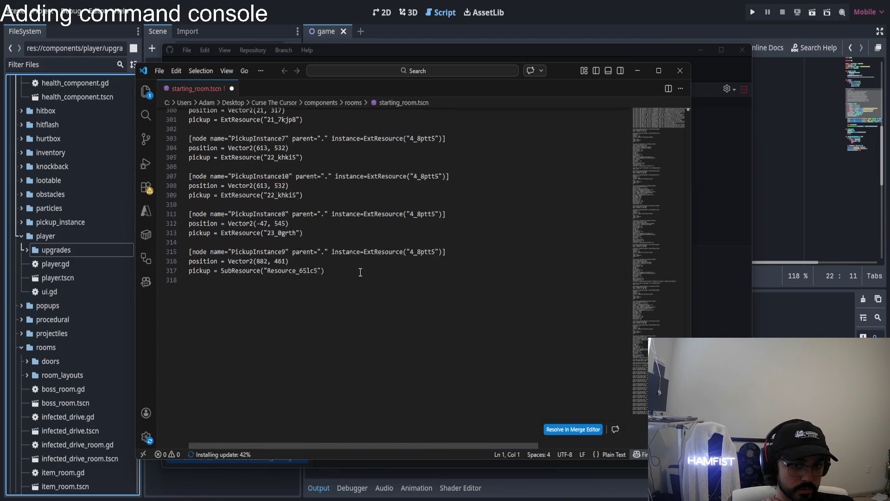
scroll(360, 273, up, 2)
click(329, 290)
key(ctrl+s)
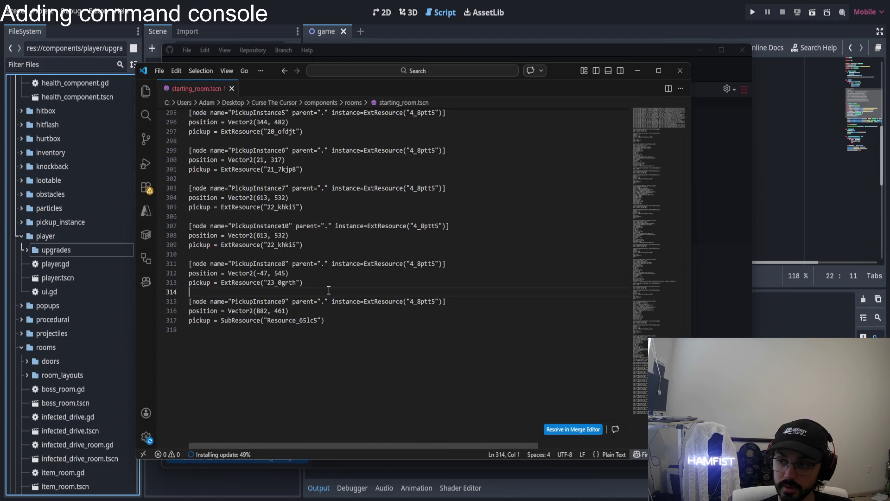
click(680, 71)
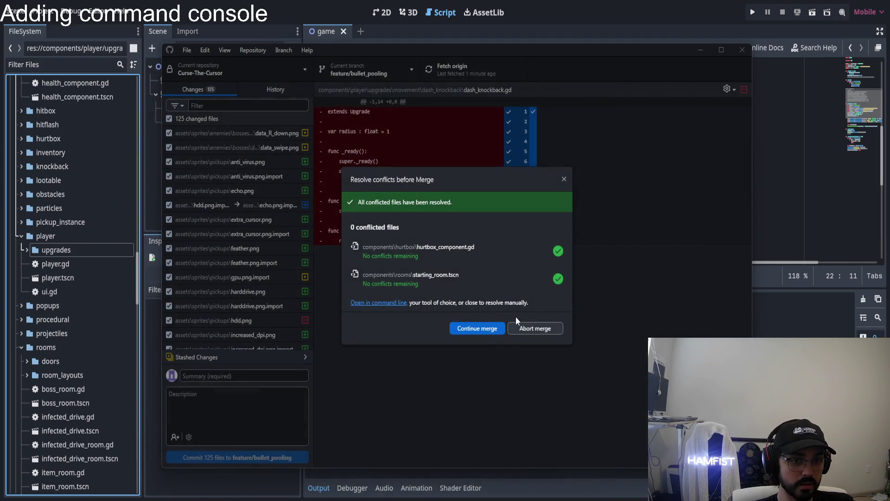
click(479, 328)
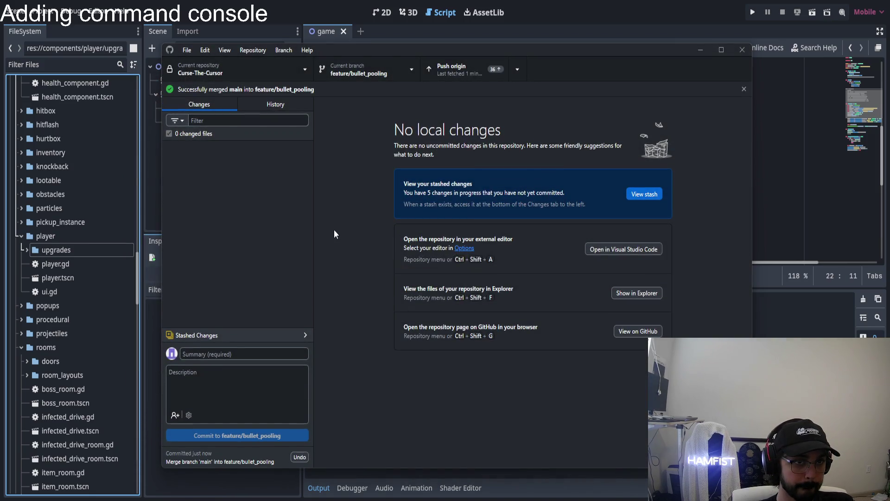
click(613, 10)
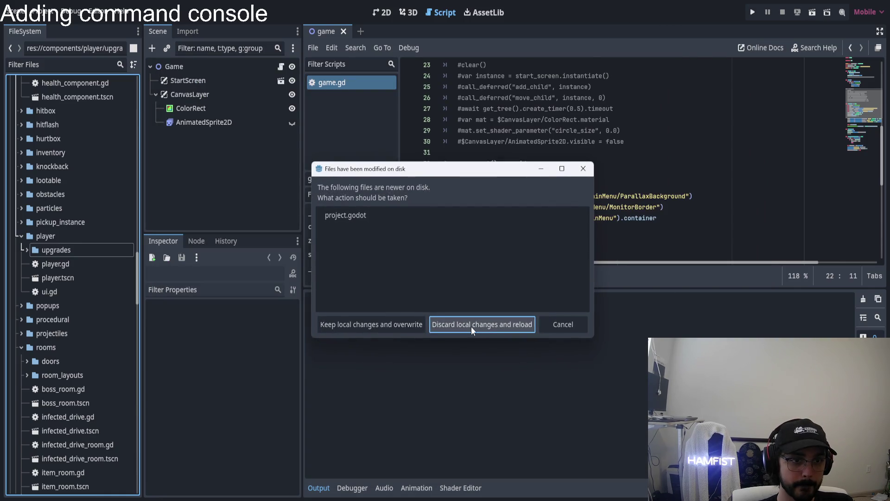
Discard local changes and reload project.godot from disk
click(472, 324)
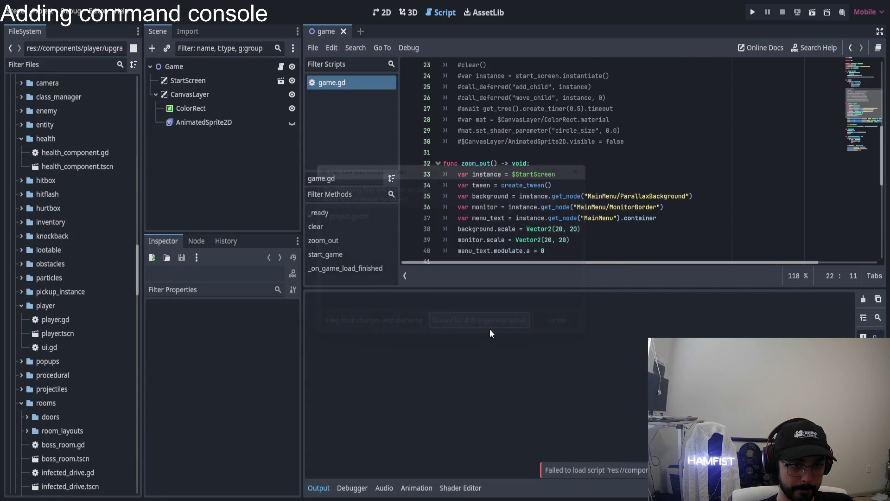
click(575, 218)
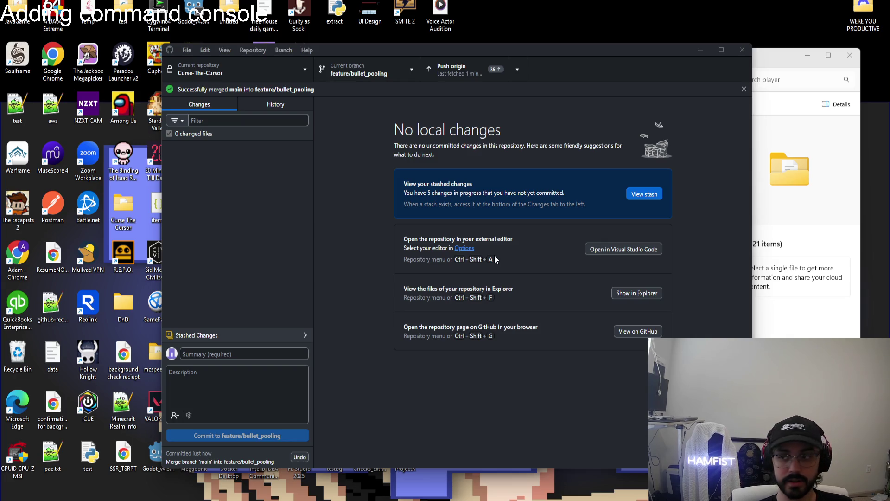
Reopen the Curse The Cursor project from the Godot Project Manager
double_click(413, 174)
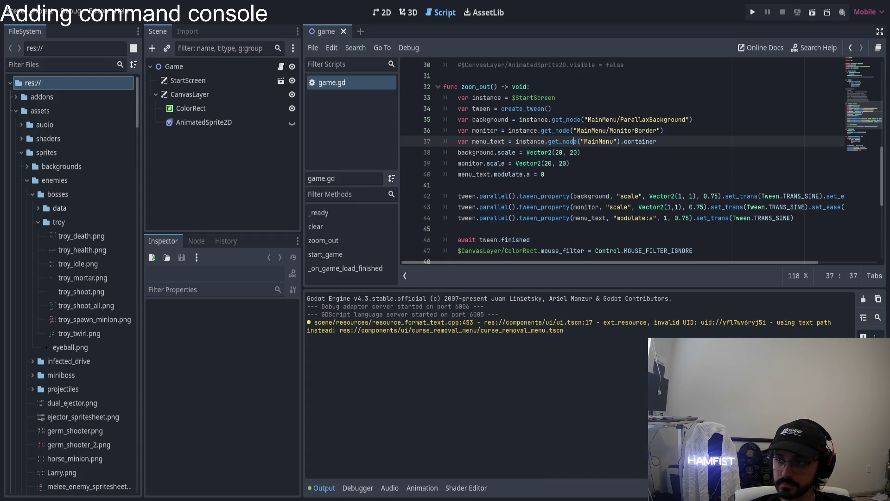
Run the game and dismiss the starting_room.tscn parse error
click(566, 171)
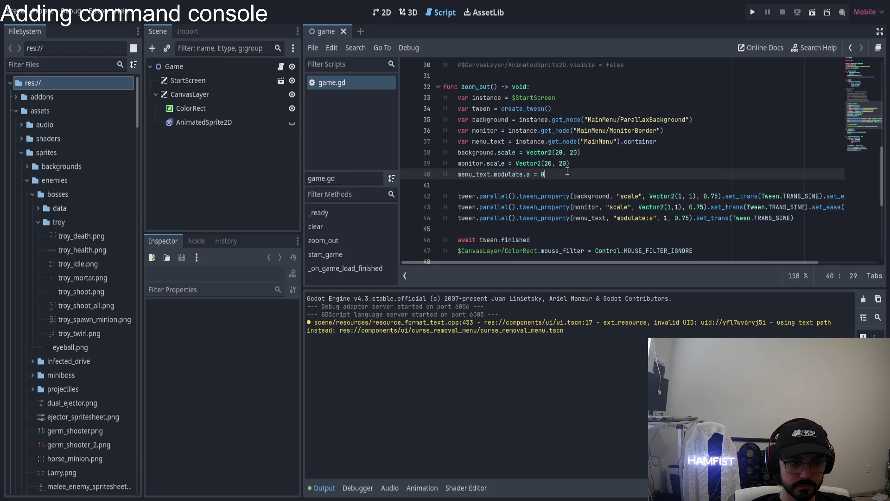
click(748, 12)
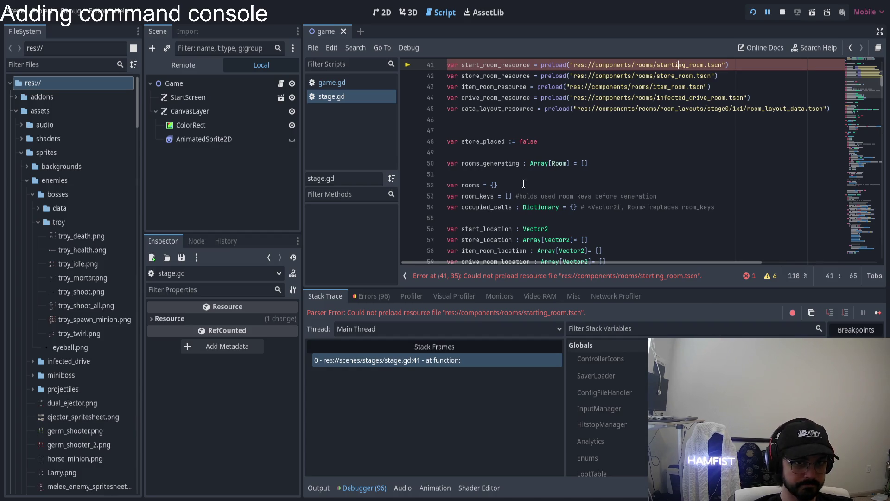
click(444, 268)
Filter FileSystem for 'start', open starting_room.tscn, and launch Visual Studio Code
click(61, 65)
text(start)
click(81, 334)
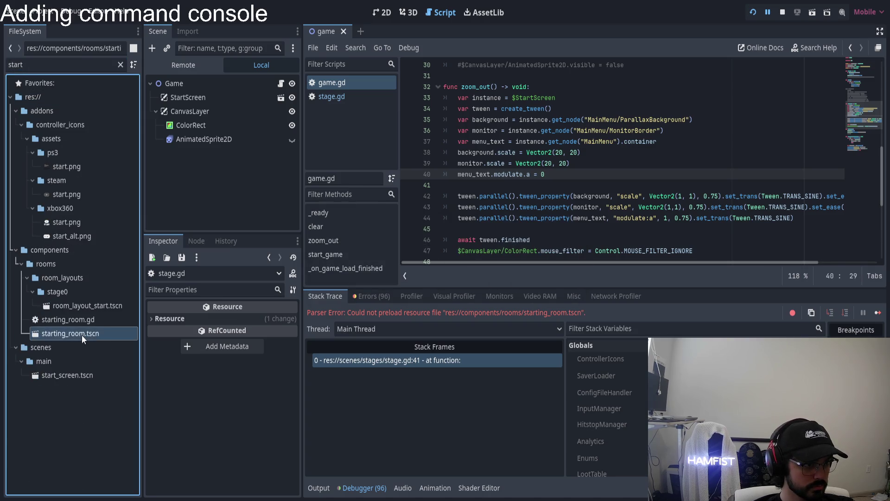
double_click(81, 335)
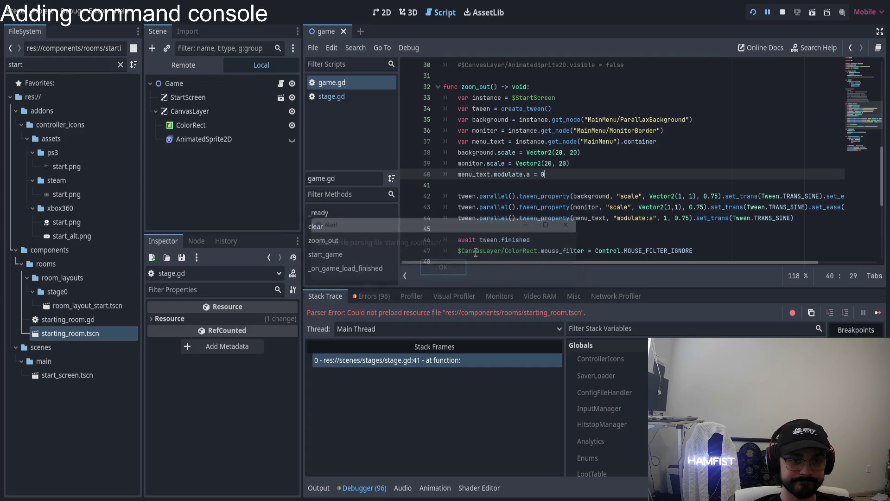
mouse_move(528, 498)
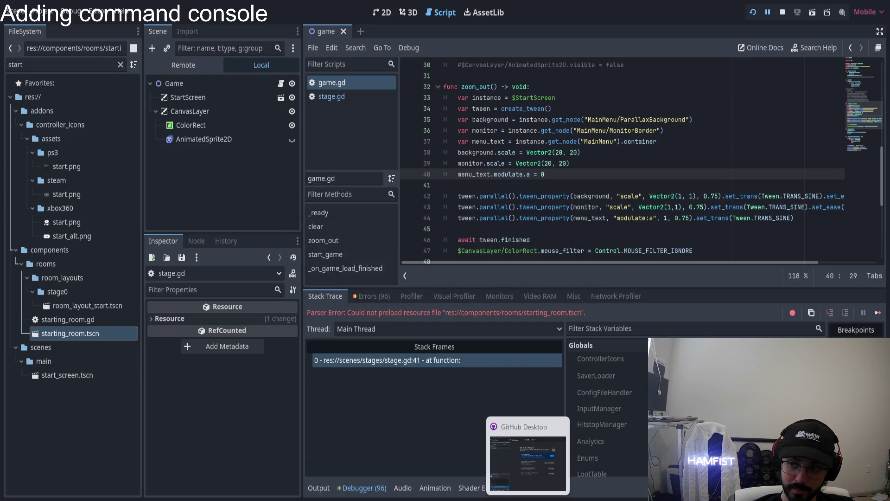
key(super)
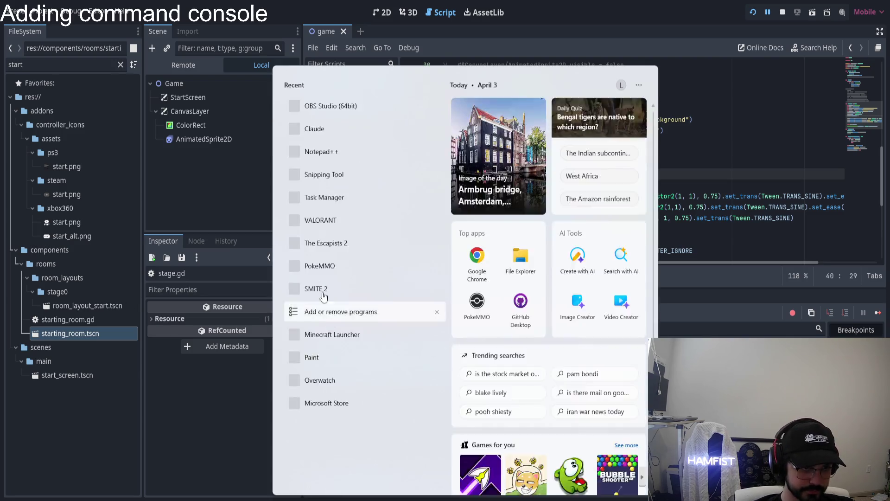
text(vs)
key(Return)
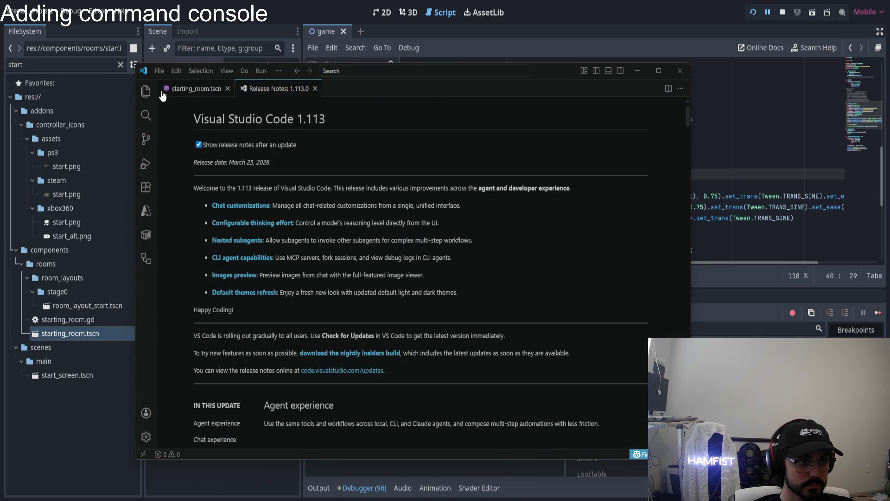
Close the release notes and select all the text in starting_room.tscn
key(ctrl+w)
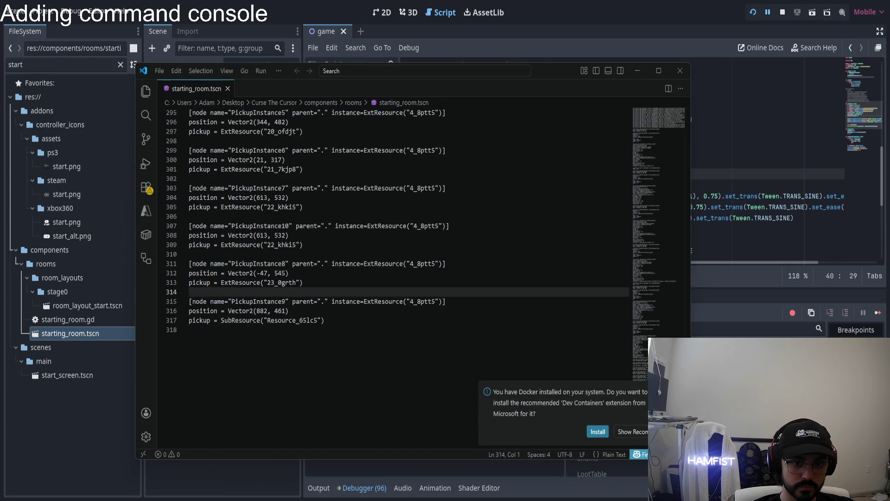
click(666, 180)
drag(666, 176, 667, 108)
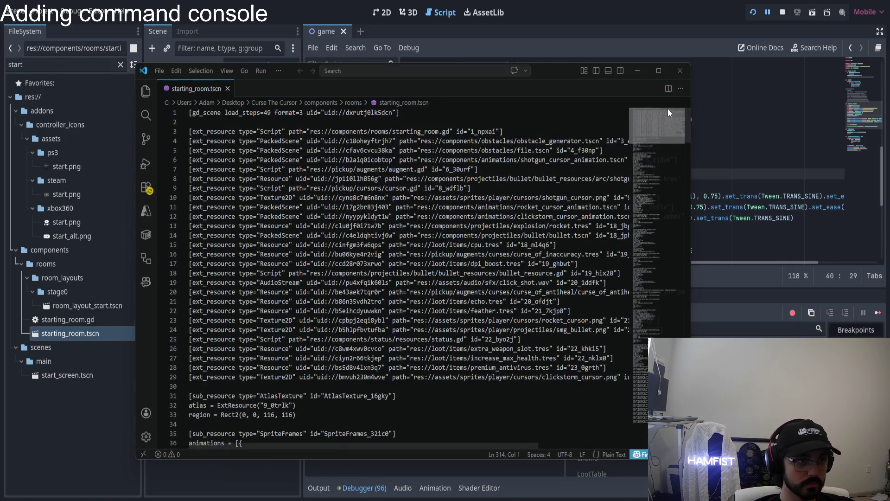
click(265, 113)
key(ctrl+a)
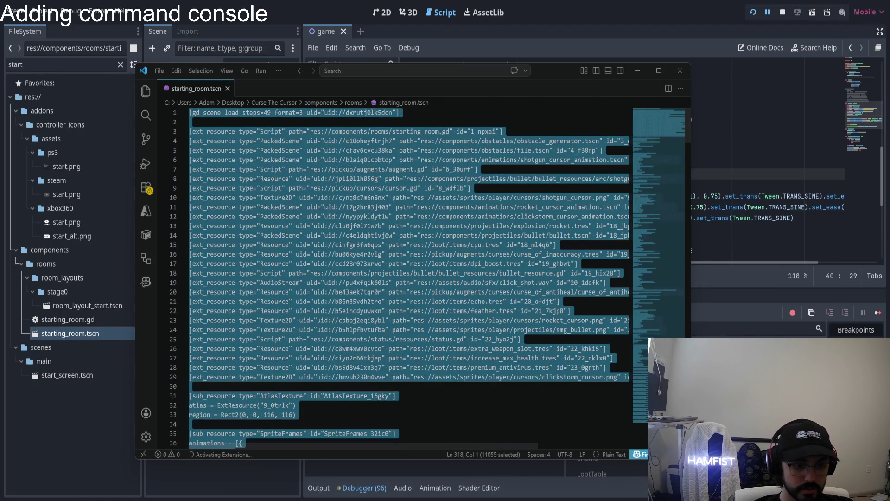
Launch the Claude assistant app and move its window aside to reveal the editor
key(super)
text(c)
key(Return)
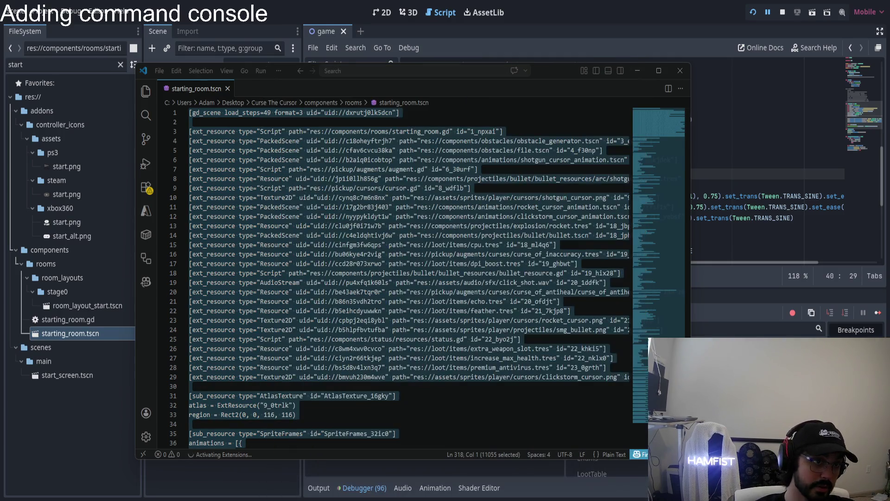
drag(468, 68, 889, 65)
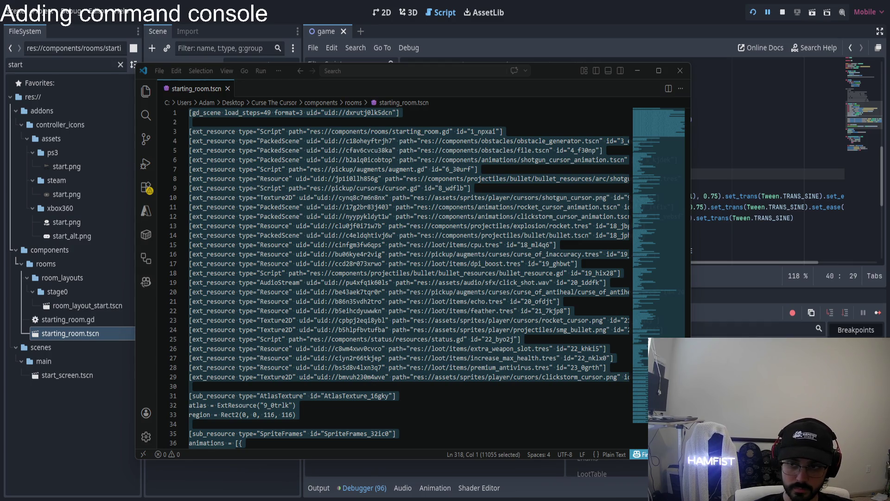
After a look at Godot, return to starting_room.tscn and search it for 'pickup' from line 20
key(alt+Tab)
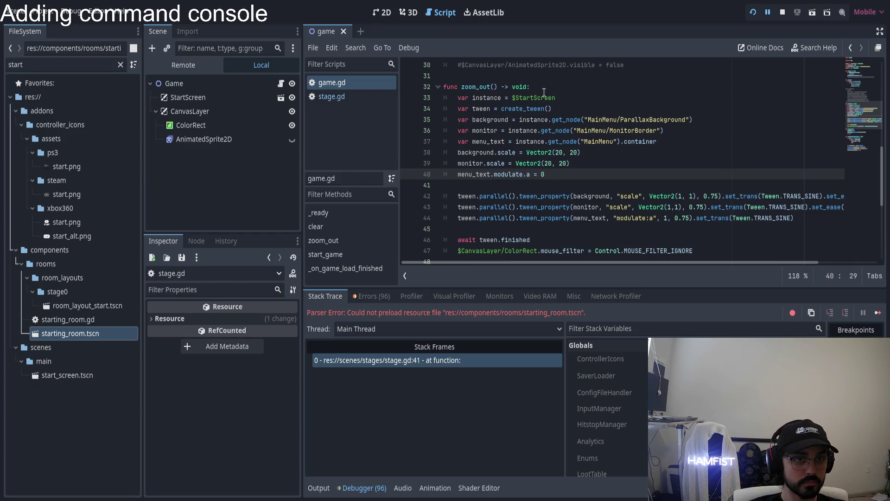
key(alt+Tab)
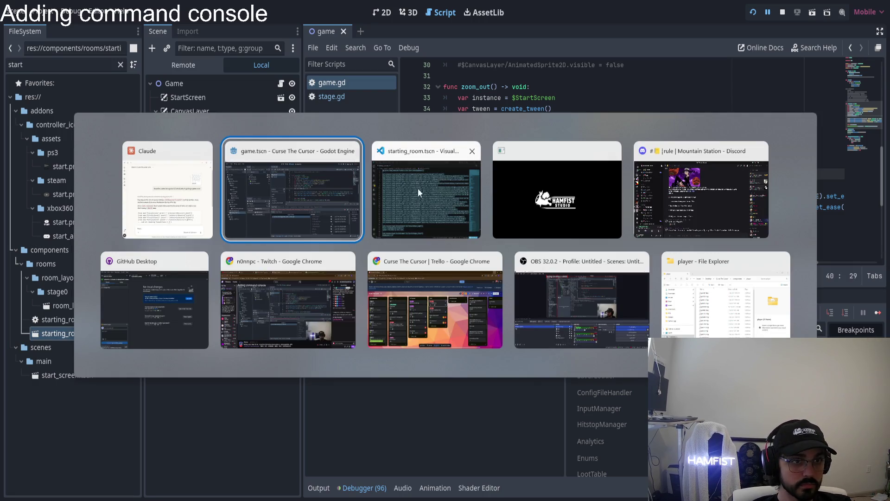
click(437, 194)
click(317, 160)
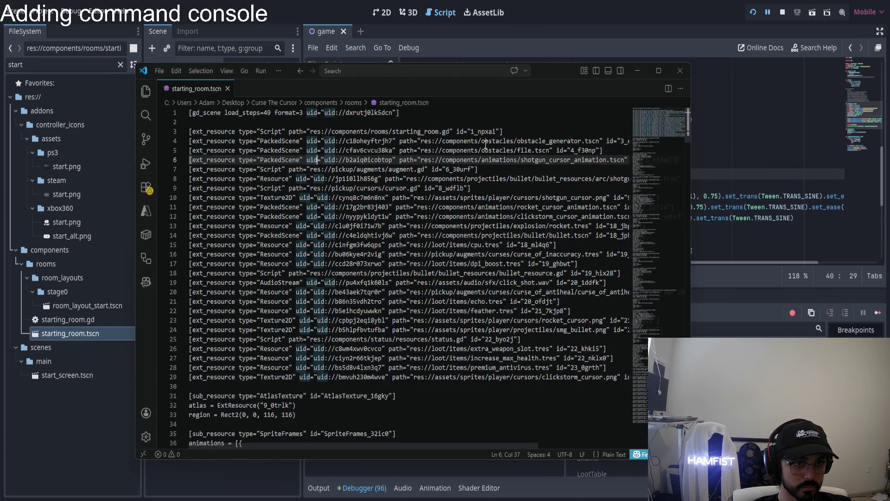
scroll(295, 195, down, 1)
scroll(295, 195, down, 1)
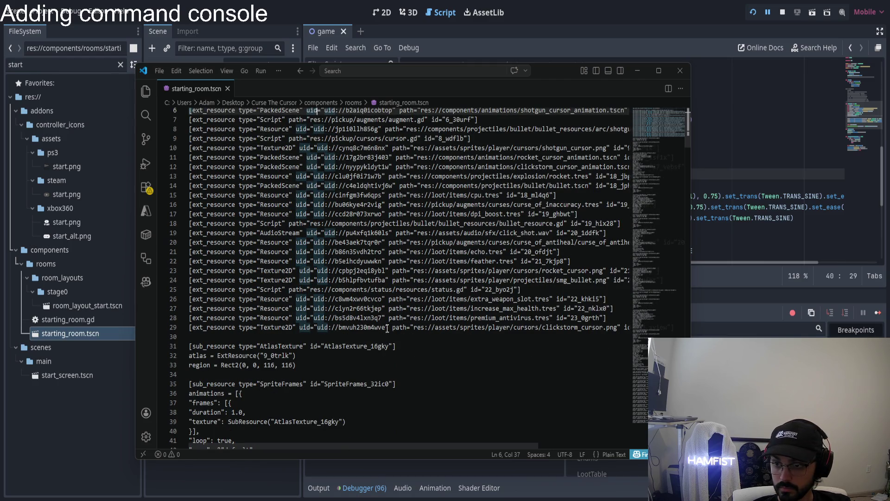
click(435, 241)
key(ctrl+f)
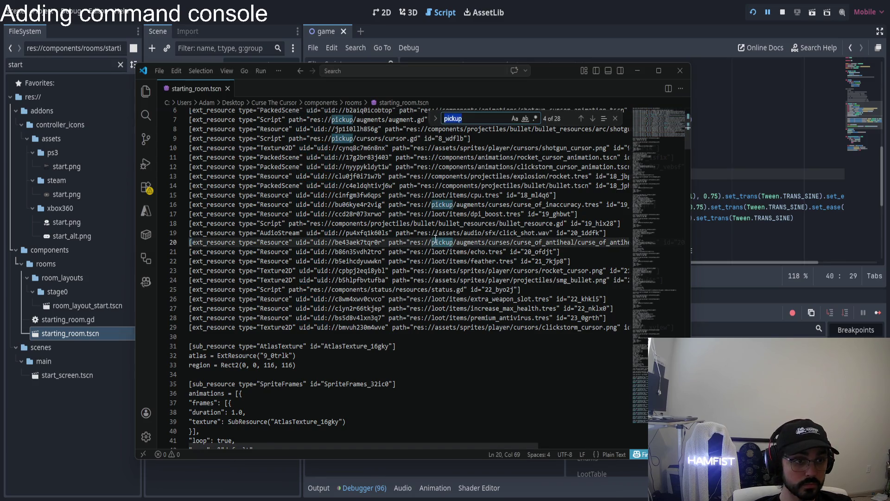
Search starting_room.tscn for '4_8ptt5' and review where it is referenced
text(4_8ptt5)
scroll(412, 270, up, 20)
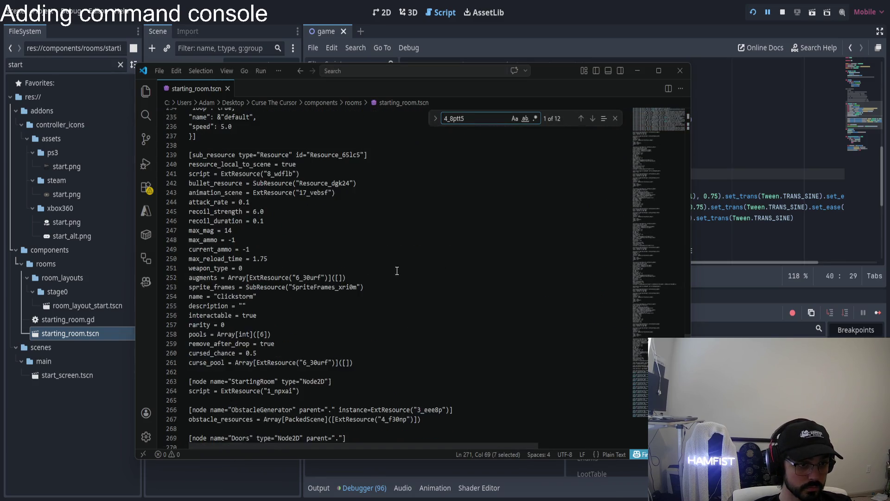
scroll(679, 301, down, 20)
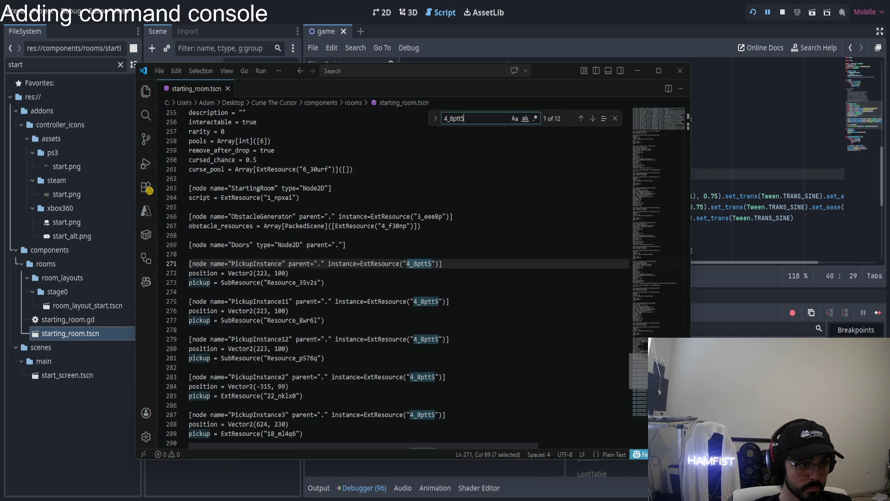
drag(642, 371, 644, 129)
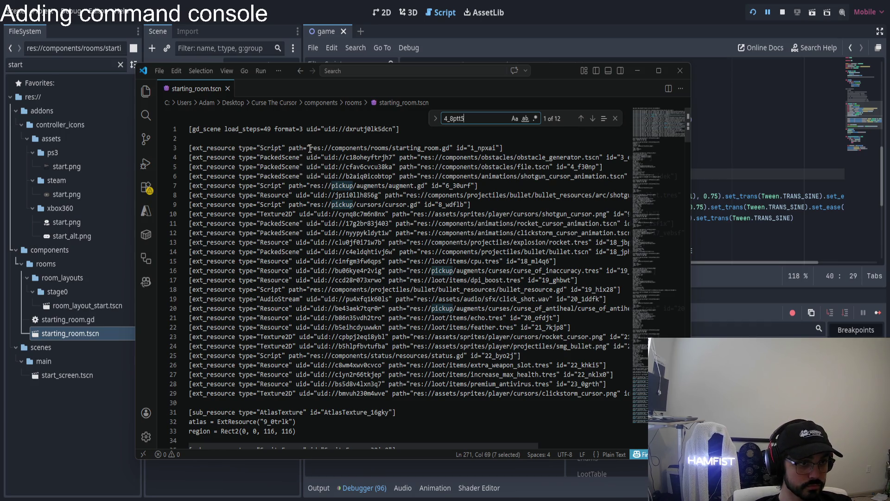
scroll(371, 202, down, 6)
drag(641, 132, 654, 380)
scroll(394, 278, down, 1)
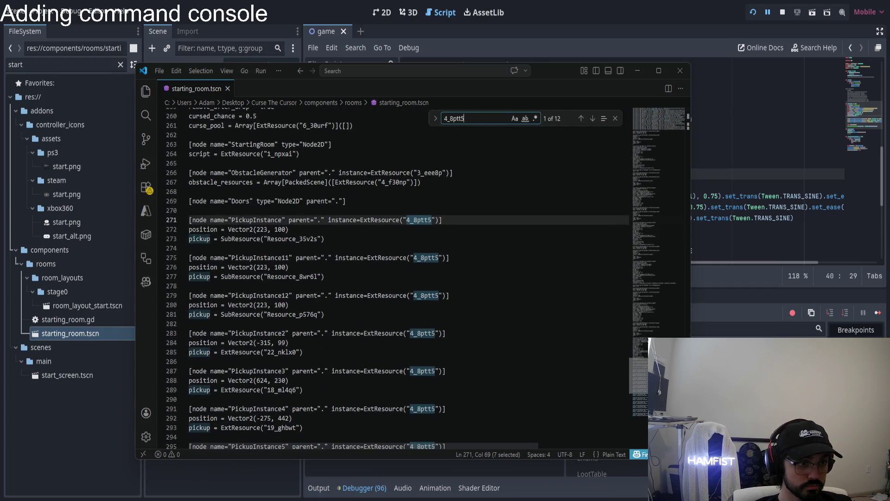
Delete lines 270–318 holding the PickupInstance nodes, leaving Doors as the last node
click(210, 206)
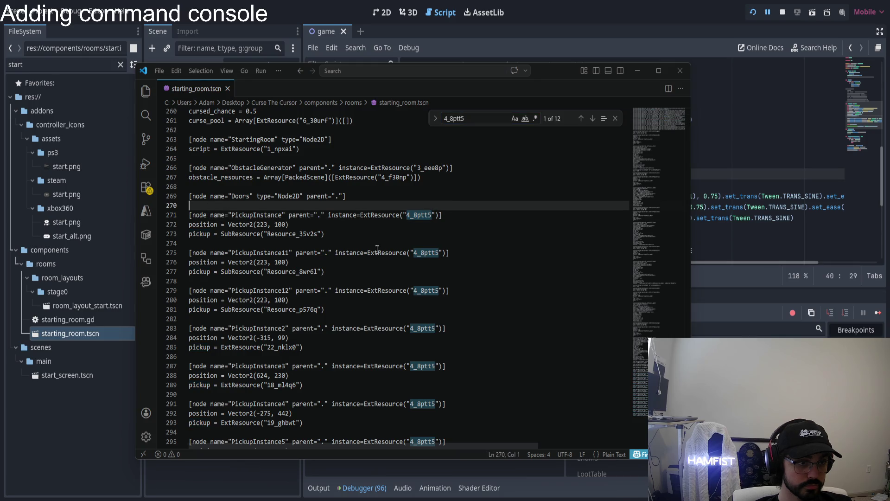
scroll(394, 246, down, 10)
shift+click(380, 358)
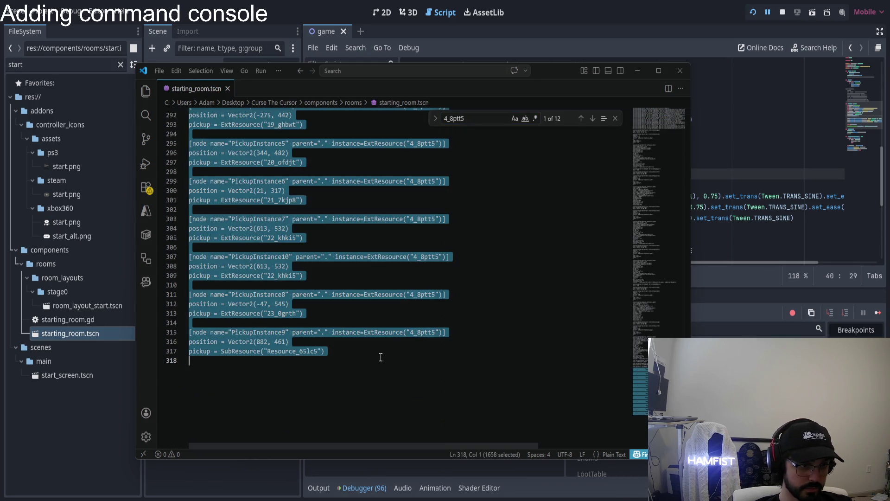
key(Delete)
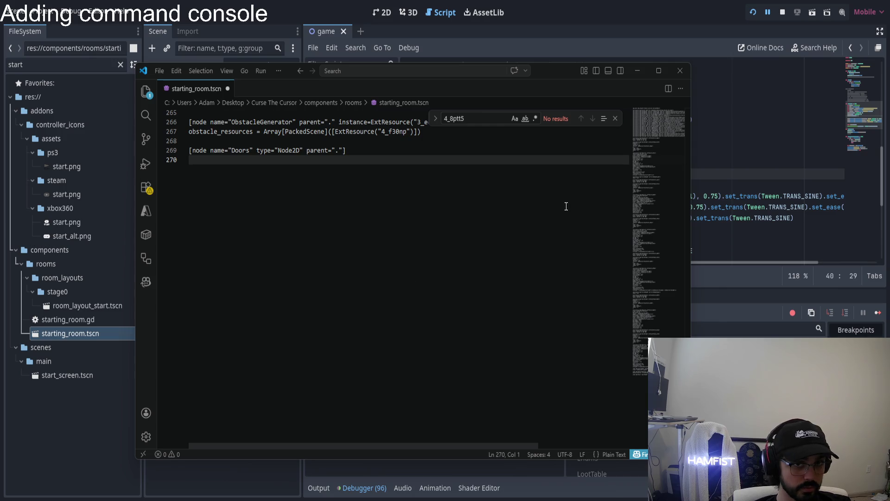
drag(662, 293, 652, 131)
Bring the deleted PickupInstance nodes back into starting_room.tscn
scroll(250, 266, down, 15)
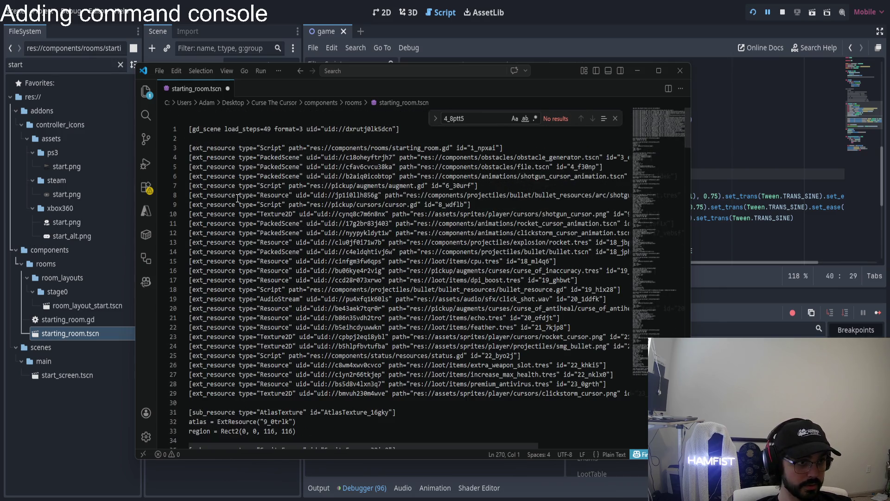
scroll(250, 266, down, 11)
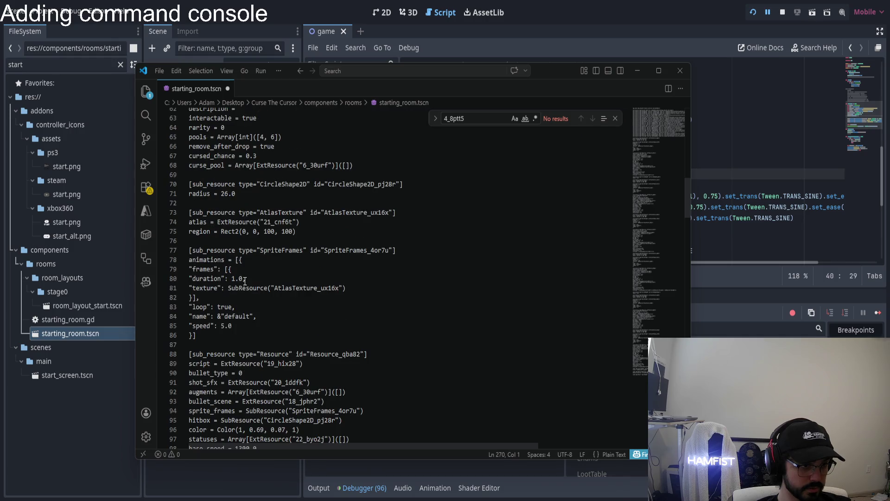
scroll(249, 265, down, 6)
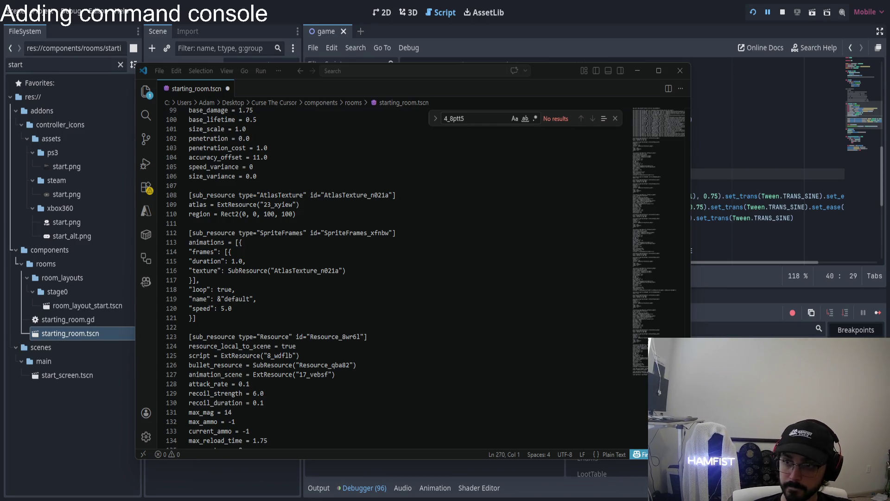
scroll(657, 150, up, 5)
scroll(659, 121, down, 5)
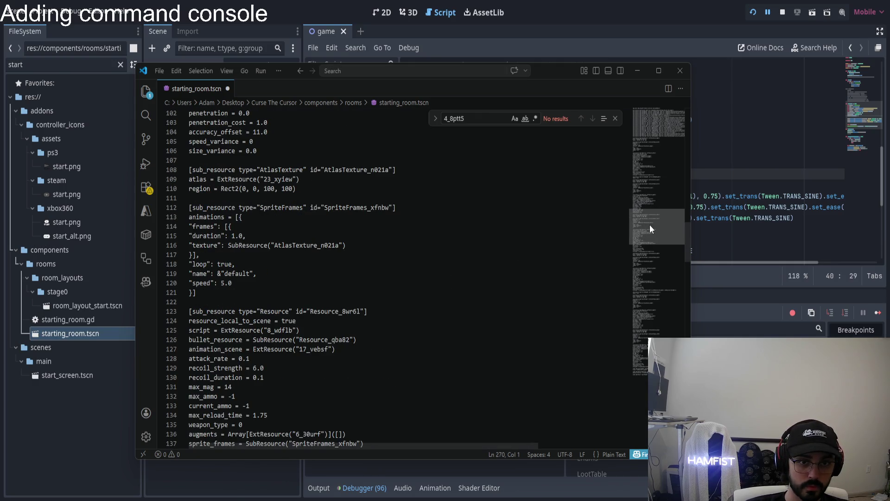
drag(649, 224, 635, 125)
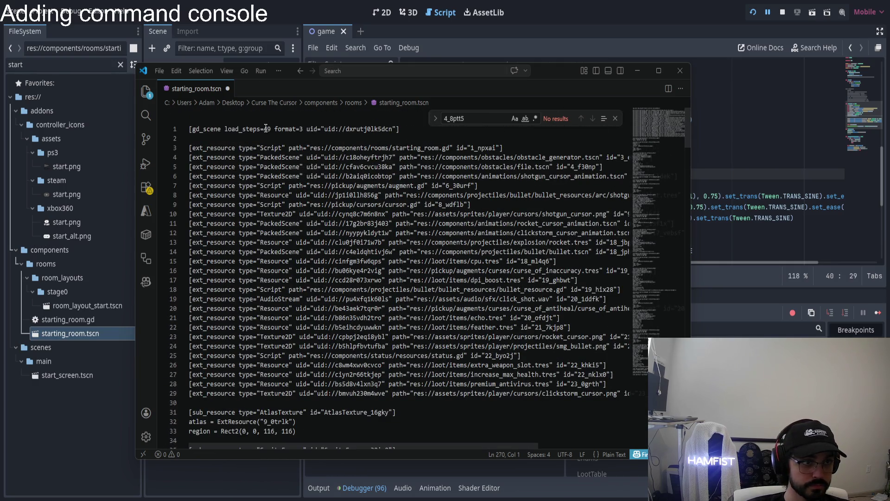
double_click(267, 128)
scroll(394, 204, down, 18)
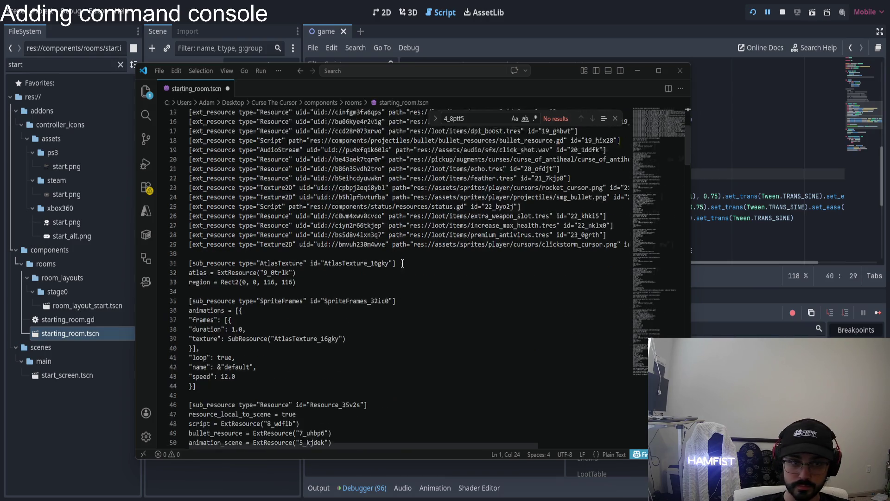
scroll(308, 299, down, 20)
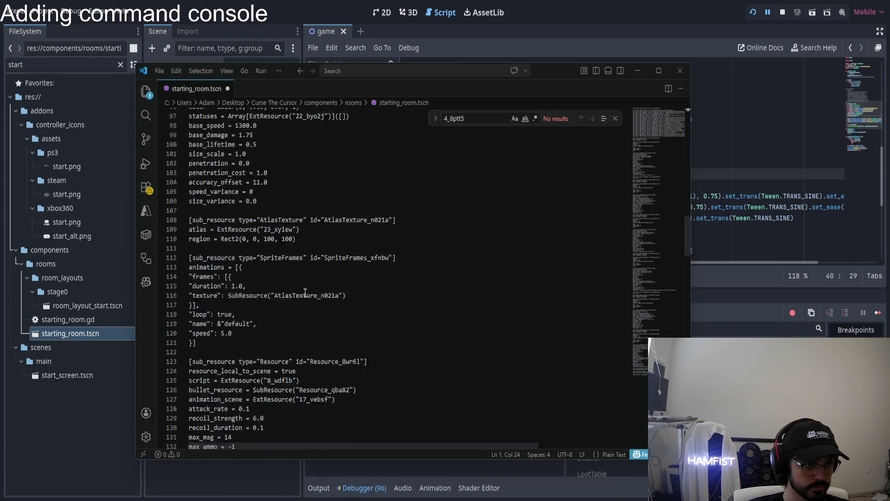
scroll(335, 290, down, 10)
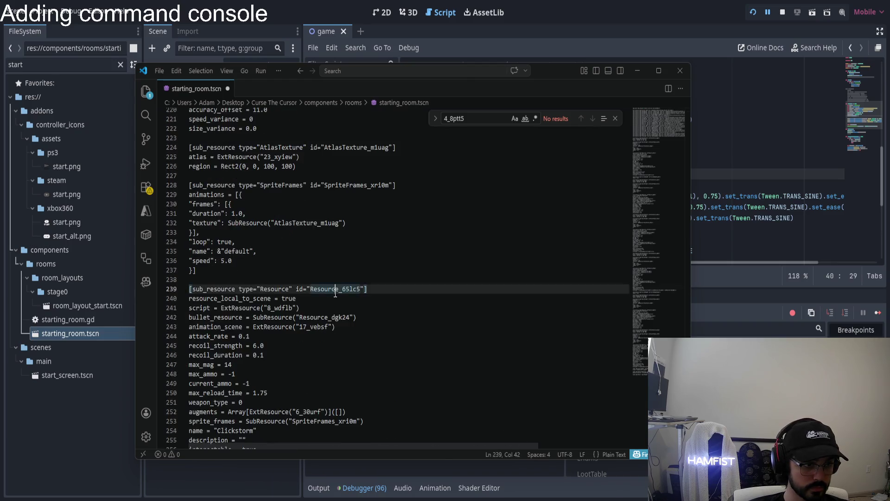
click(373, 295)
key(ctrl+shift+End)
Review the restored PickupInstance node entries, including PickupInstance6, 8 and 9
scroll(224, 355, up, 2)
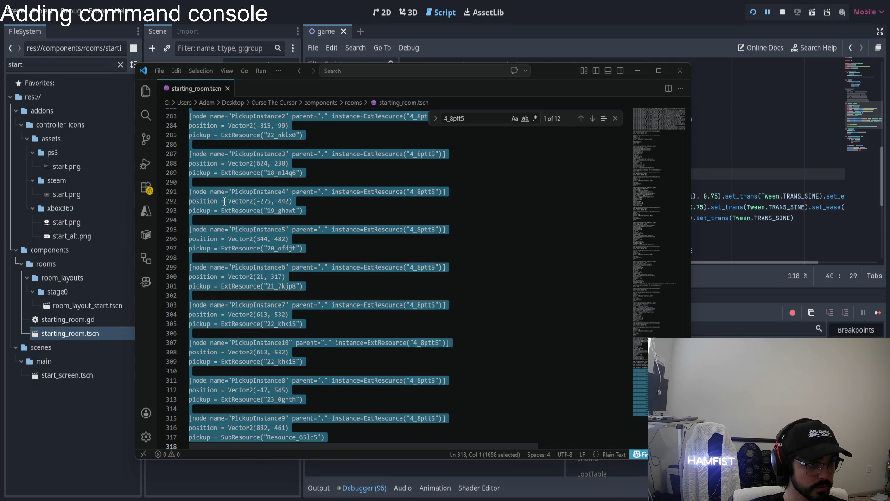
scroll(226, 181, up, 3)
scroll(229, 191, up, 5)
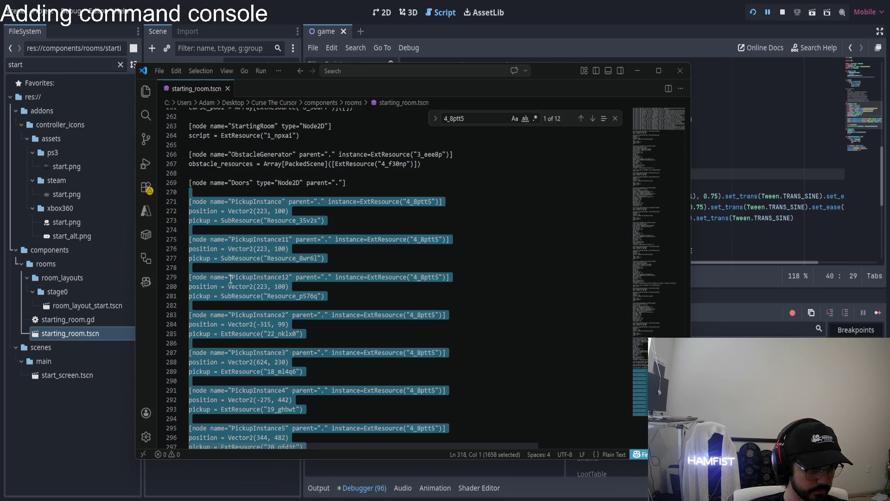
click(230, 278)
key(Down)
key(Down)
key(Down)
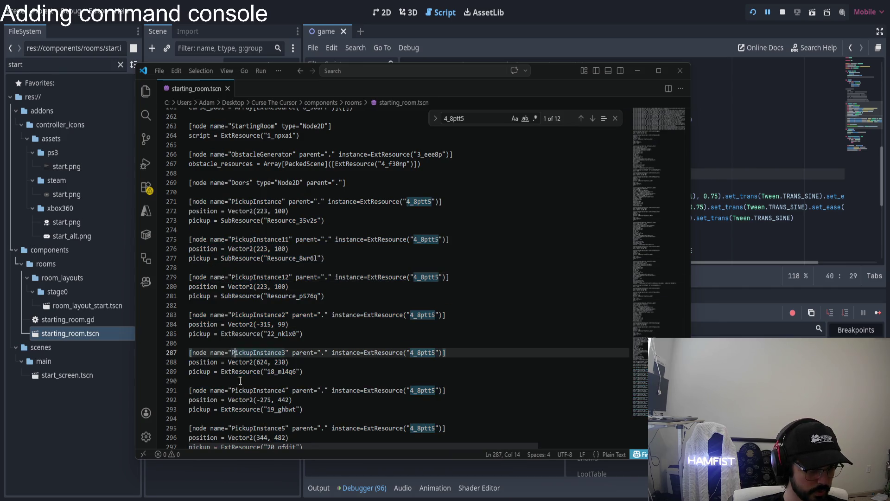
scroll(243, 371, down, 4)
click(249, 343)
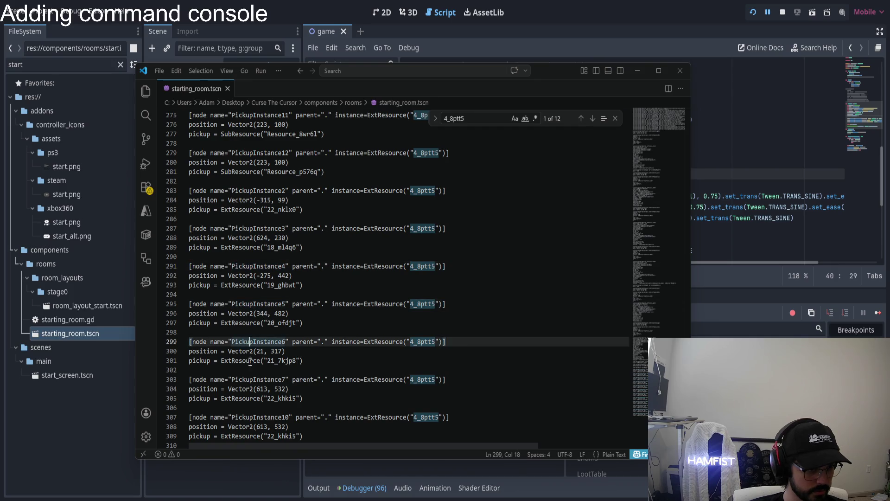
scroll(250, 362, down, 4)
key(Down)
key(Down)
key(Down)
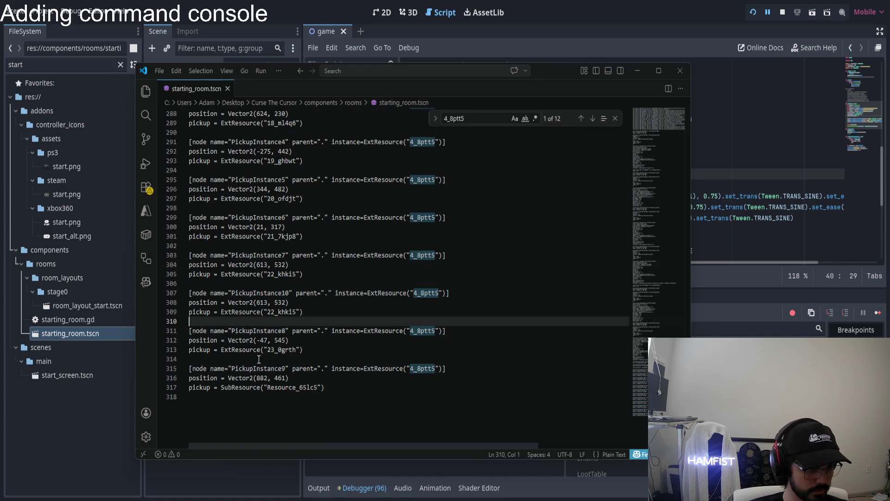
click(263, 368)
Change load_steps in line 1 from 49 to 48 and save the scene file
click(650, 176)
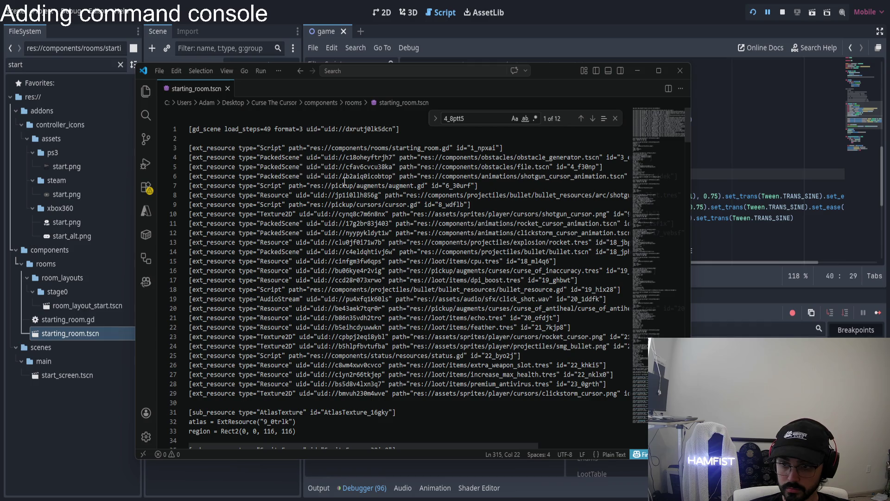
click(267, 131)
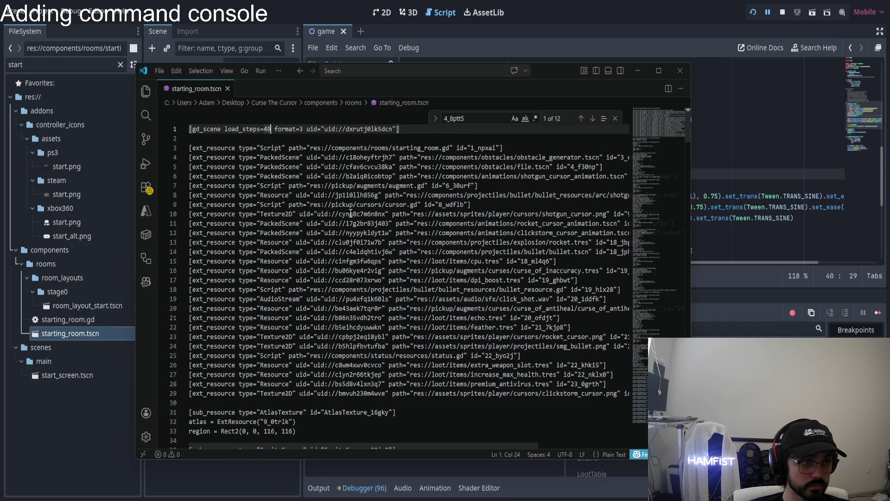
key(Delete)
text(8)
key(ctrl+s)
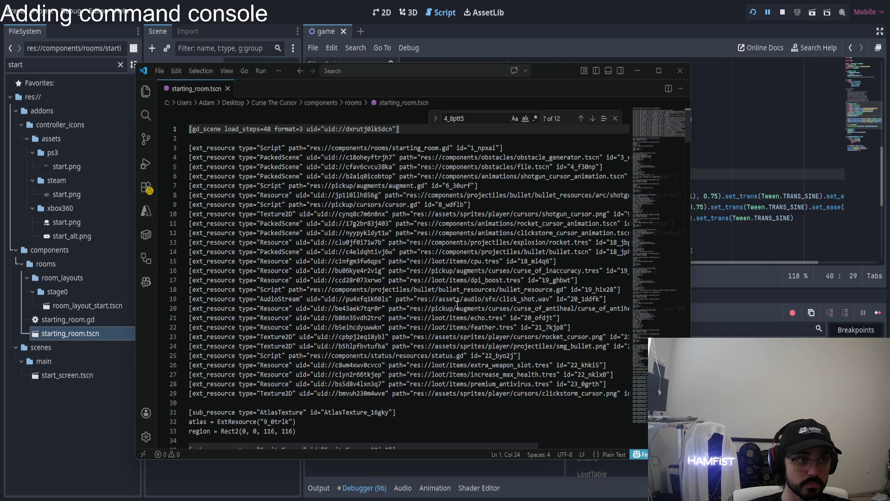
Try opening starting_room.tscn in Godot, dismiss the parse error, and return to the code editor
click(758, 175)
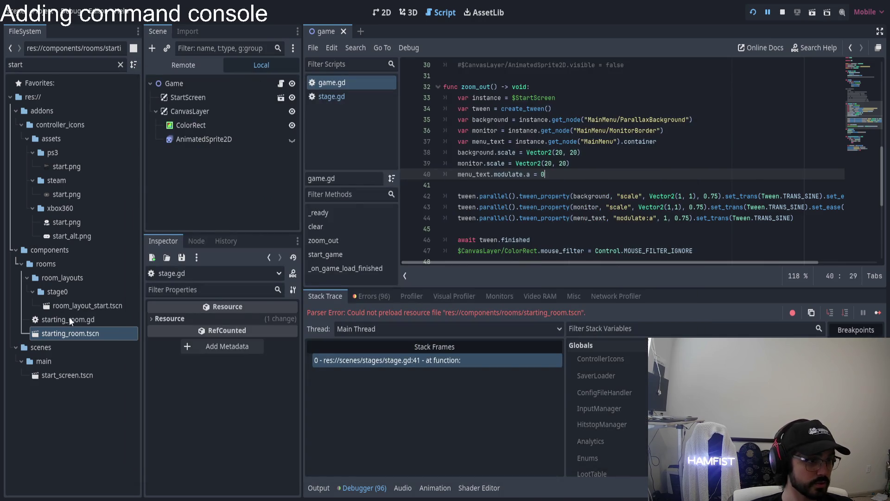
double_click(71, 330)
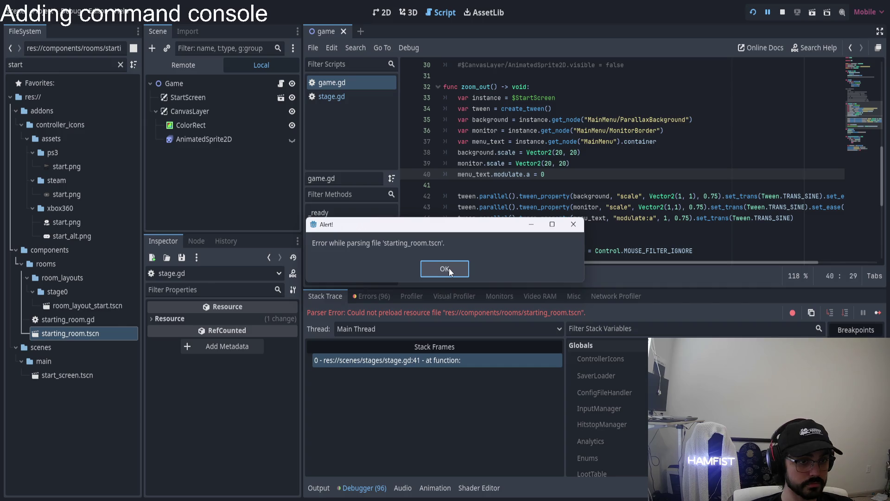
click(449, 268)
key(alt+Tab)
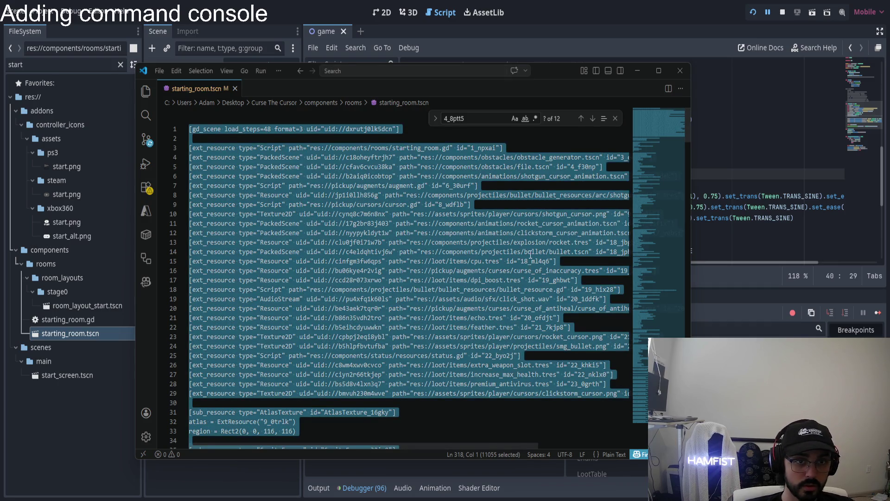
Select from line 270 to the file end and delete the PickupInstance entries, leaving Doors last
click(531, 252)
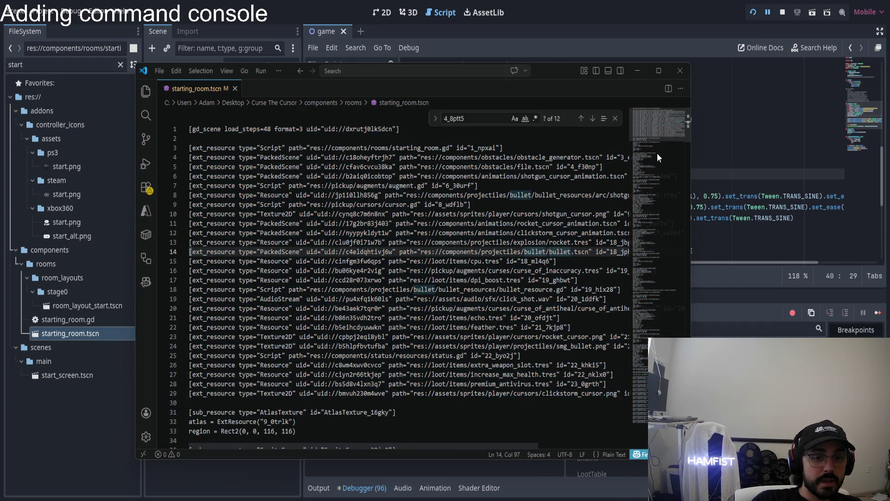
click(657, 153)
click(647, 222)
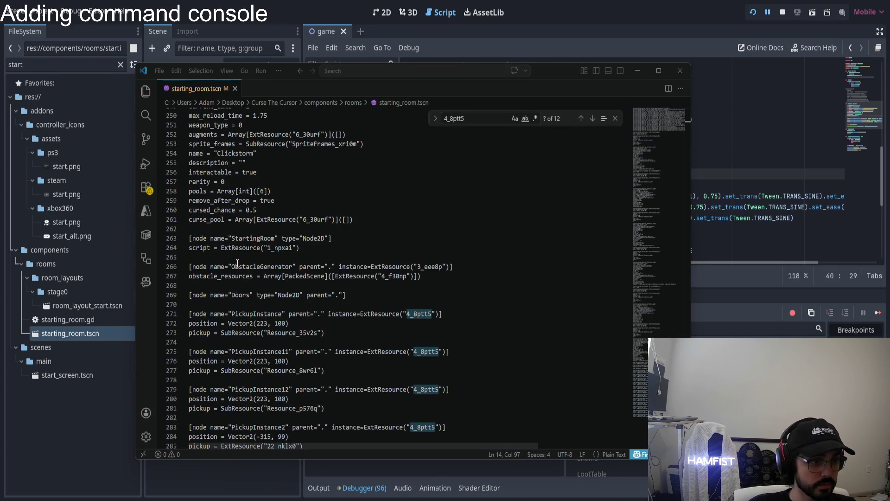
click(239, 303)
scroll(397, 284, down, 15)
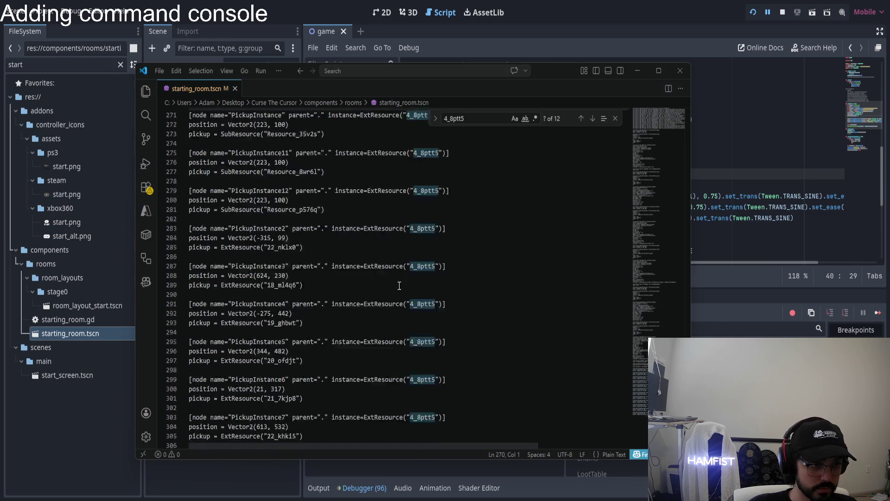
shift+click(376, 289)
scroll(377, 289, up, 12)
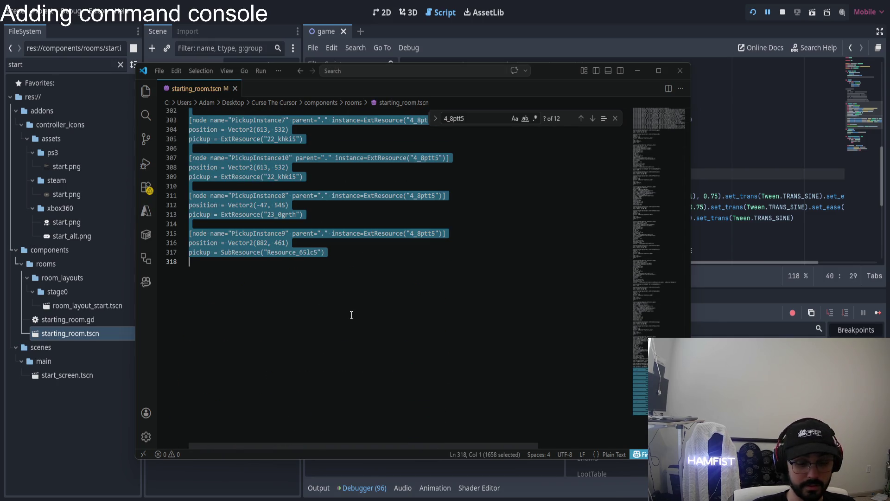
key(BackSpace)
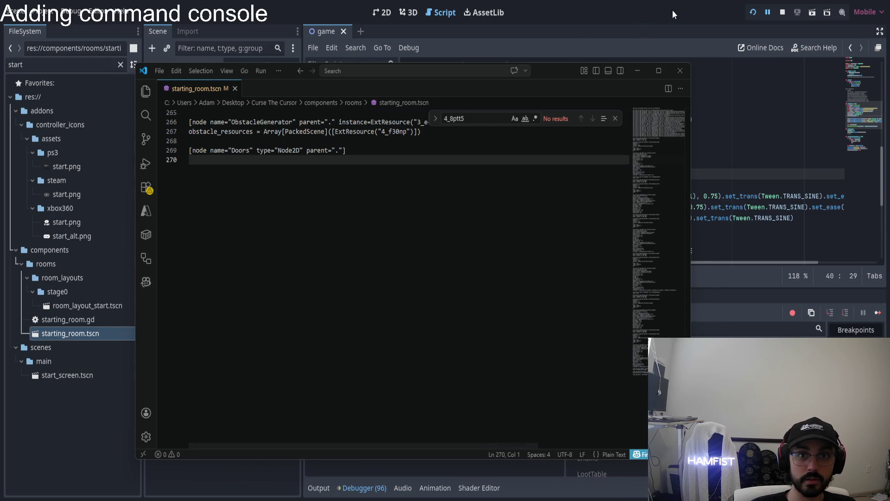
click(672, 9)
key(ctrl+s)
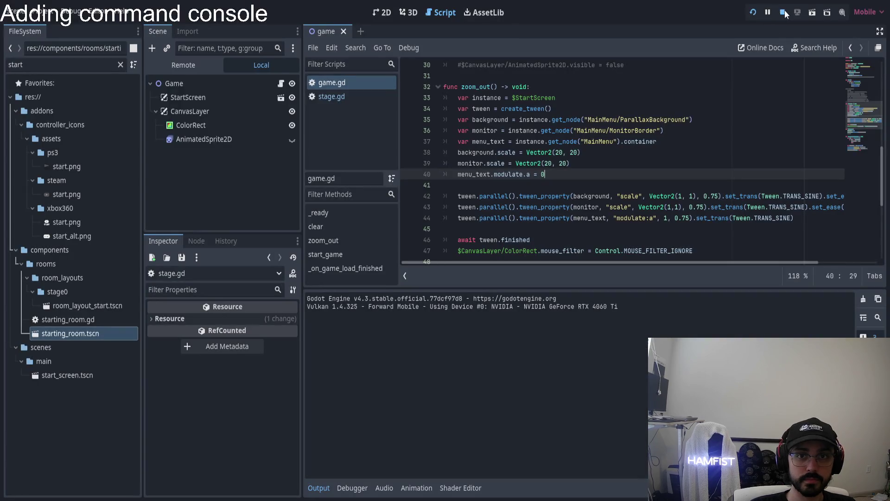
Open starting_room.tscn in the 2D view and inspect ObstacleGenerator beside the Doors node
click(783, 13)
click(580, 130)
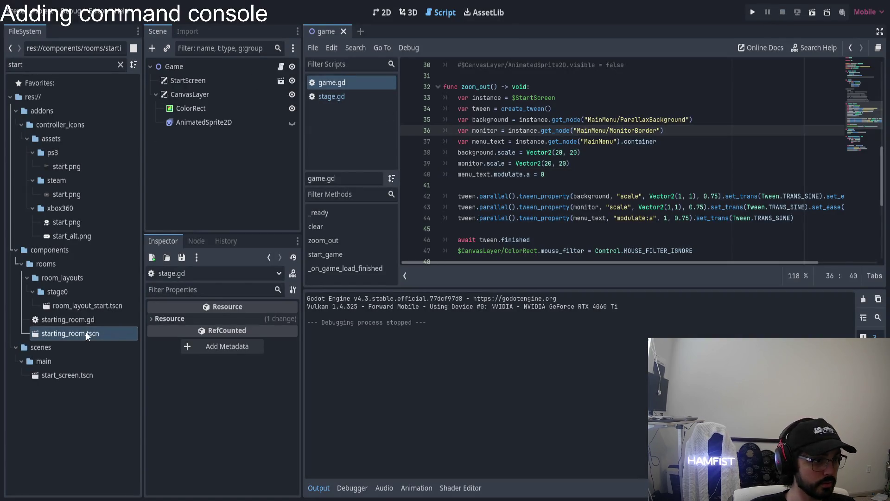
double_click(87, 333)
click(381, 12)
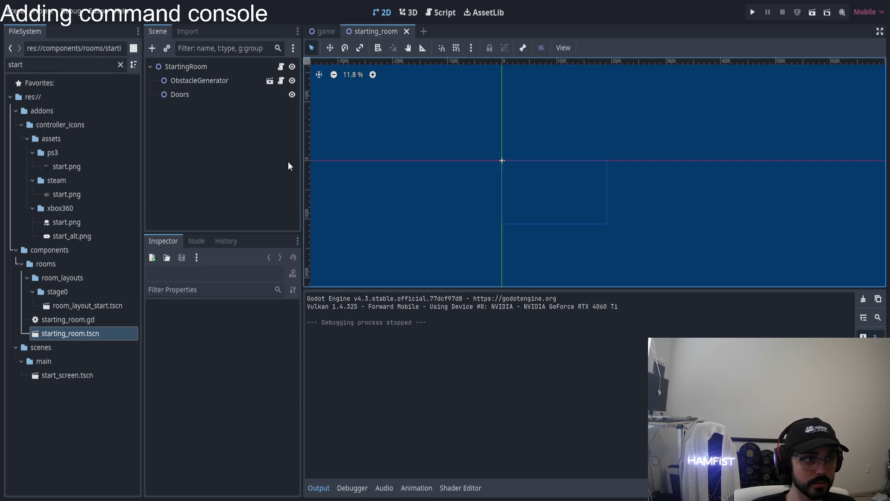
click(236, 82)
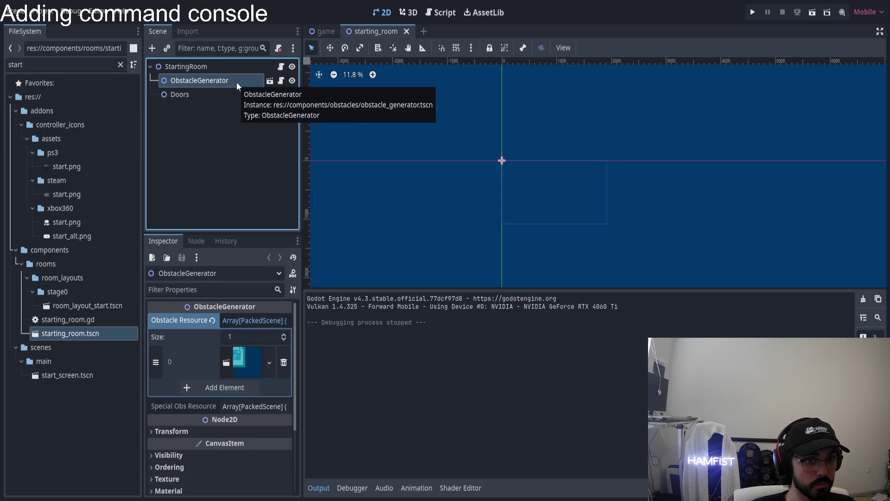
key(alt+Tab)
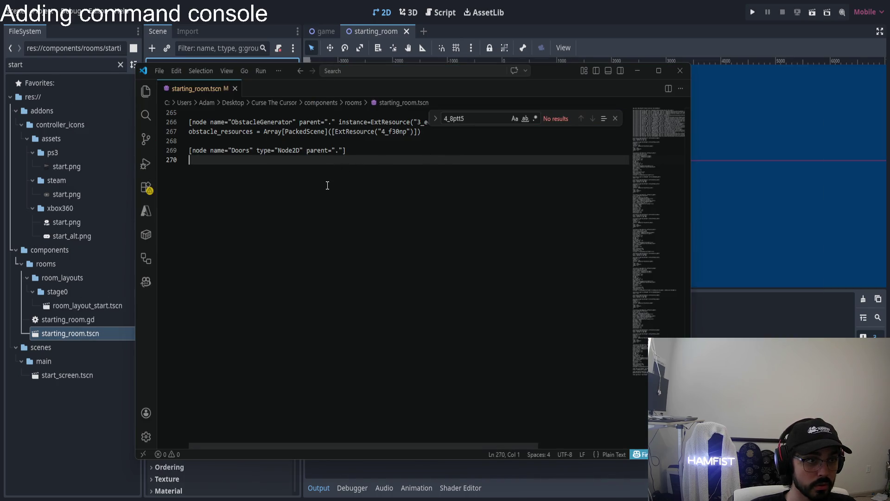
Undo the deletion, then delete the PickupInstance node entries again
scroll(328, 185, up, 2)
key(ctrl+z)
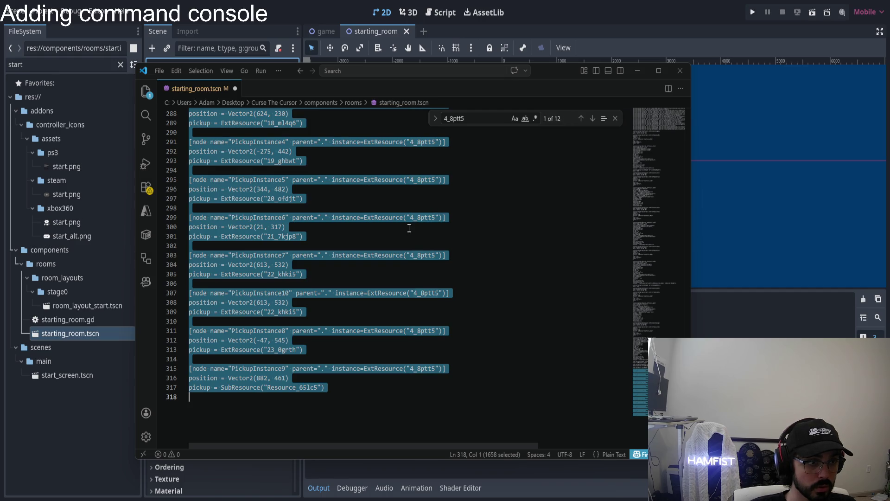
scroll(409, 228, up, 2)
scroll(408, 228, up, 8)
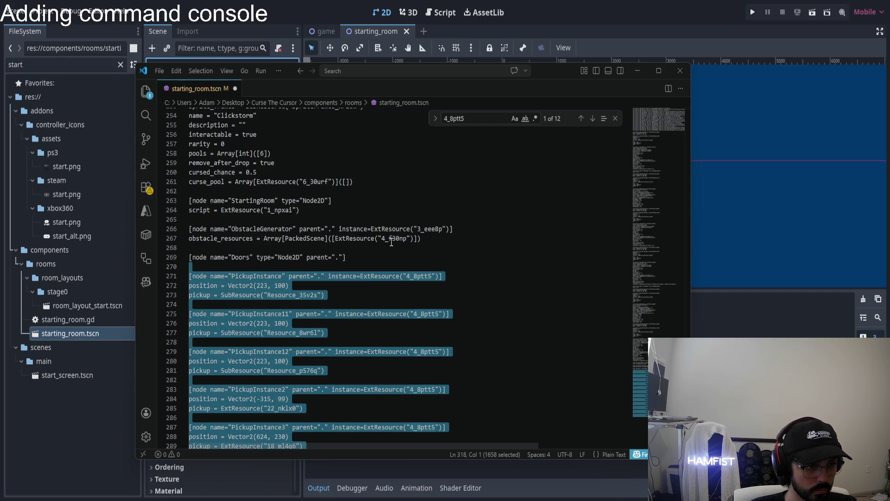
scroll(391, 242, down, 4)
scroll(408, 260, up, 5)
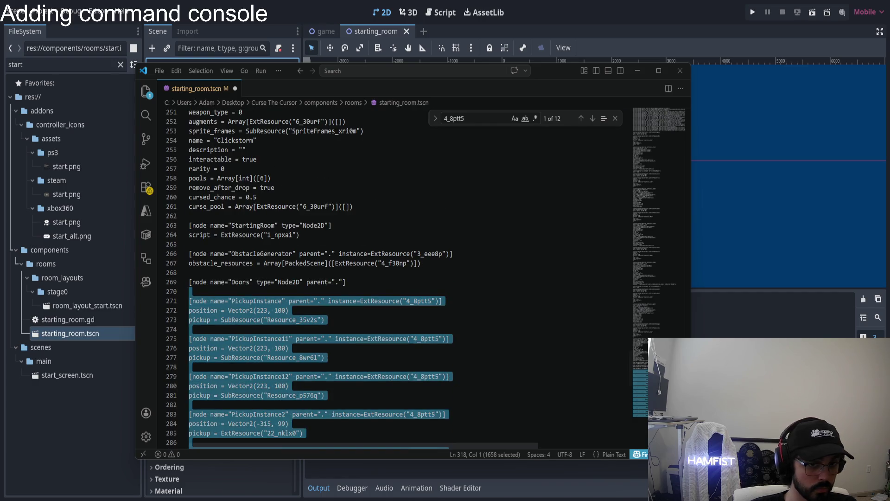
key(Delete)
Save starting_room.tscn and return to Godot so it detects the changed file
scroll(271, 130, up, 15)
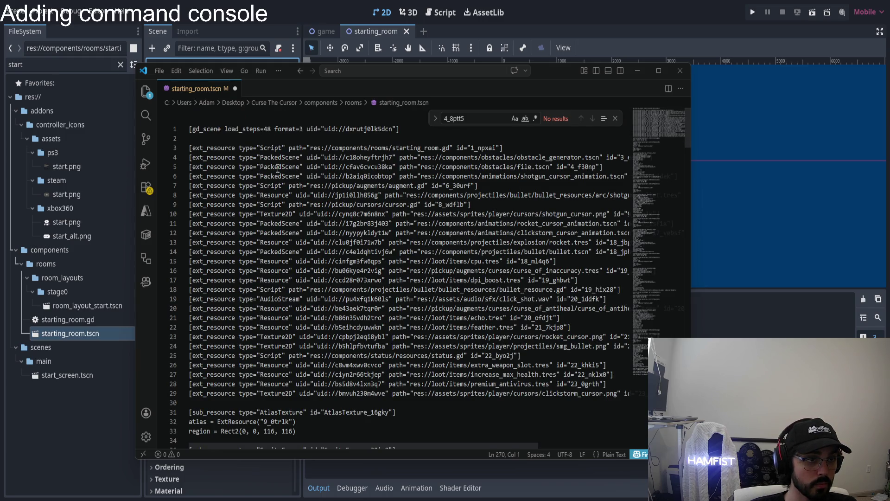
scroll(284, 180, down, 11)
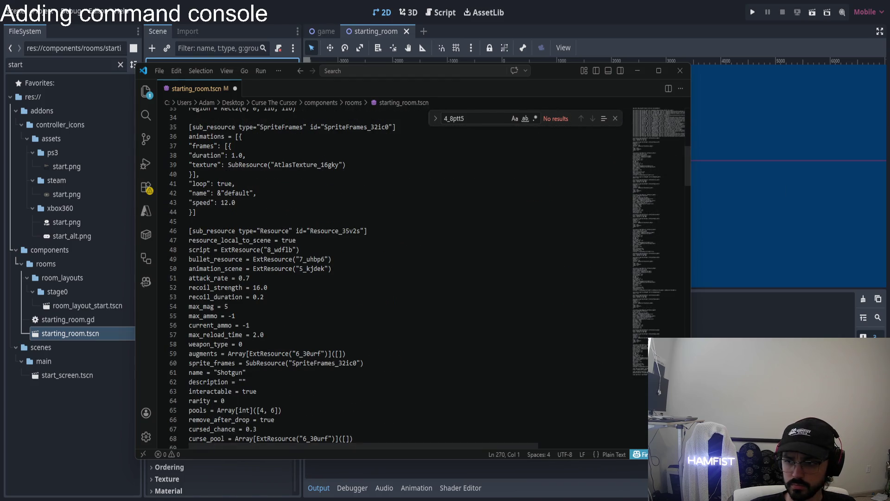
click(315, 220)
scroll(452, 302, down, 6)
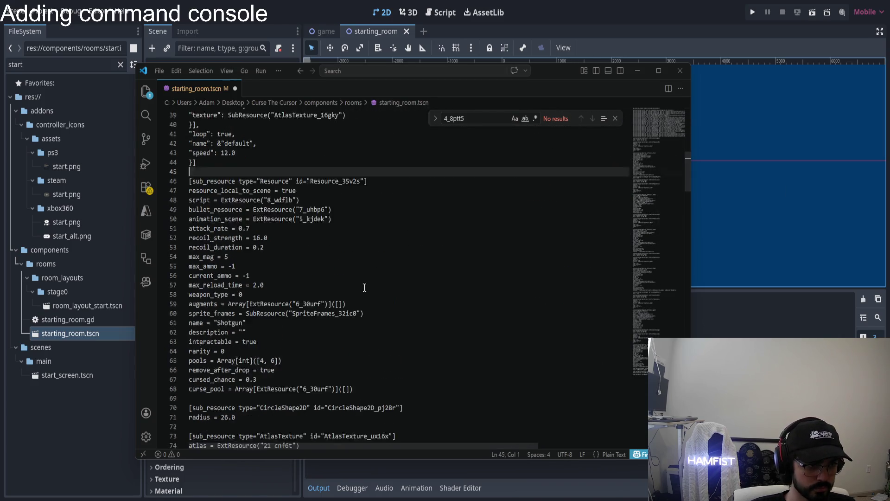
scroll(372, 294, down, 6)
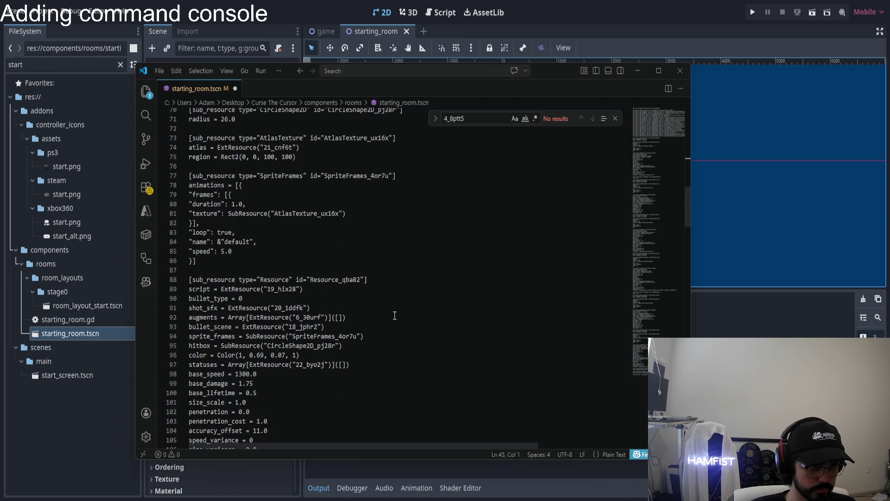
key(ctrl+s)
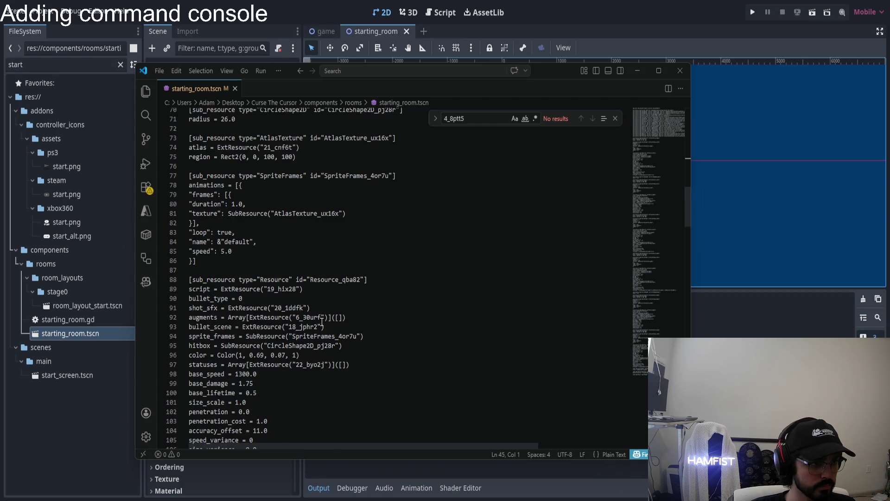
click(79, 376)
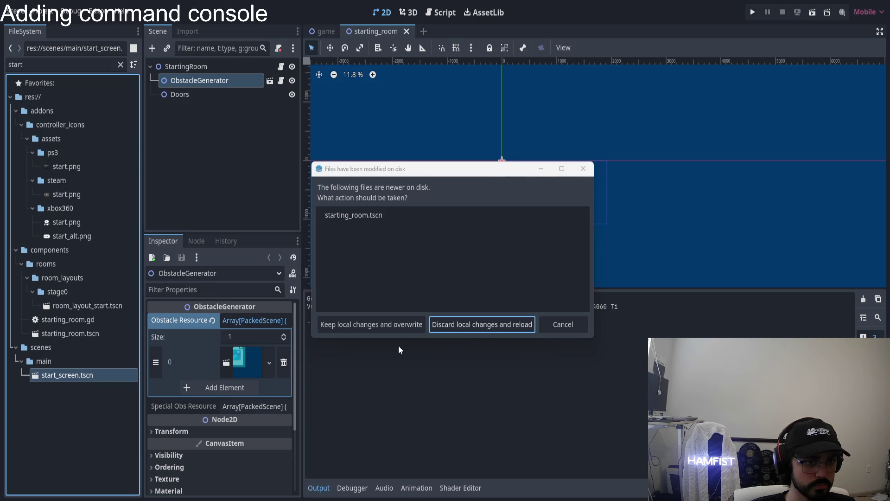
Reload starting_room from disk in Godot and inspect the ObstacleGenerator node
click(463, 324)
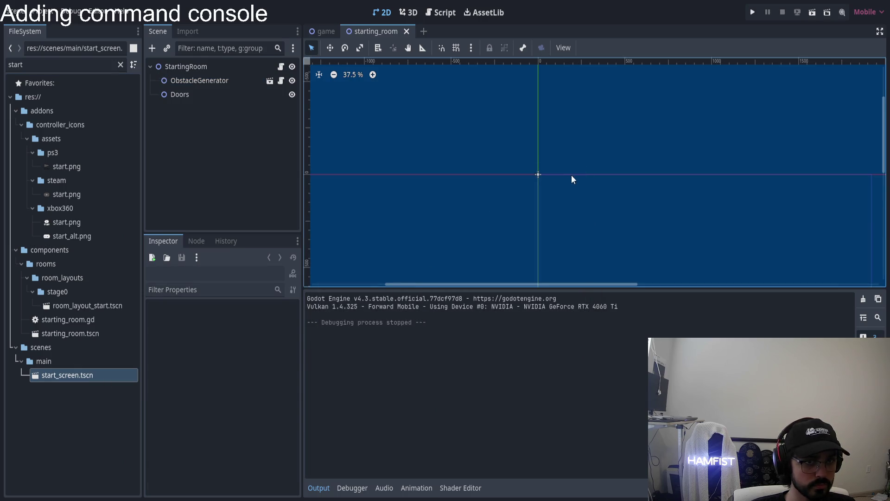
click(243, 80)
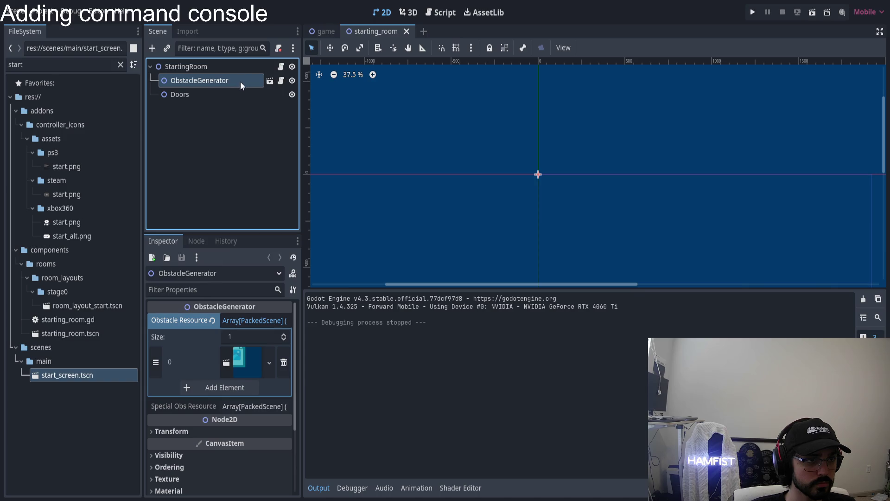
key(alt+Tab)
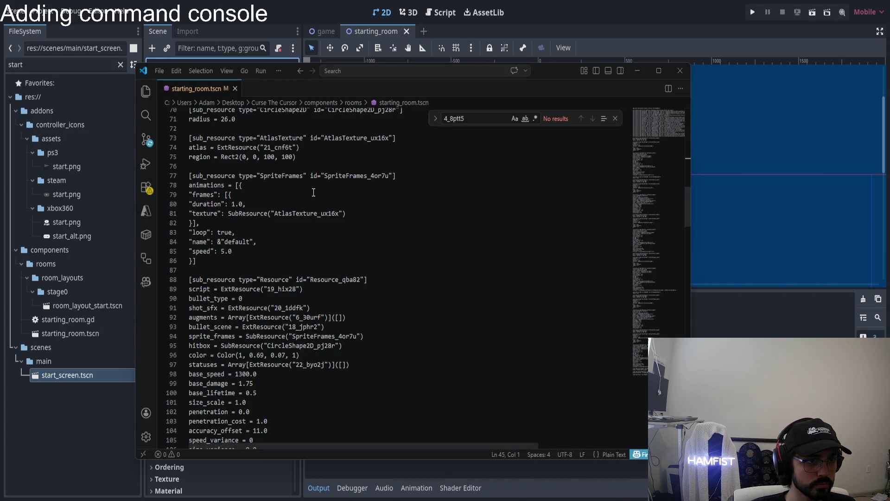
Undo to restore the PickupInstance nodes in VS Code, then close the editor window
scroll(358, 267, down, 4)
scroll(364, 264, down, 5)
key(ctrl+z)
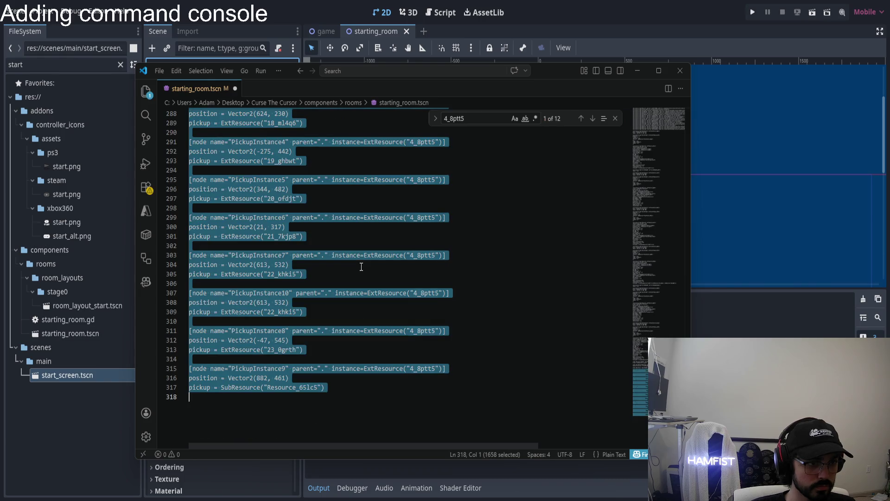
scroll(350, 296, down, 1)
scroll(325, 315, up, 2)
scroll(326, 316, down, 5)
scroll(325, 314, down, 4)
scroll(331, 314, down, 1)
key(Escape)
click(681, 72)
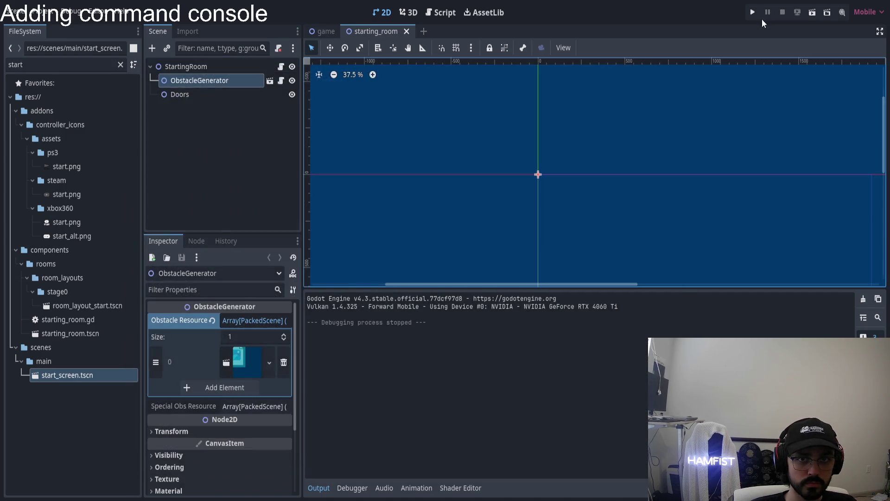
Run a new game, then add the pickup scene as a StartingRoom child and bring up GitHub Desktop
click(755, 12)
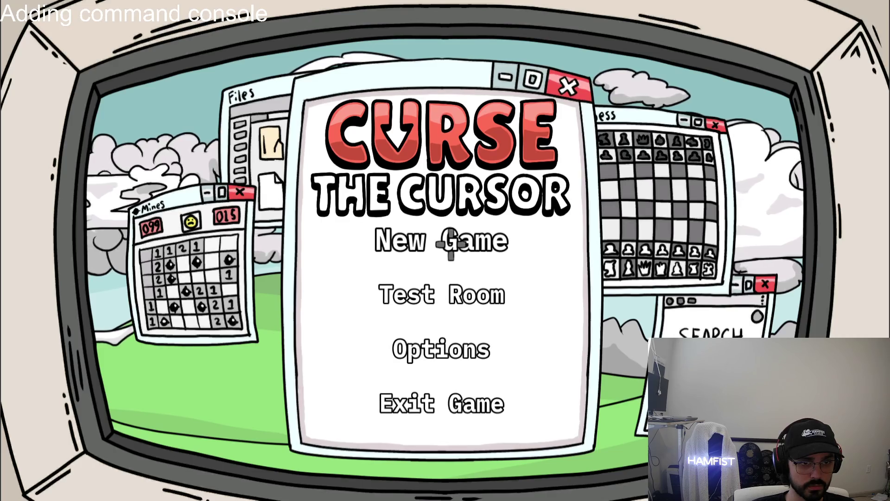
click(453, 241)
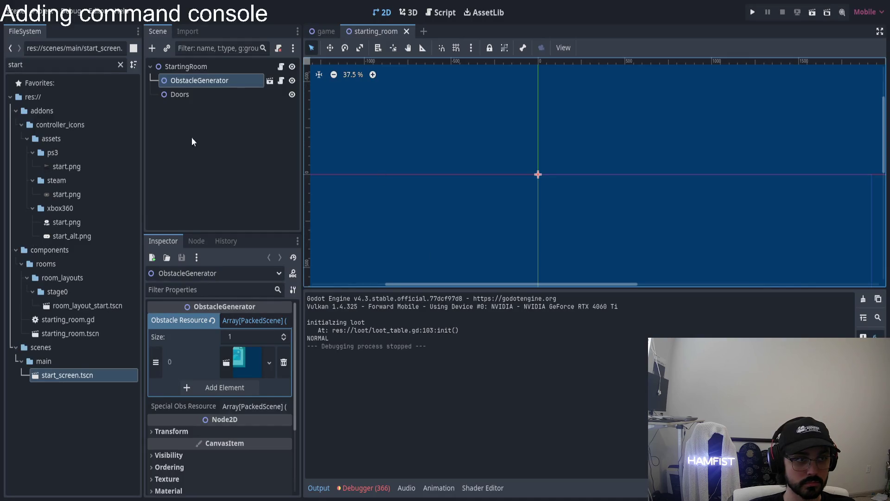
click(215, 65)
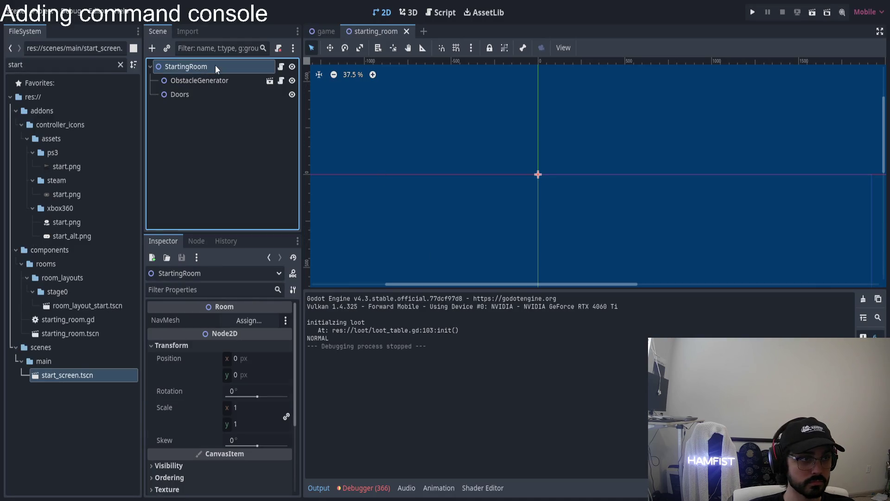
click(167, 48)
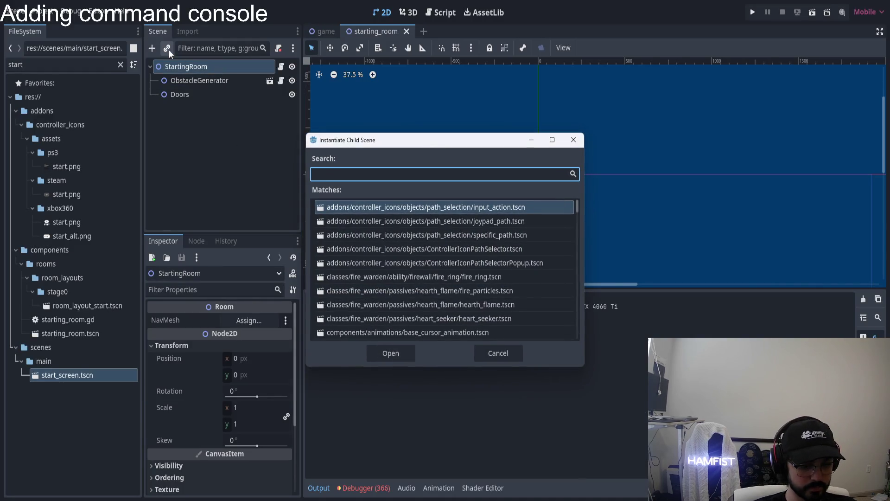
text(pick)
key(Return)
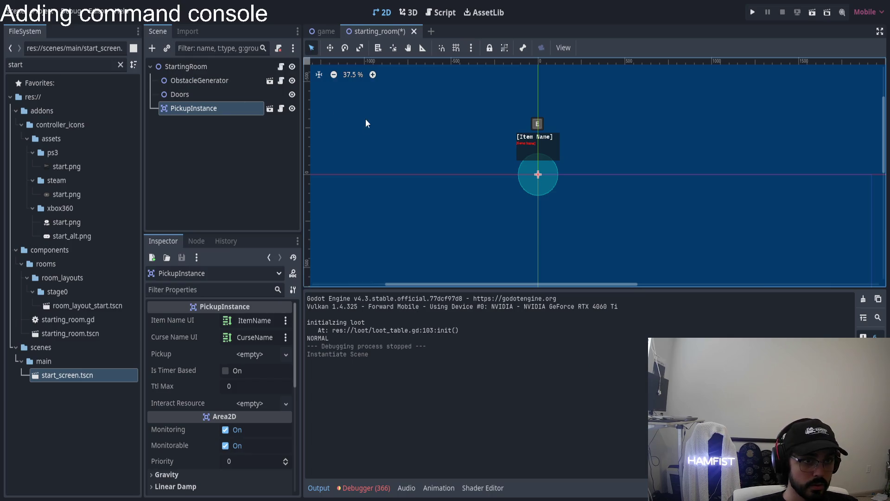
key(alt+Tab)
click(216, 308)
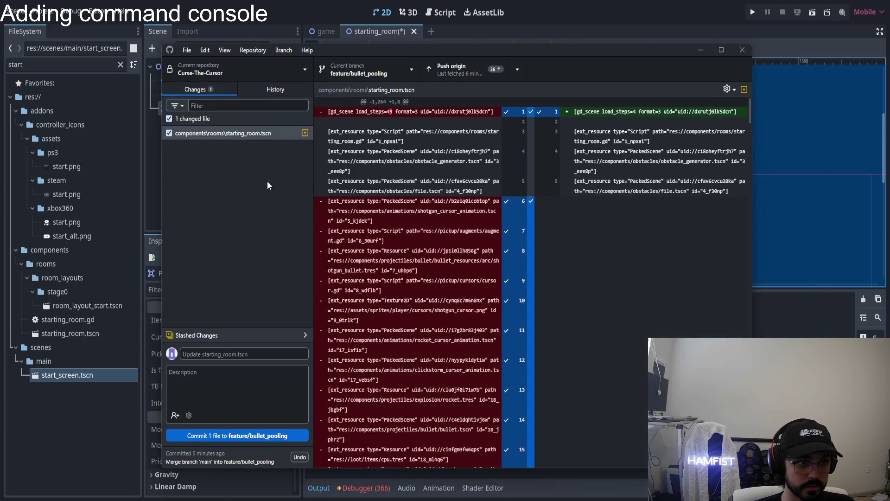
scroll(382, 265, up, 10)
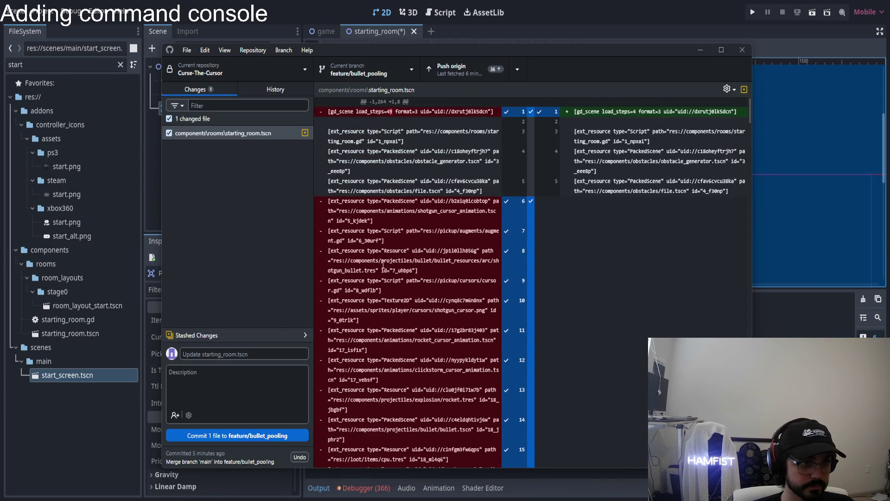
click(241, 353)
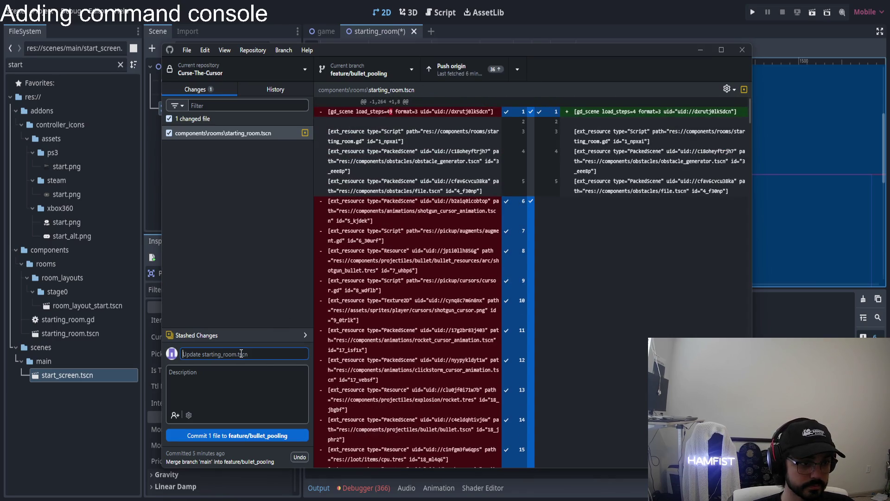
click(265, 87)
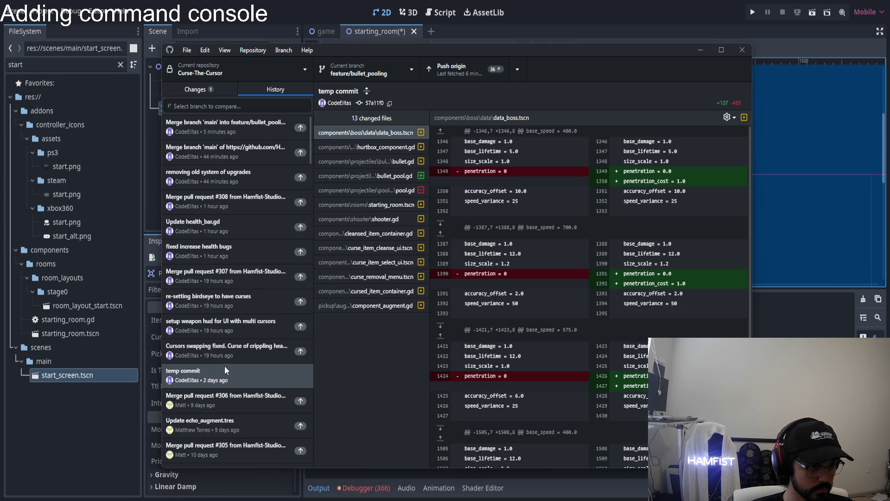
scroll(241, 364, down, 3)
scroll(258, 360, down, 10)
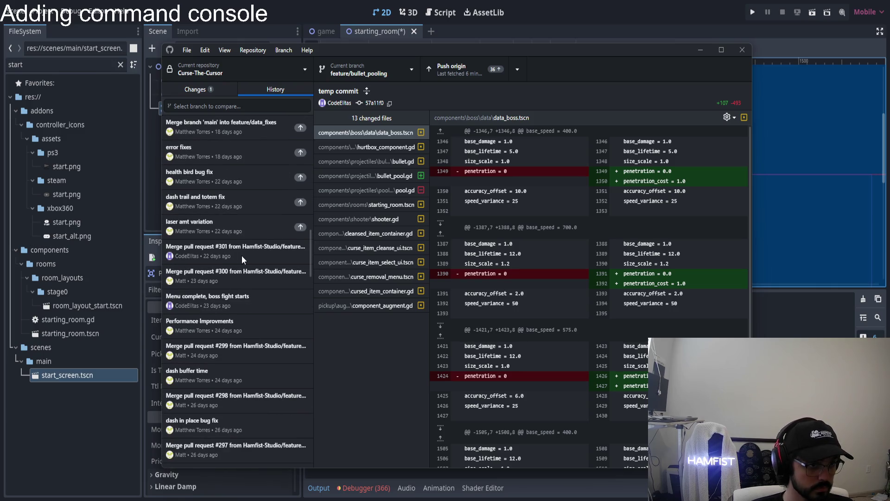
scroll(250, 306, down, 15)
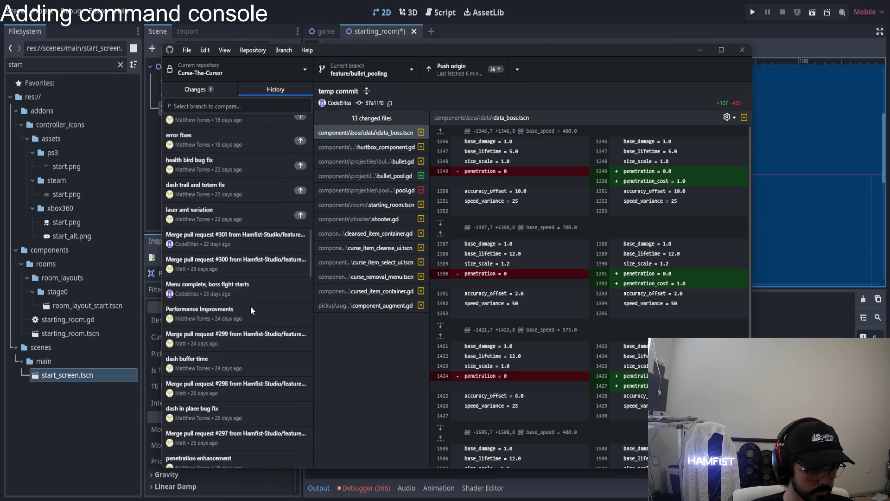
scroll(258, 346, down, 2)
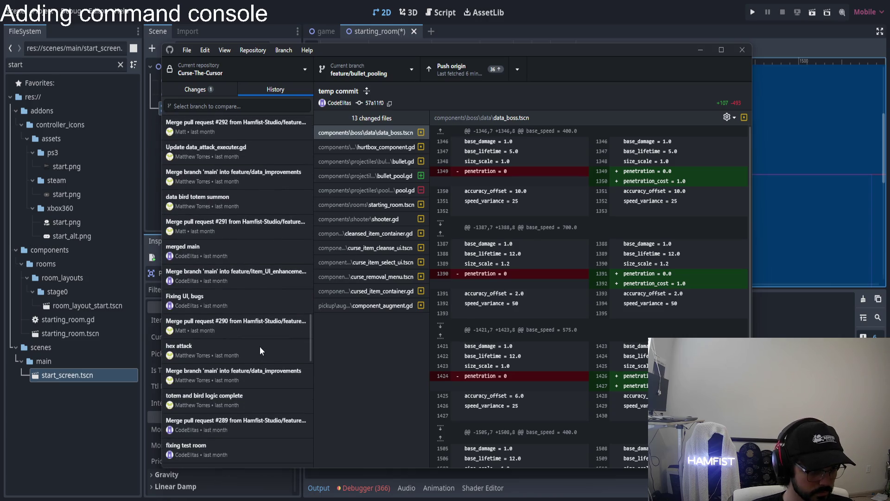
scroll(259, 348, up, 15)
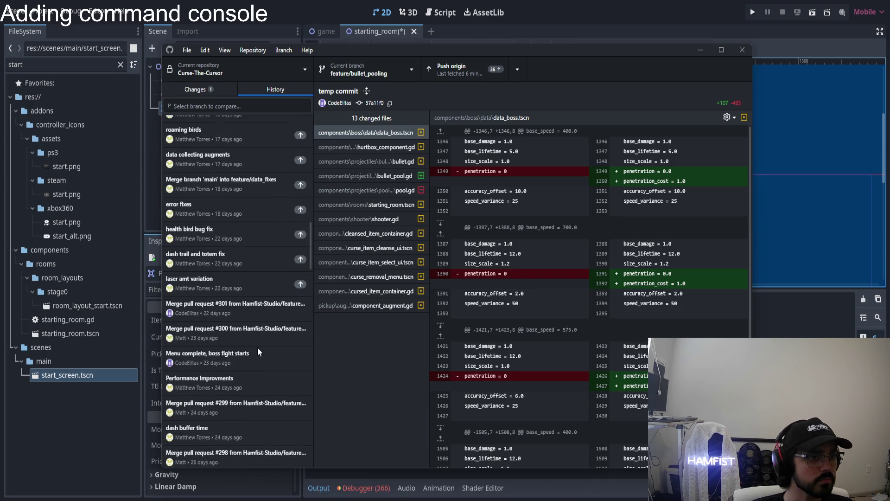
scroll(265, 343, up, 10)
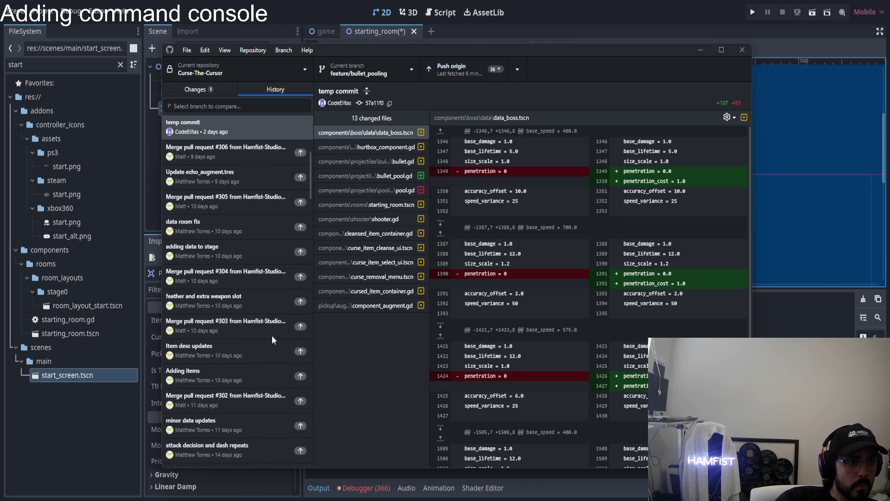
scroll(256, 322, up, 4)
click(220, 326)
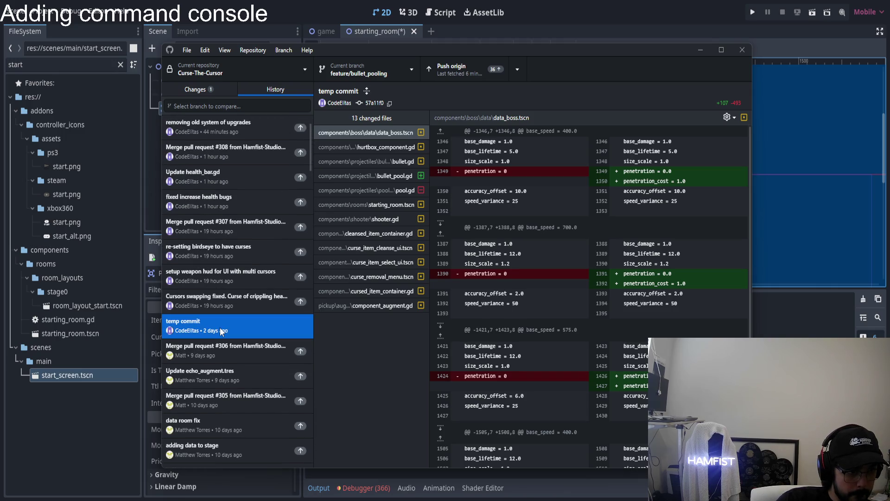
click(366, 147)
click(381, 162)
click(382, 175)
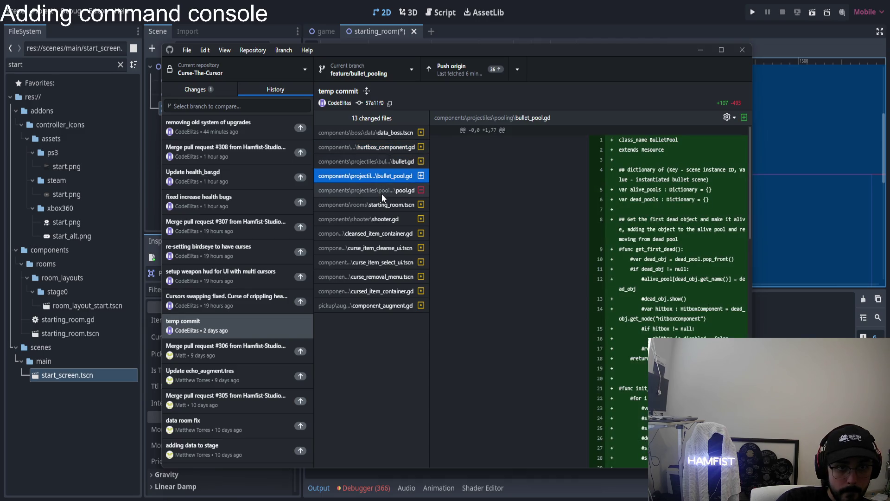
click(381, 190)
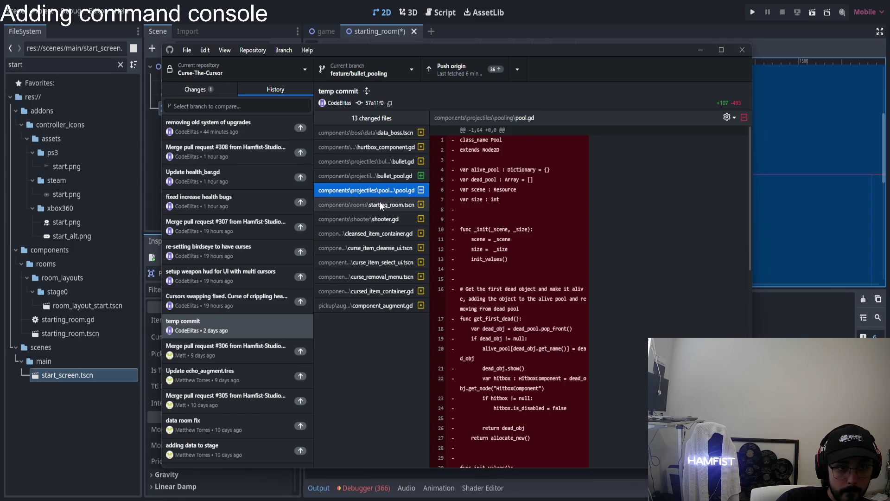
click(380, 204)
click(379, 220)
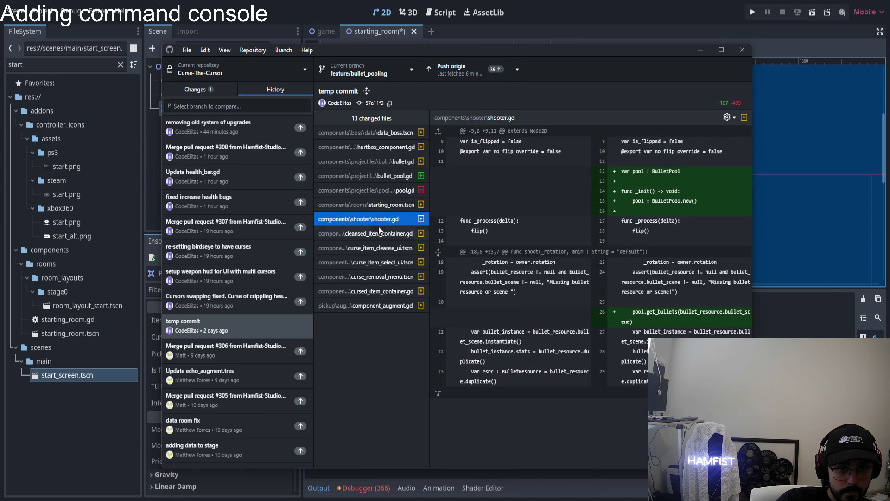
click(378, 233)
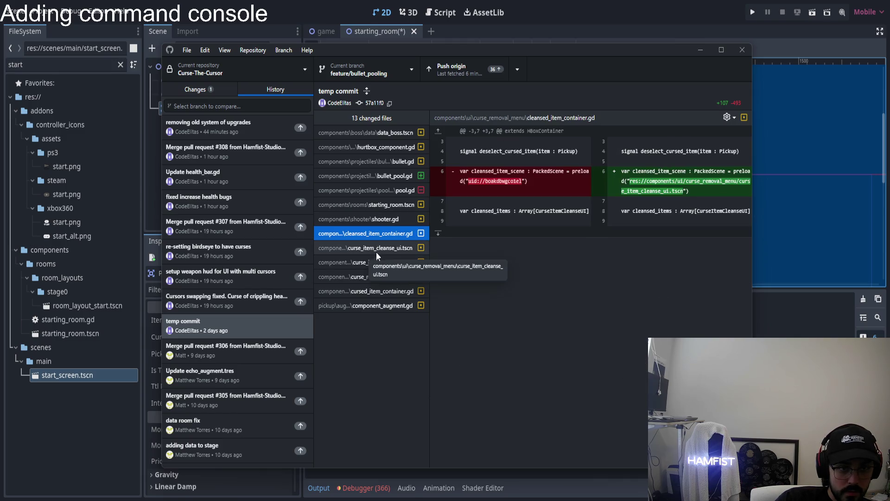
click(377, 253)
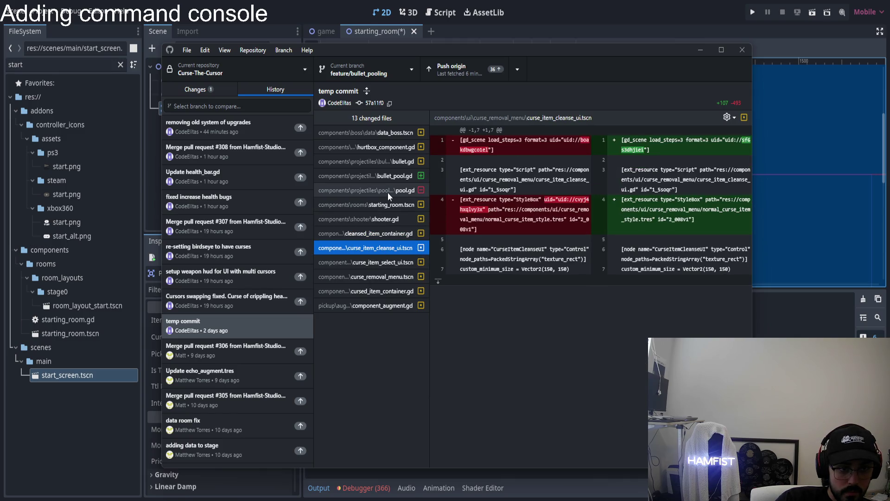
click(370, 147)
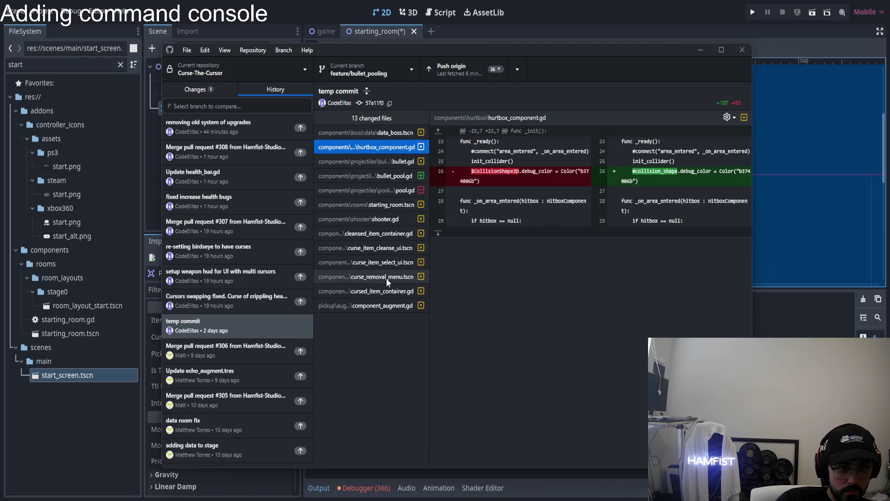
click(387, 278)
click(374, 292)
click(366, 306)
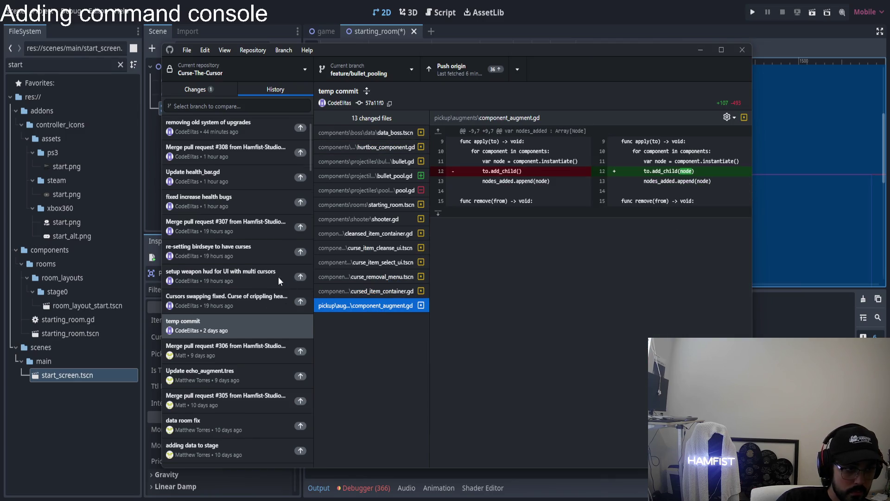
click(207, 85)
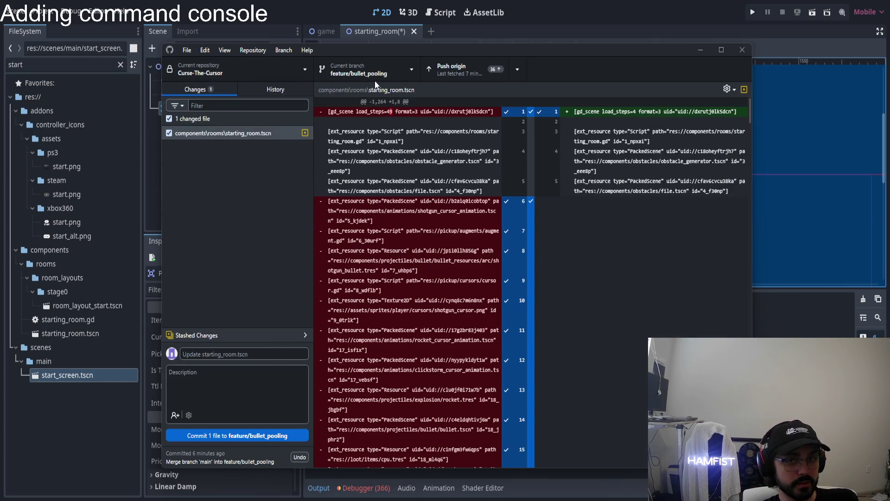
Close all open scenes in Godot, discarding their unsaved changes
click(373, 72)
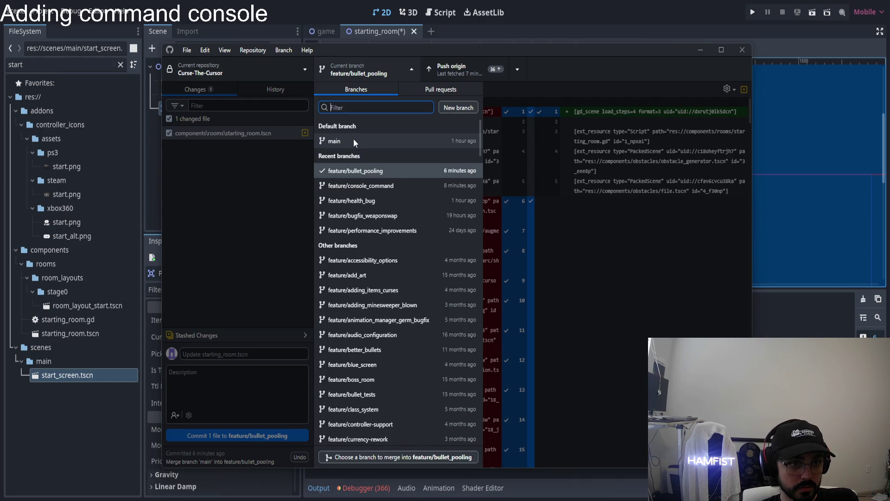
click(407, 41)
right_click(366, 32)
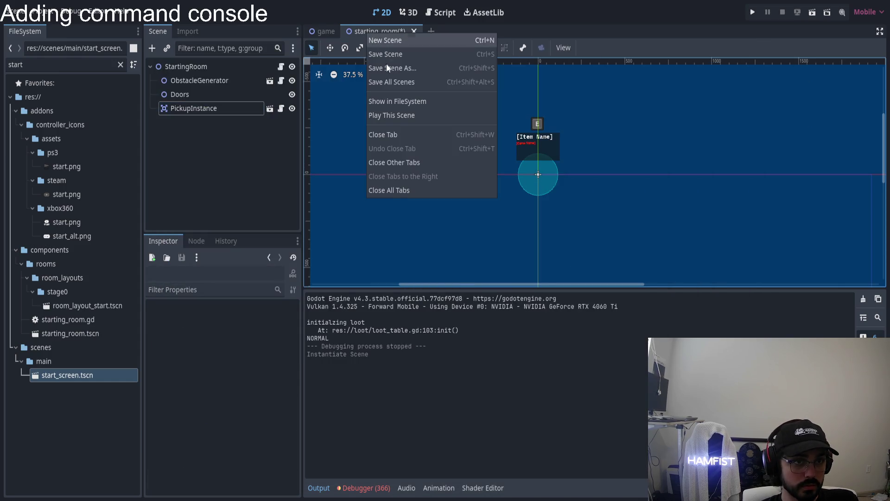
click(397, 188)
click(487, 278)
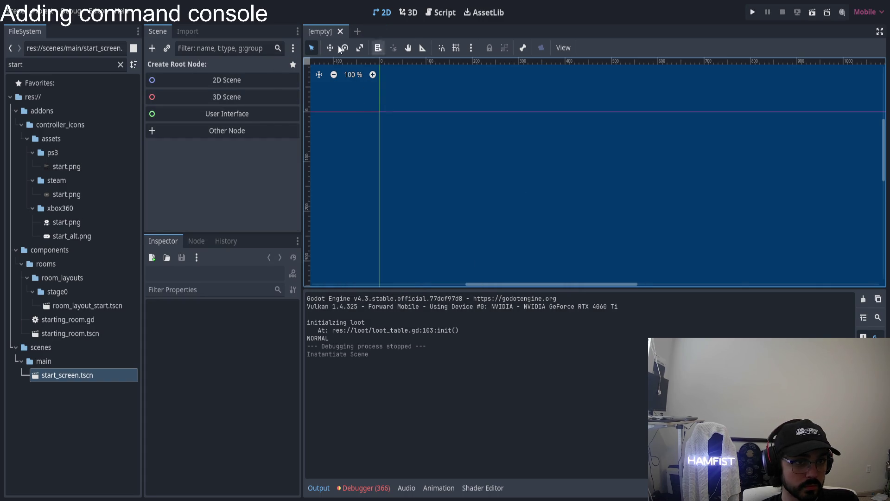
click(120, 64)
Switch to the main branch, leaving current changes stashed and overwriting the existing stash
key(alt+Tab)
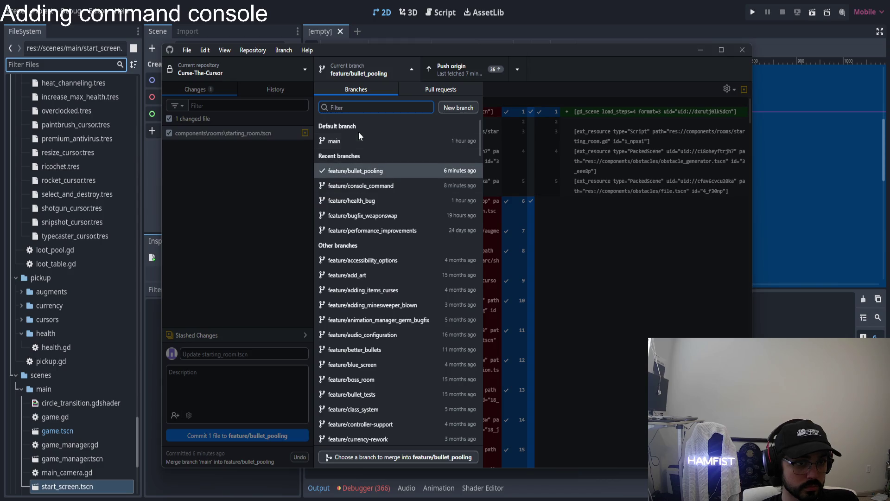
click(357, 144)
click(357, 143)
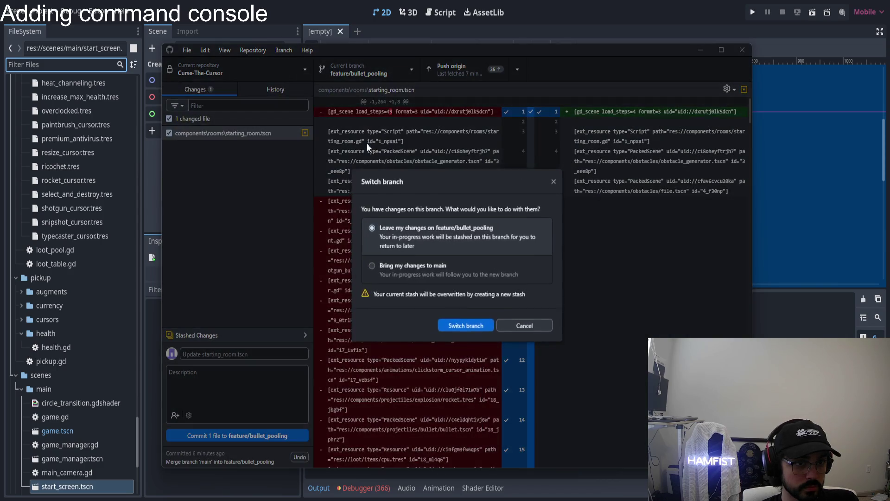
click(474, 327)
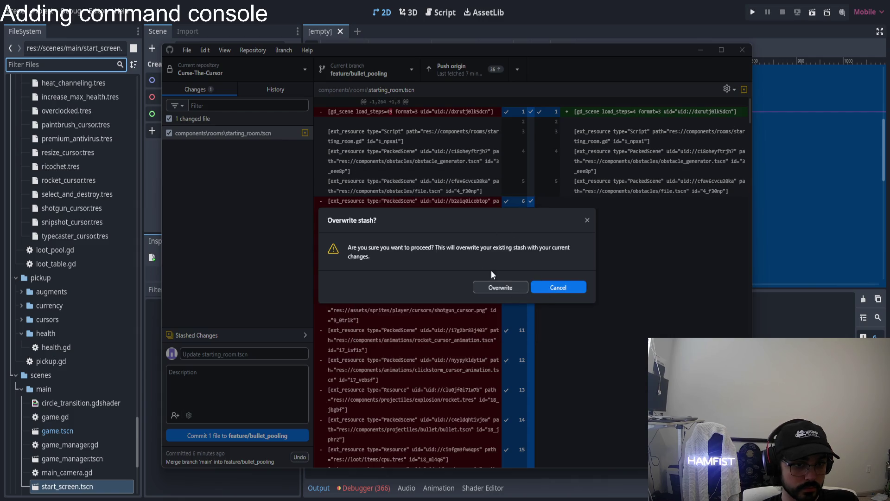
click(508, 288)
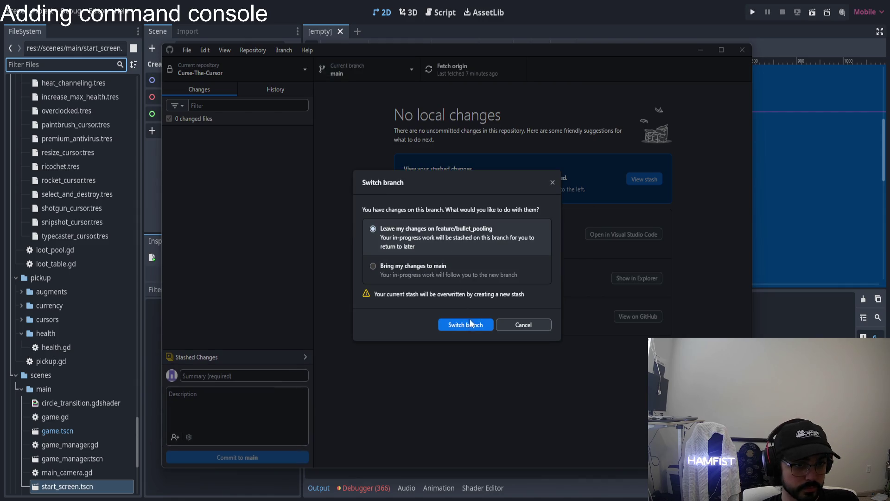
click(457, 325)
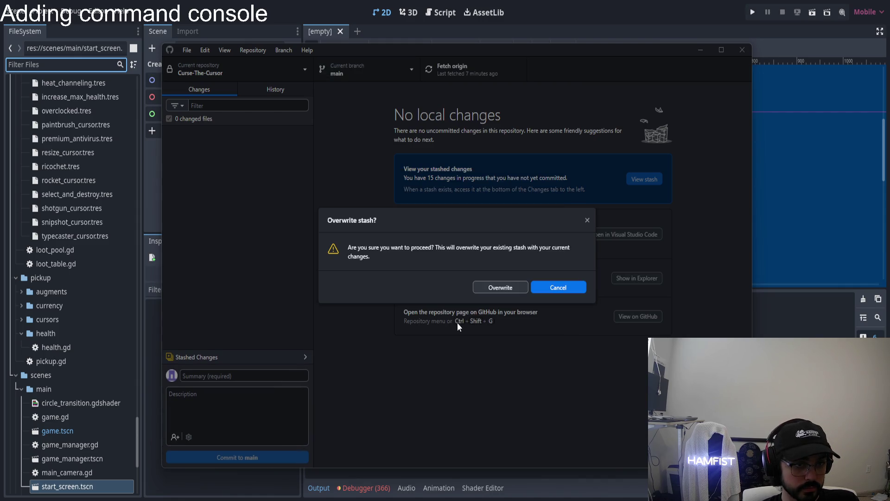
click(494, 289)
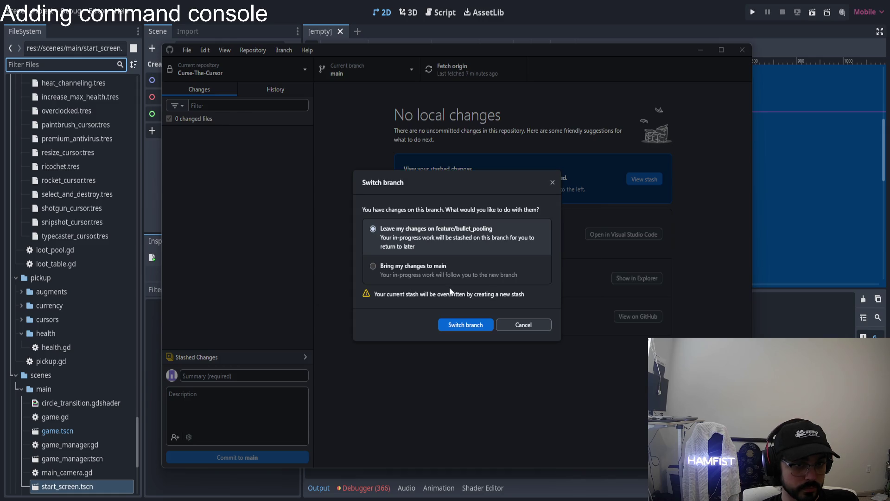
click(526, 328)
Create and publish the branch feature/bullet_pooling_changes
key(ctrl+shift+n)
text(feature/)
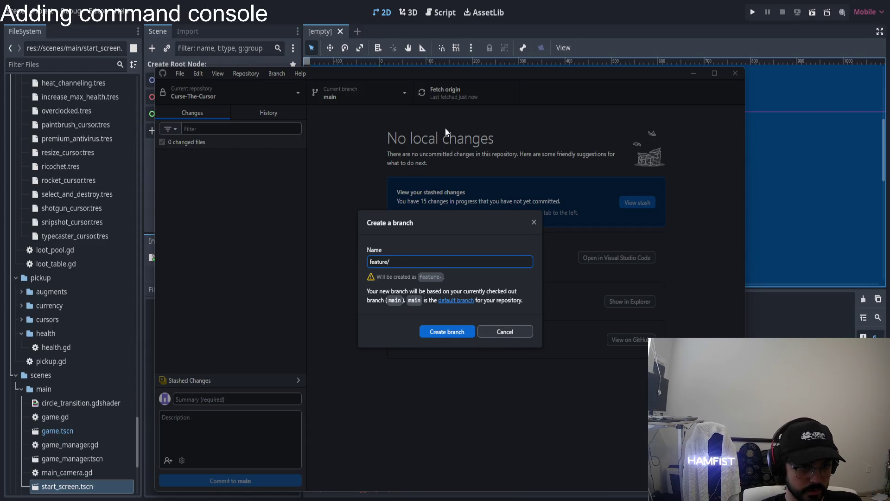
text(bullet_pool)
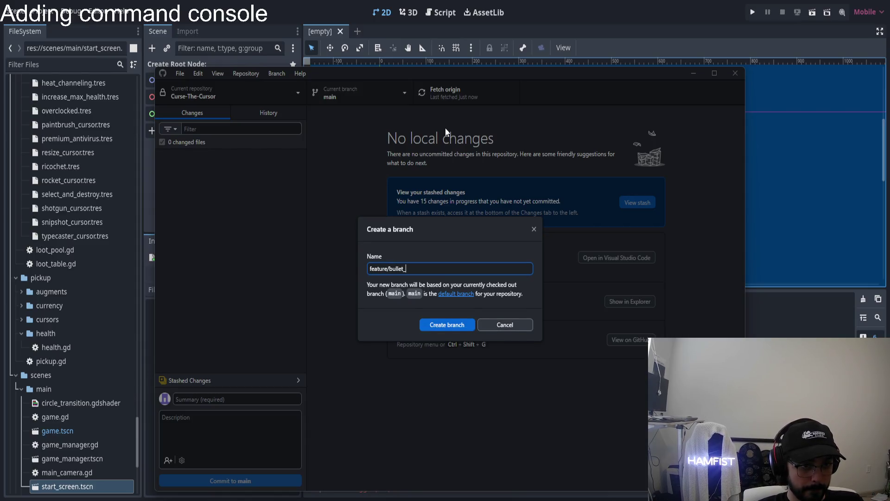
text(ing_changes)
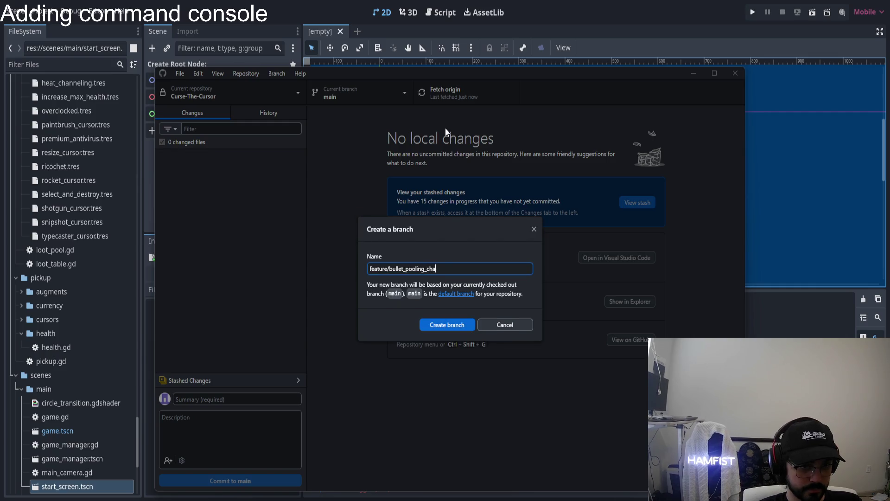
key(Return)
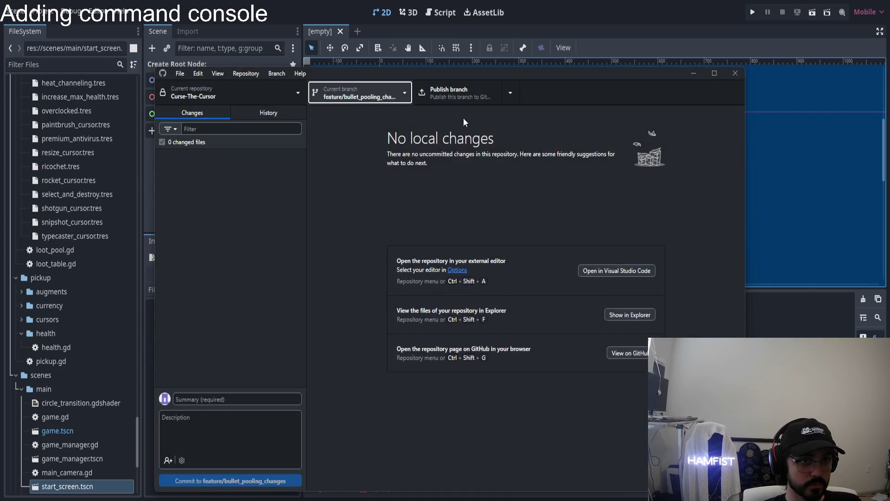
key(ctrl+p)
click(842, 157)
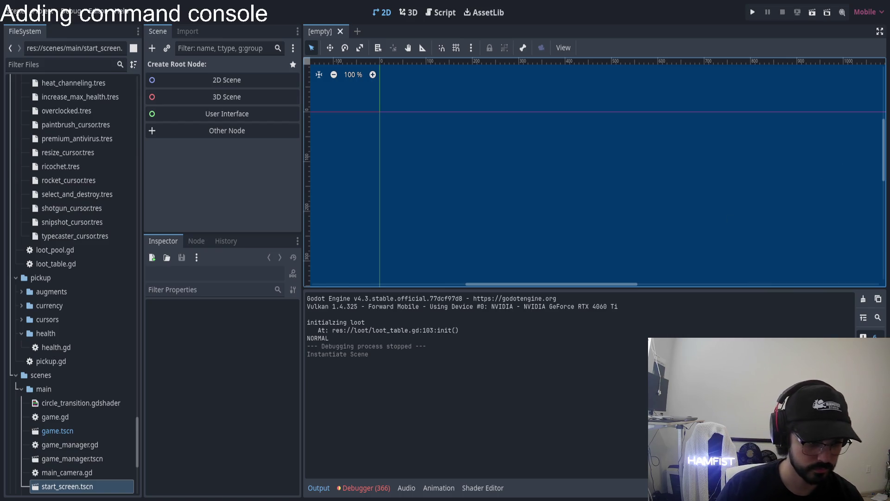
Launch Notepad++ by searching 'notepad' in the system search
key(super)
text(notepad)
key(Return)
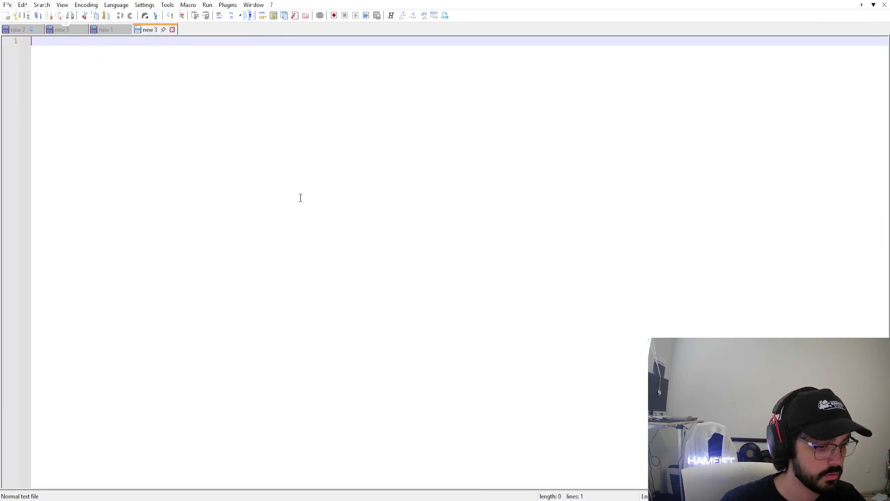
Add the heading 'bullet pooling notes' on line 3 of the note and browse the File and Edit menus
key(Return)
key(Return)
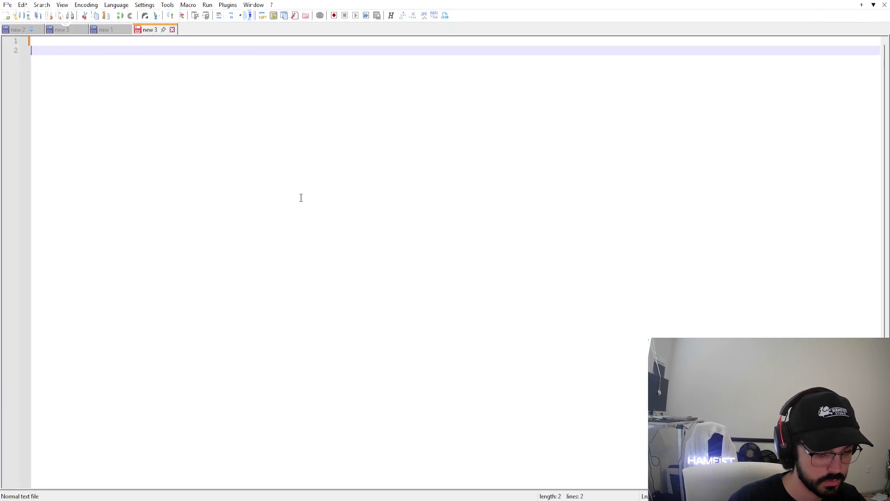
text(bullet pooling )
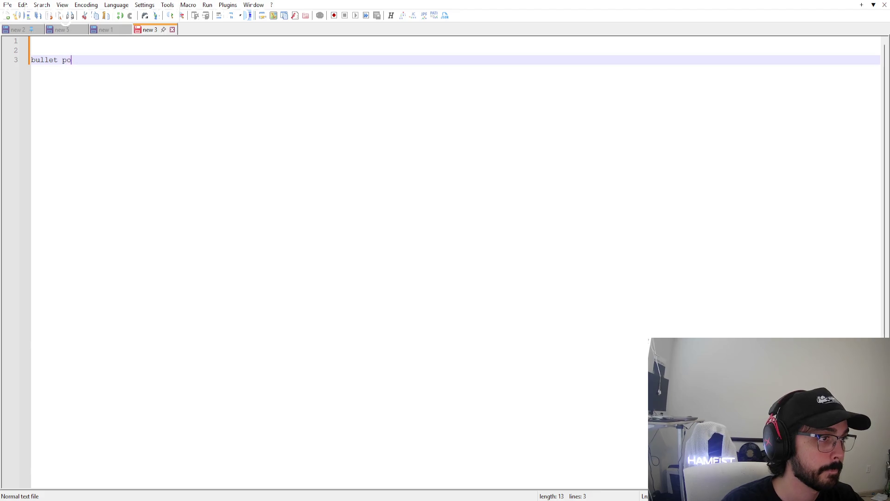
text(notes)
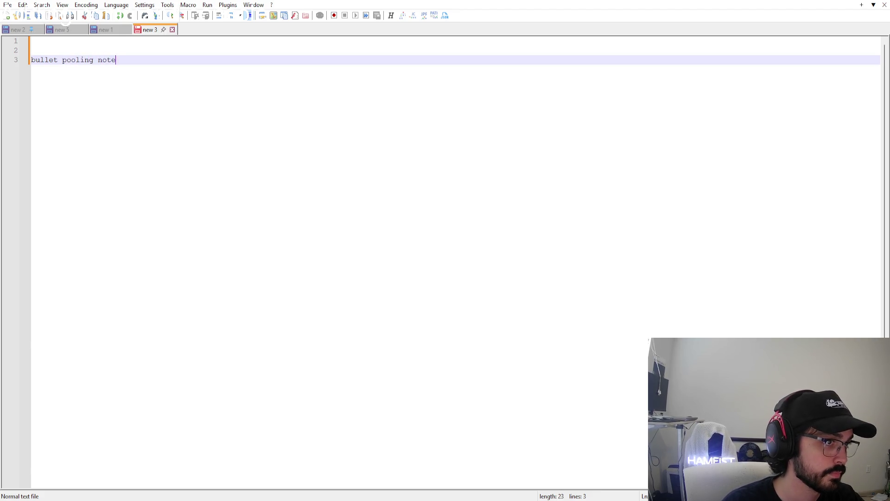
click(8, 5)
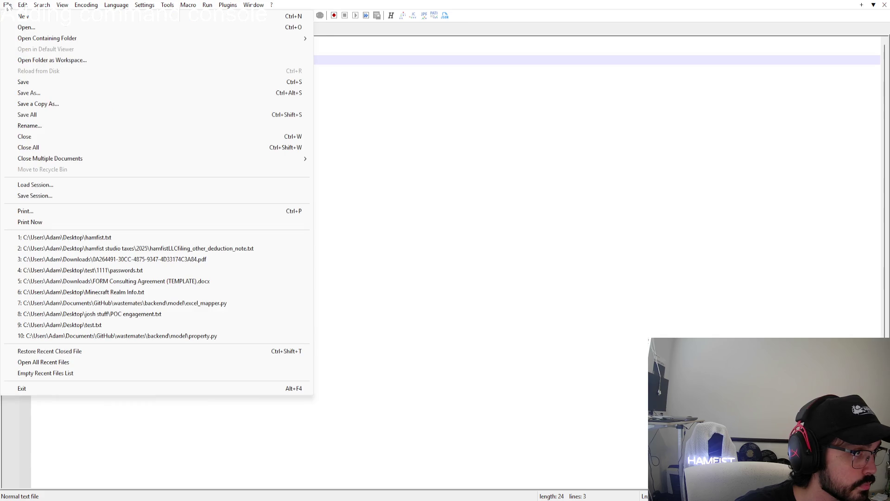
mouse_move(21, 8)
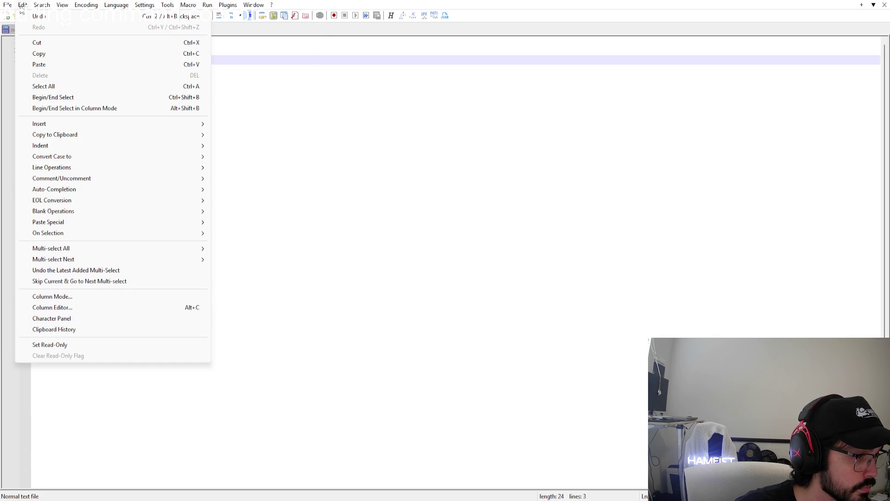
mouse_move(63, 10)
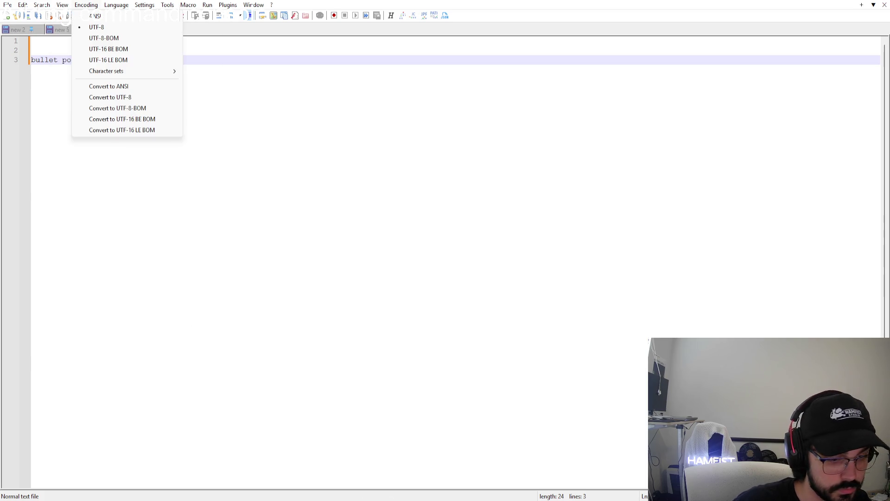
Check the encoding options, then open Settings > Preferences
click(436, 499)
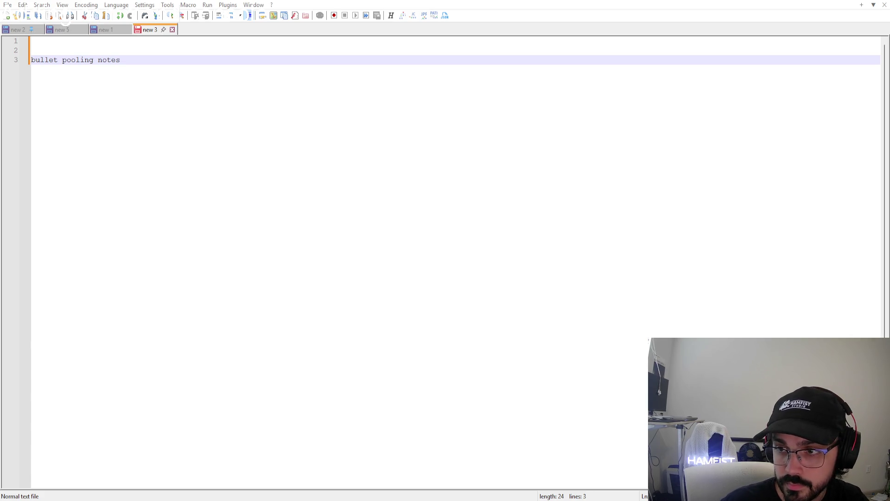
click(145, 5)
click(162, 18)
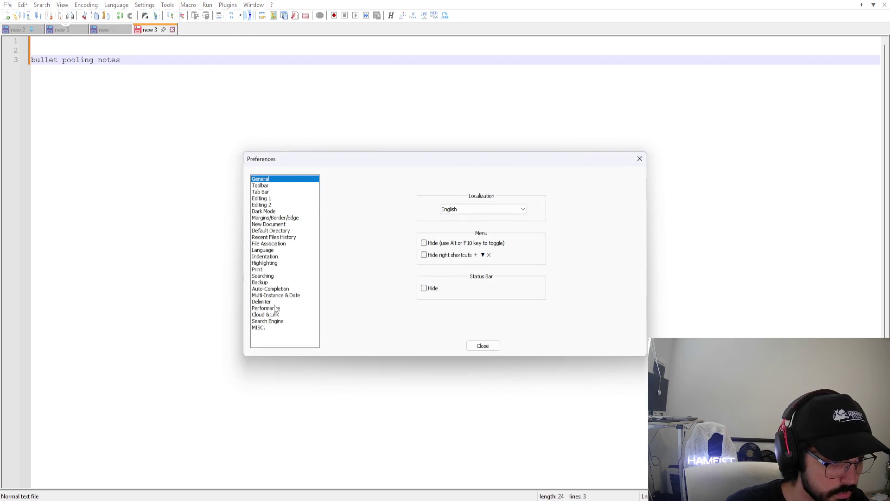
Turn on Dark mode on the Dark Mode preferences page and close Preferences
click(269, 211)
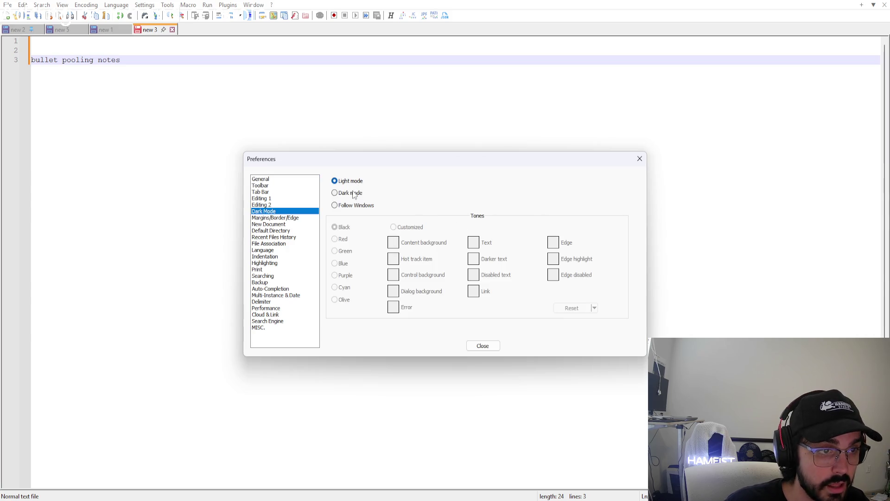
click(353, 192)
click(482, 346)
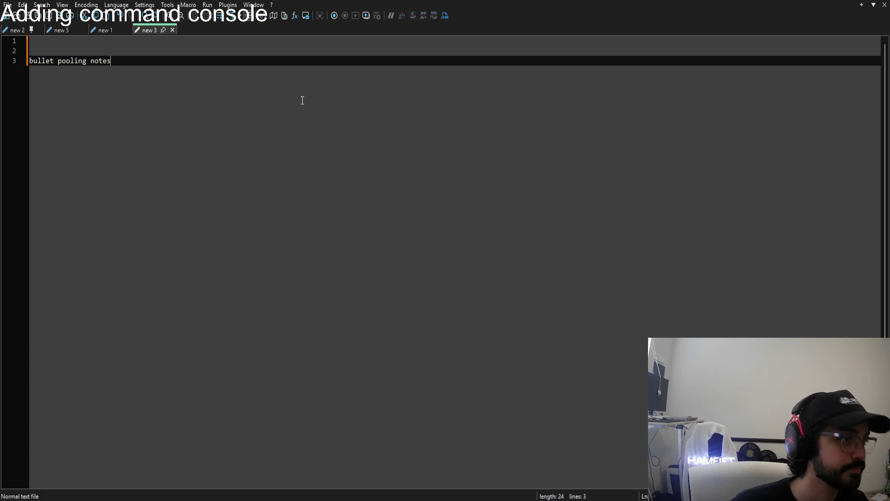
Add the indented note 'when a shooter tries to shoot a bullet, we should get a bullet of', then return to Godot
key(Return)
key(Return)
key(Tab)
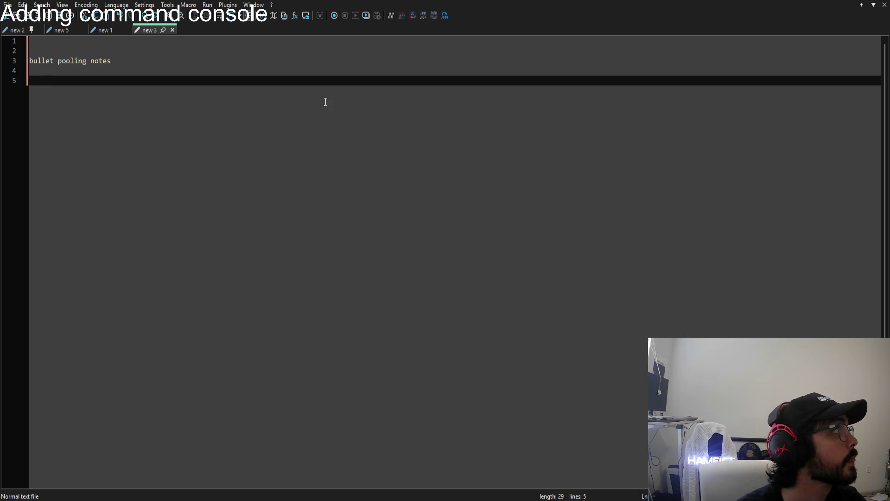
text(when a shooter tried)
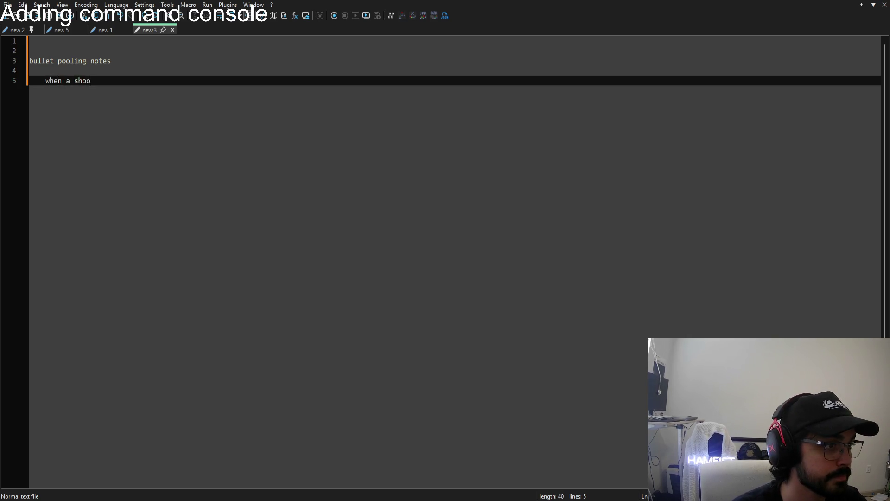
key(BackSpace)
text(s to shoot a bull)
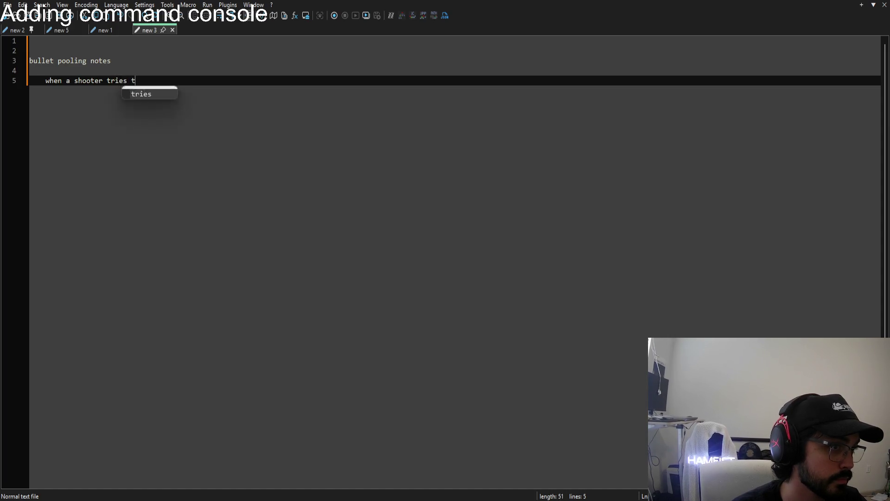
text(et, we should )
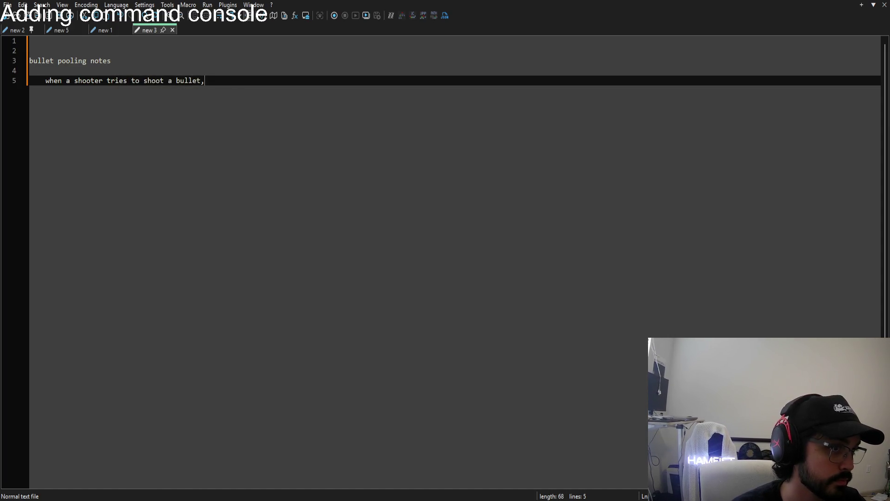
text(get a bullet of th)
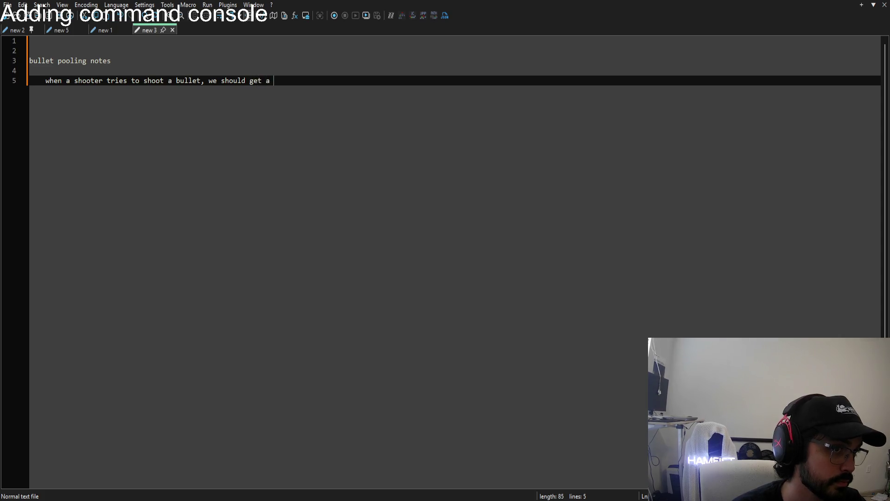
key(BackSpace)
key(BackSpace)
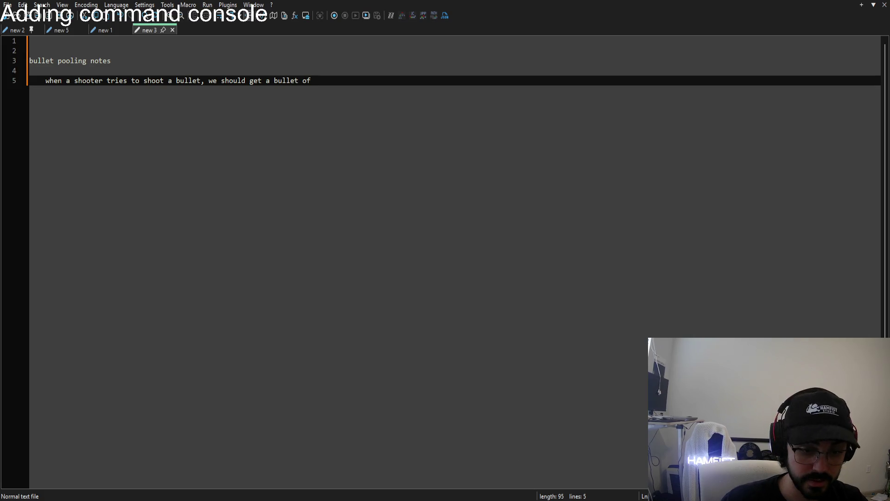
key(alt+Tab)
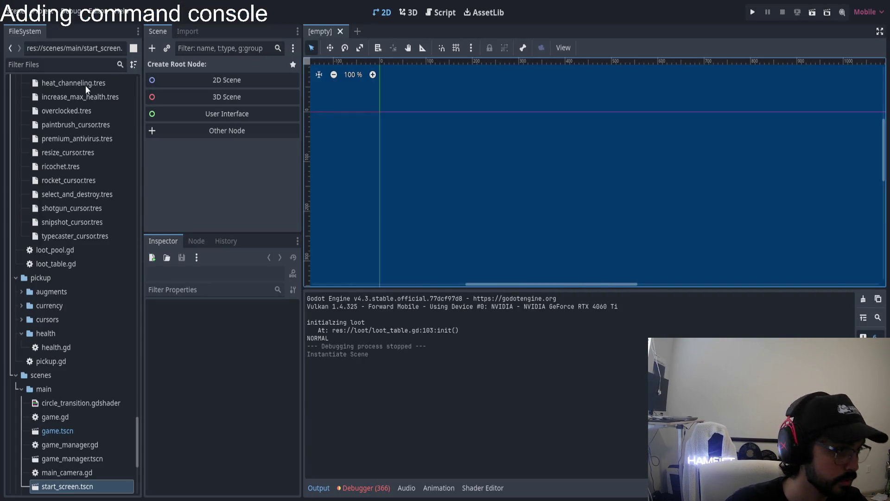
Filter project files by 'bullet' and open bullet.tscn with its bullet.gd script
click(85, 68)
text(bull)
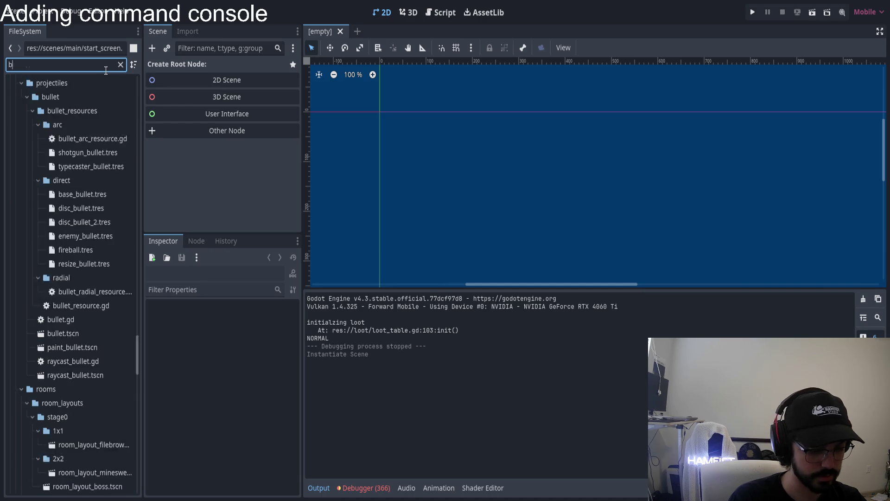
text(et)
scroll(72, 277, up, 5)
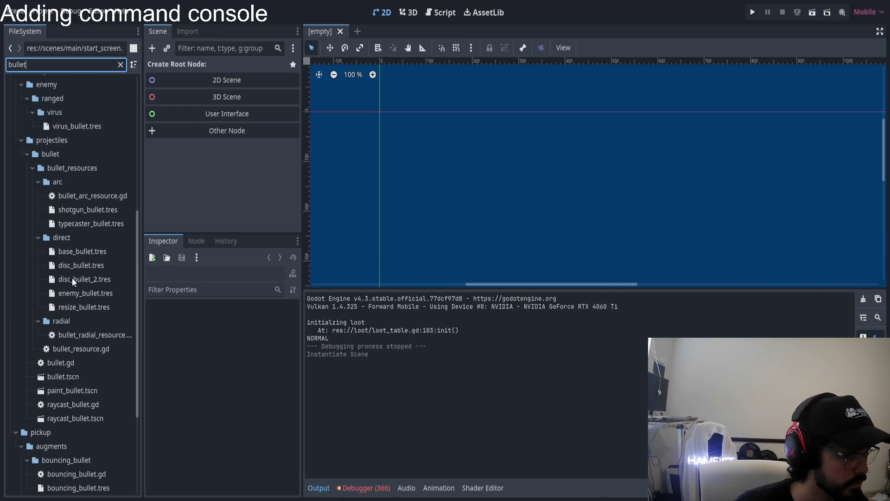
double_click(74, 374)
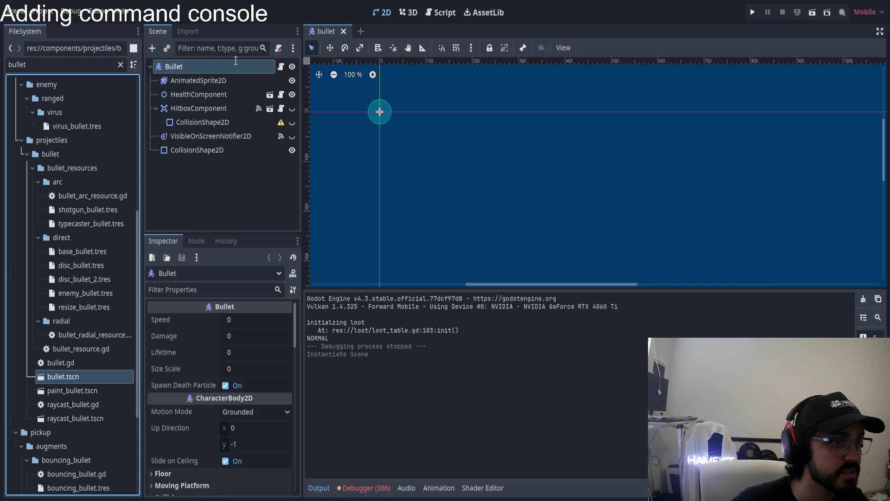
click(280, 68)
scroll(499, 170, up, 10)
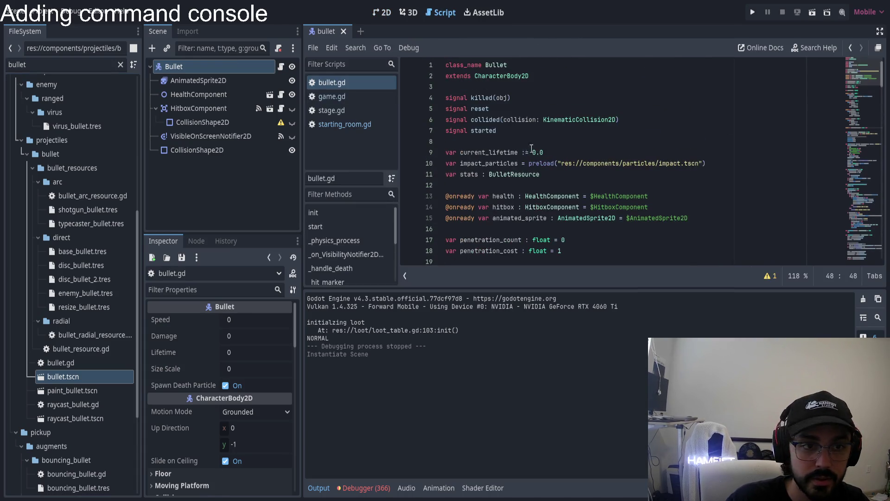
scroll(498, 171, down, 7)
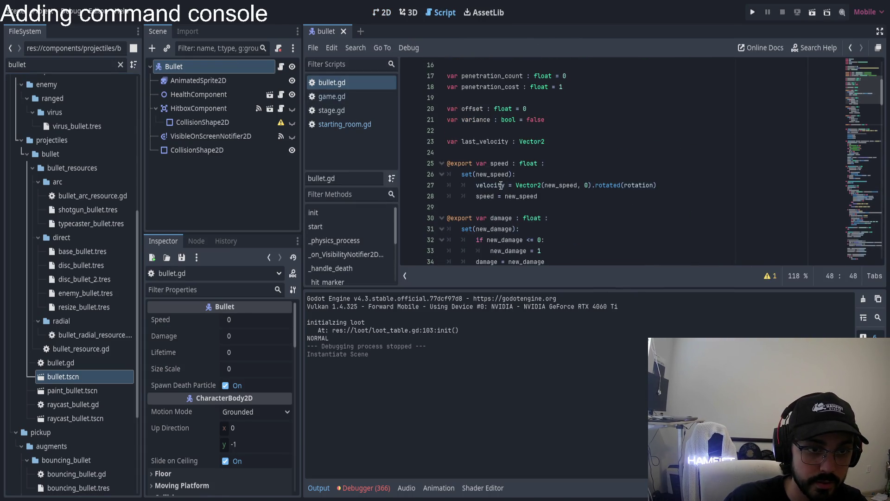
scroll(514, 197, down, 6)
scroll(518, 202, up, 4)
scroll(517, 203, down, 4)
Review init() and its bullet_resource parameter, then open raycast_bullet.tscn
double_click(529, 185)
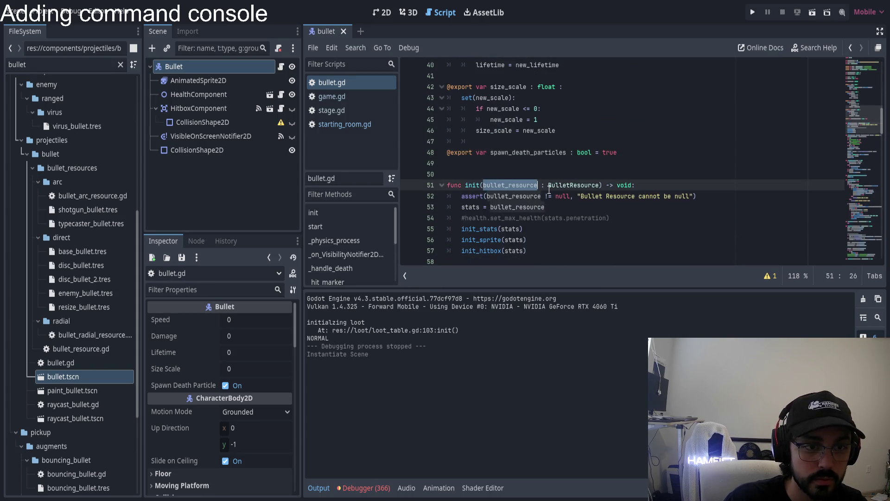
scroll(549, 189, up, 13)
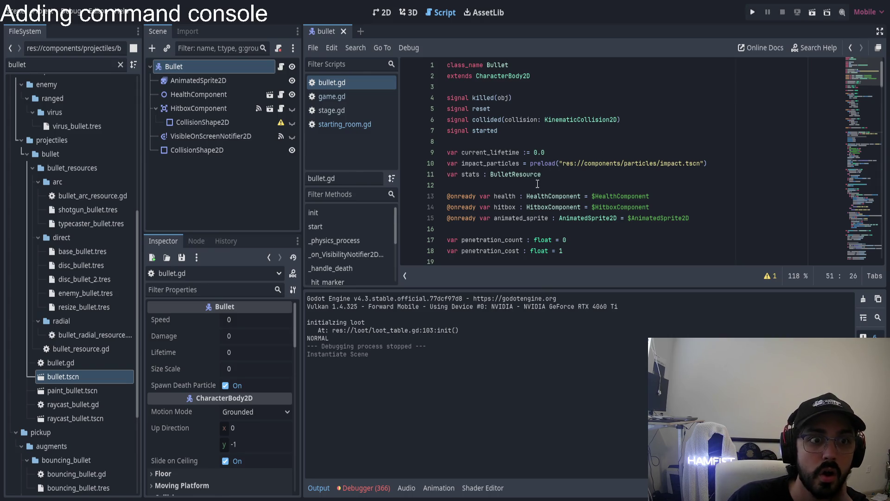
scroll(538, 185, down, 12)
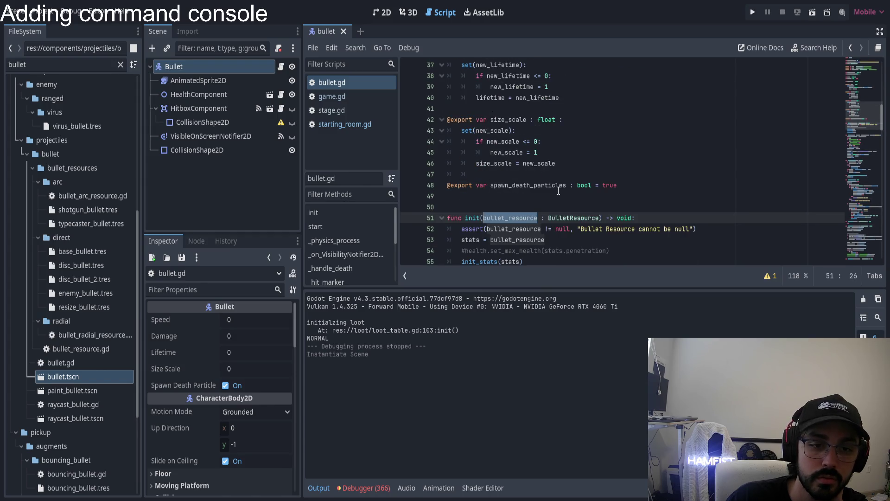
scroll(558, 191, down, 2)
double_click(472, 153)
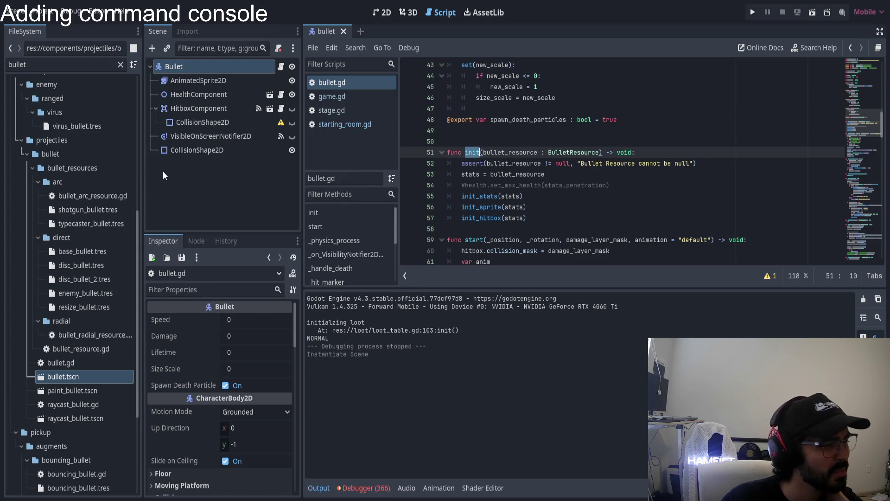
double_click(69, 419)
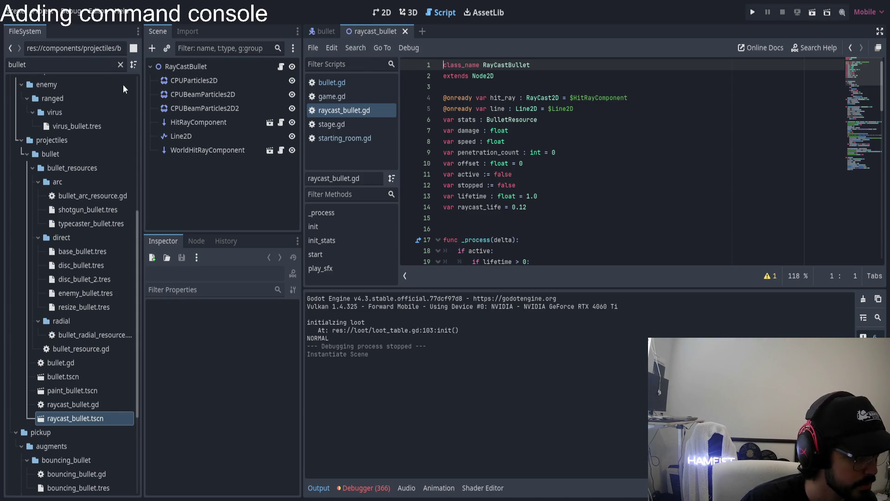
Clear the file filter and open bullet_resource.gd from the bullet_resources folder
click(120, 63)
scroll(74, 320, down, 5)
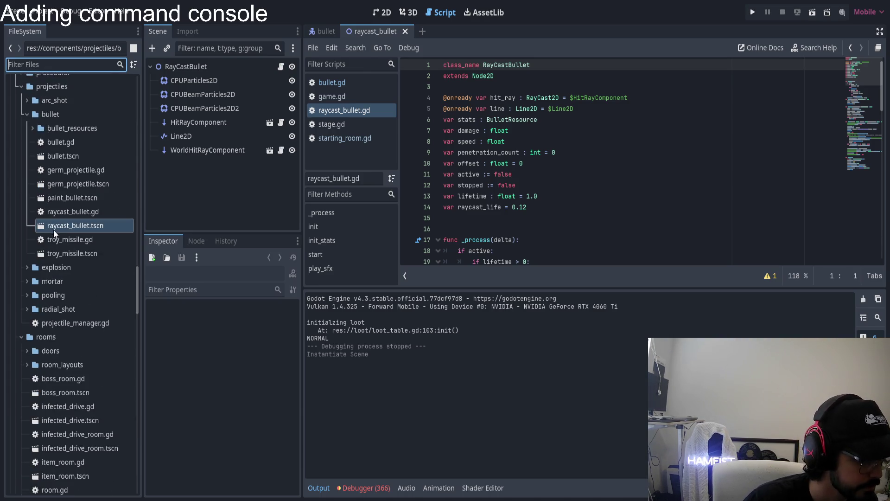
click(31, 126)
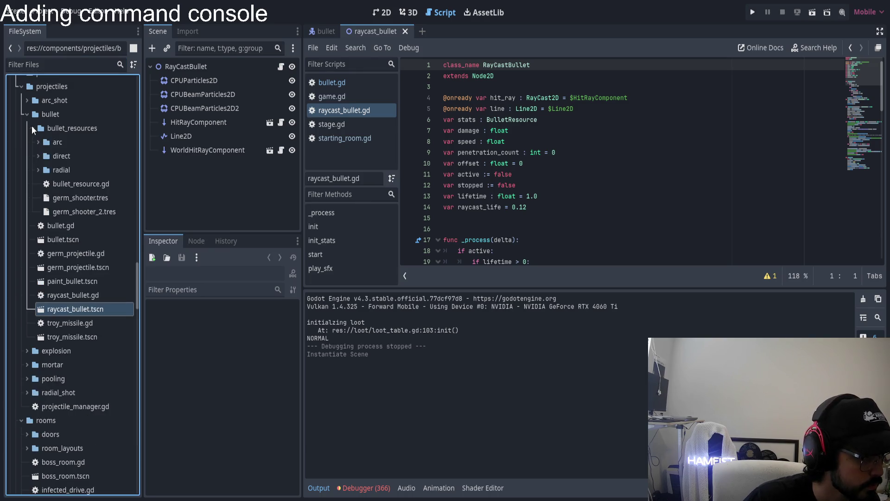
double_click(76, 183)
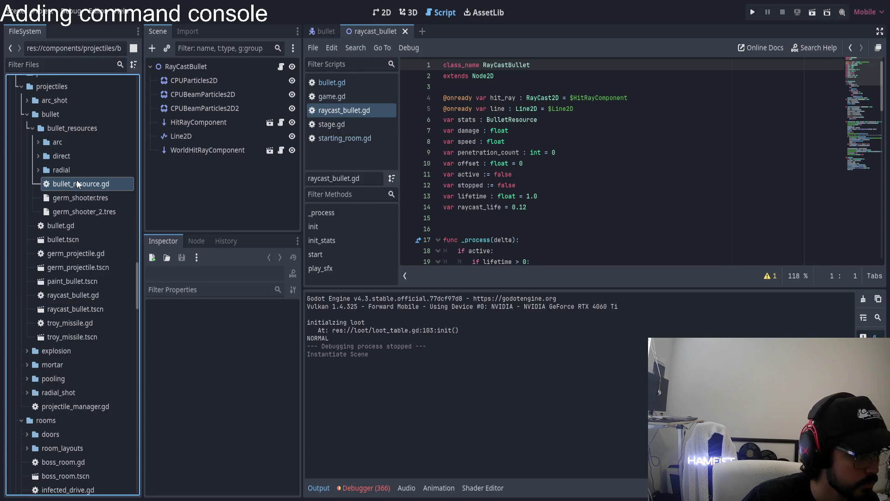
Inspect the BulletType enum with PROJECTILE and RAYCAST, then filter files for 'shooter'
drag(459, 98, 572, 97)
click(573, 97)
double_click(490, 98)
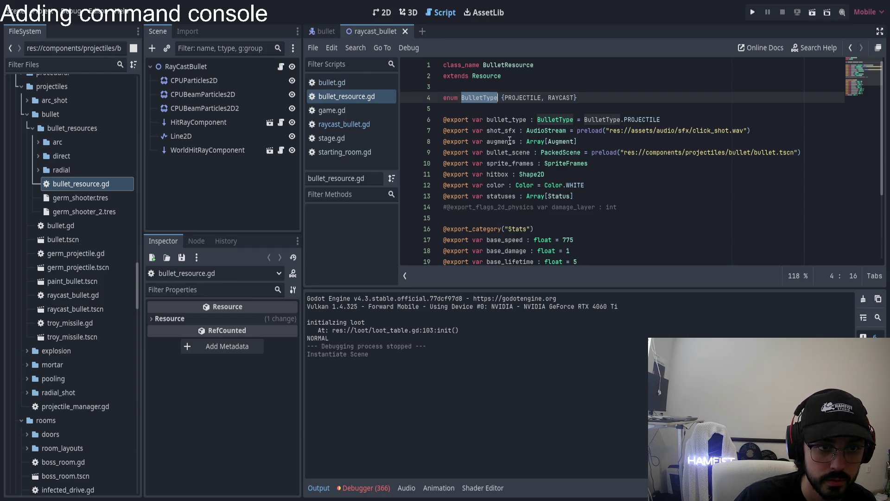
scroll(542, 167, down, 3)
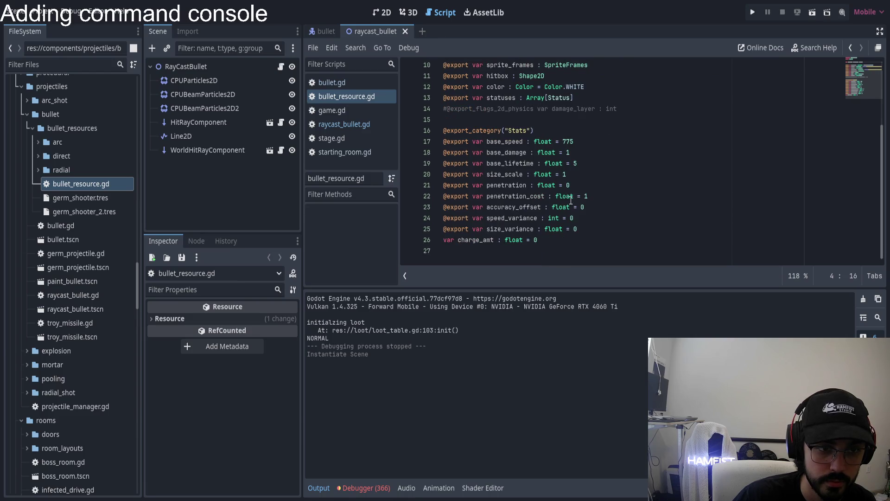
scroll(579, 200, up, 3)
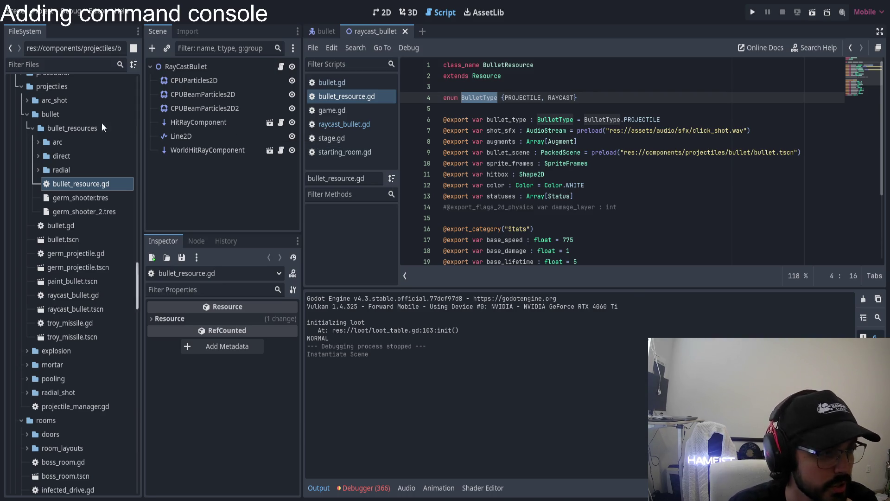
click(94, 65)
text(shooter)
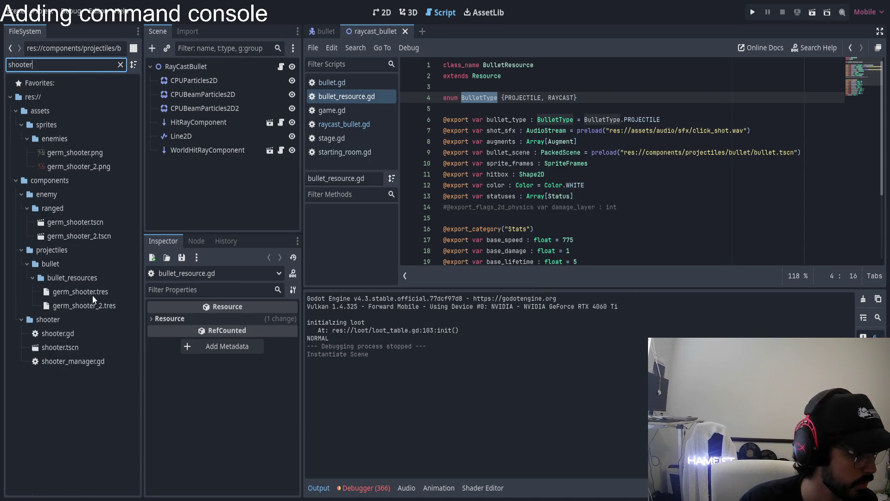
Open shooter.gd and jump to the BulletResource class definition and back
double_click(71, 334)
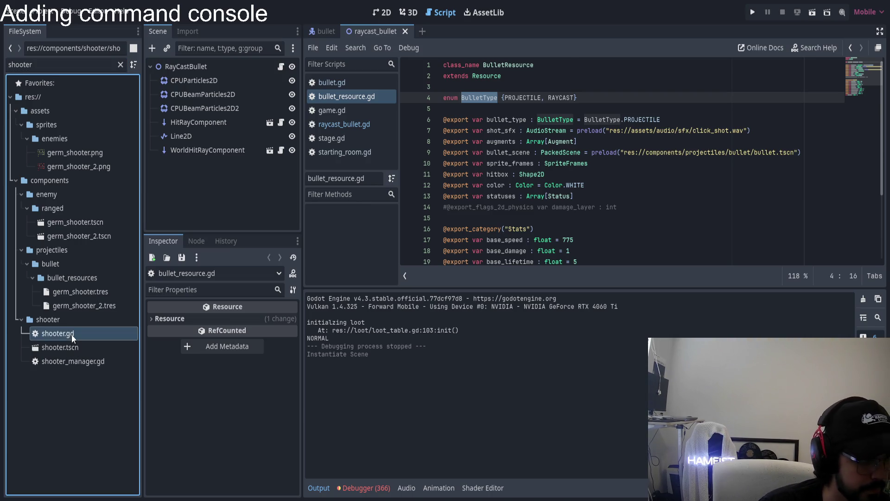
scroll(524, 123, up, 3)
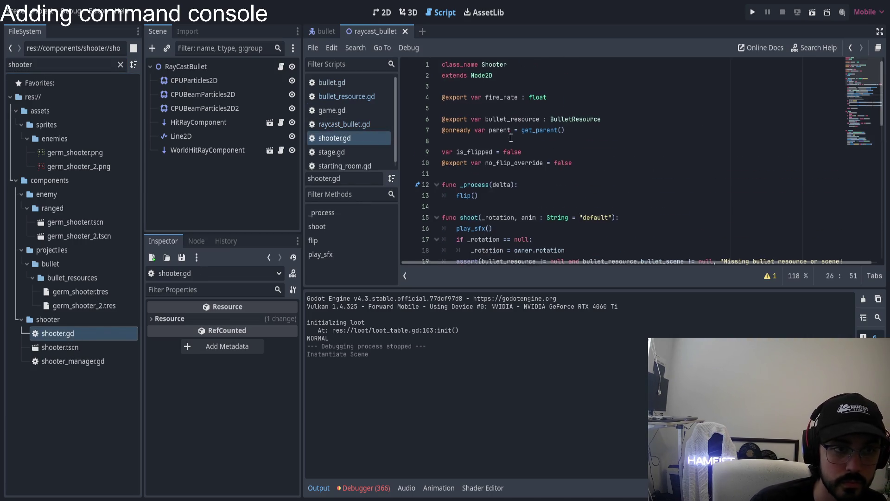
double_click(513, 121)
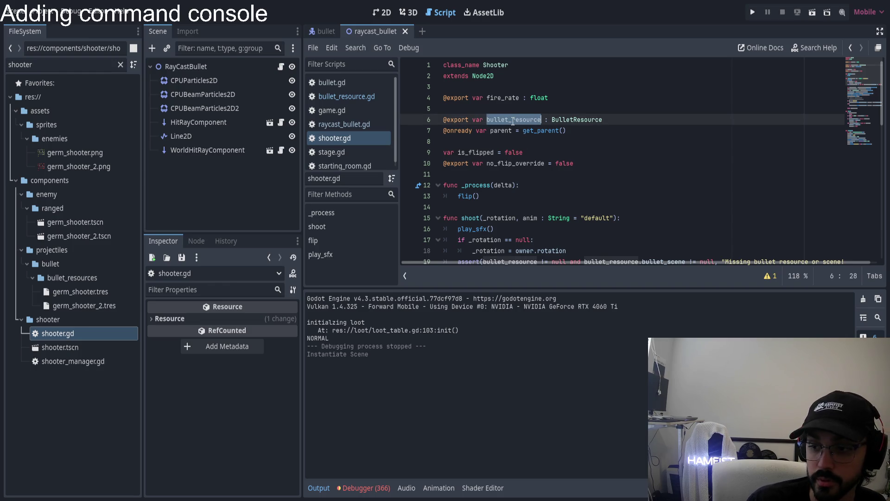
double_click(574, 120)
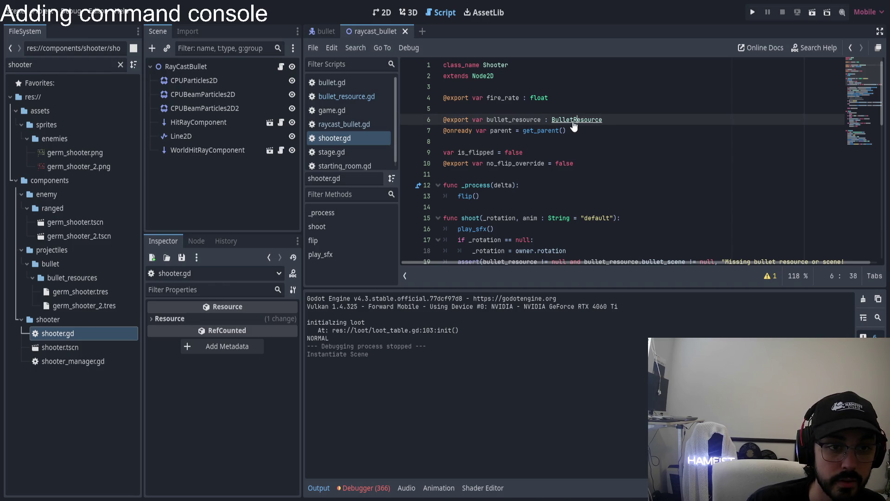
click(574, 120)
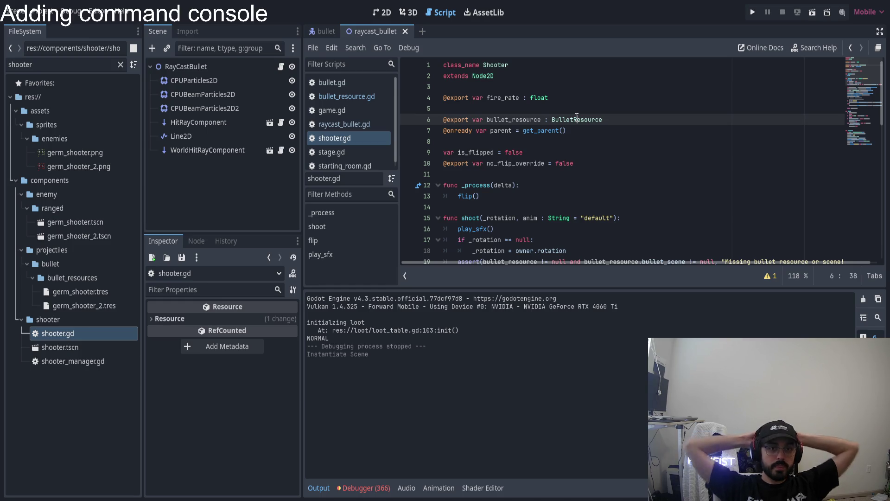
ctrl+click(577, 119)
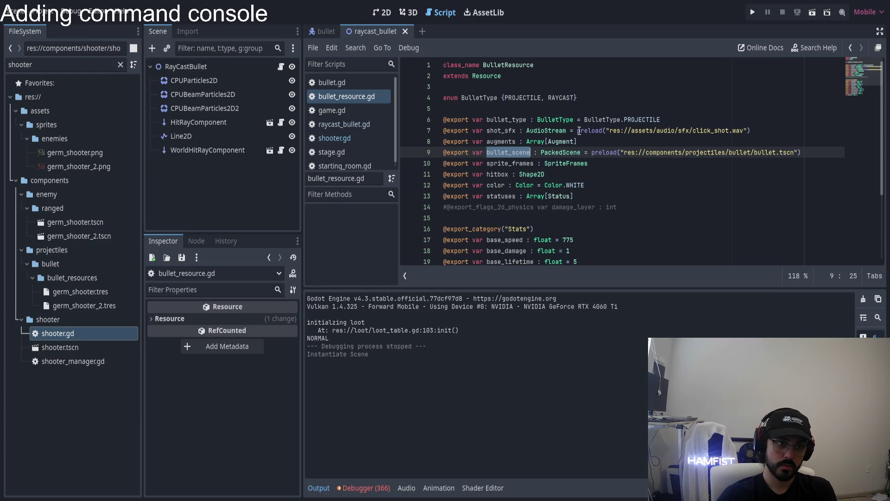
key(alt+Left)
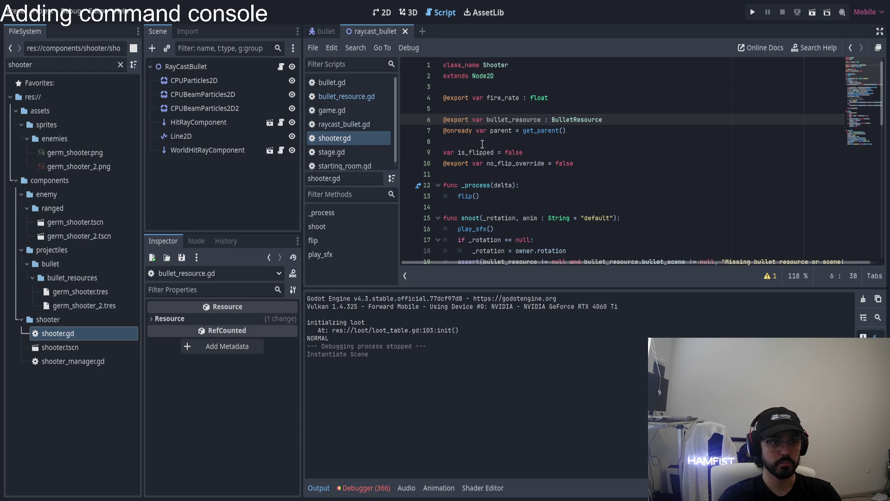
Examine how shoot() uses bullet_resource.bullet_scene in the assert and instantiate lines
scroll(525, 158, down, 3)
double_click(477, 121)
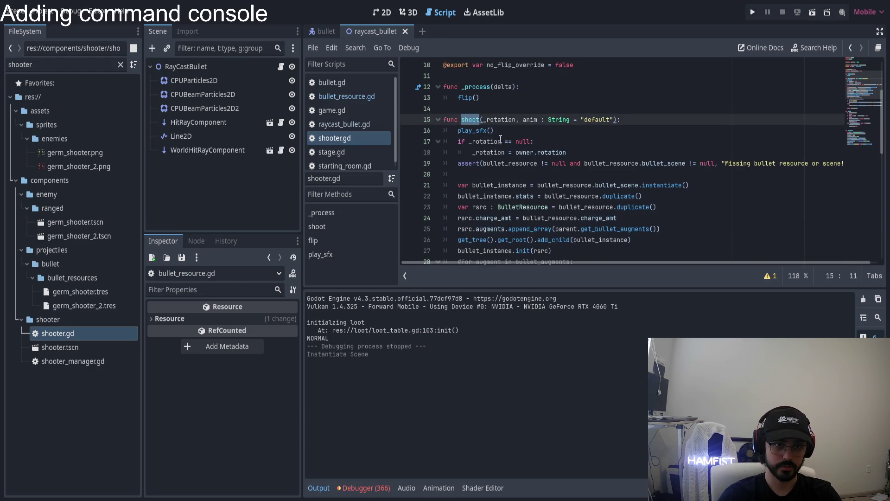
scroll(494, 133, up, 3)
double_click(510, 119)
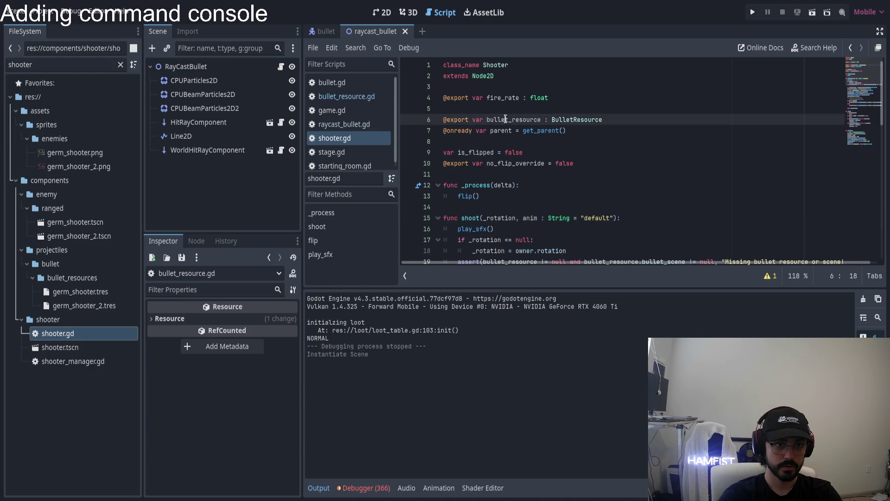
scroll(559, 181, down, 5)
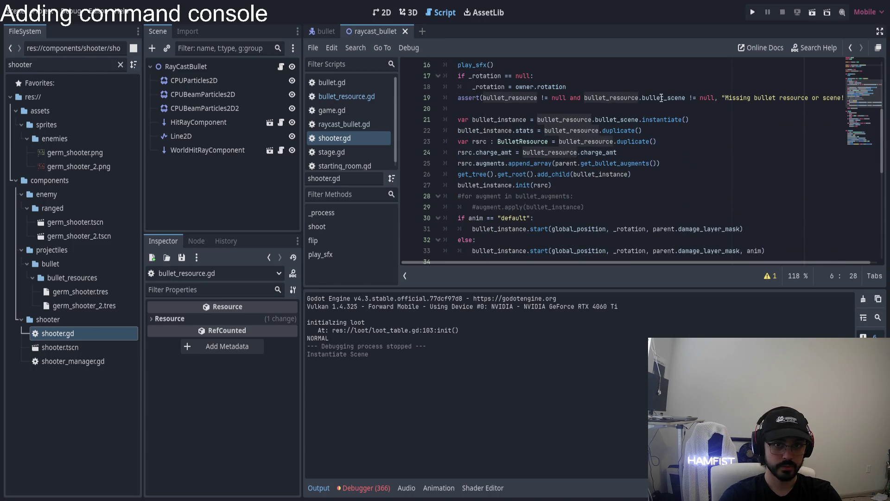
drag(584, 98, 685, 98)
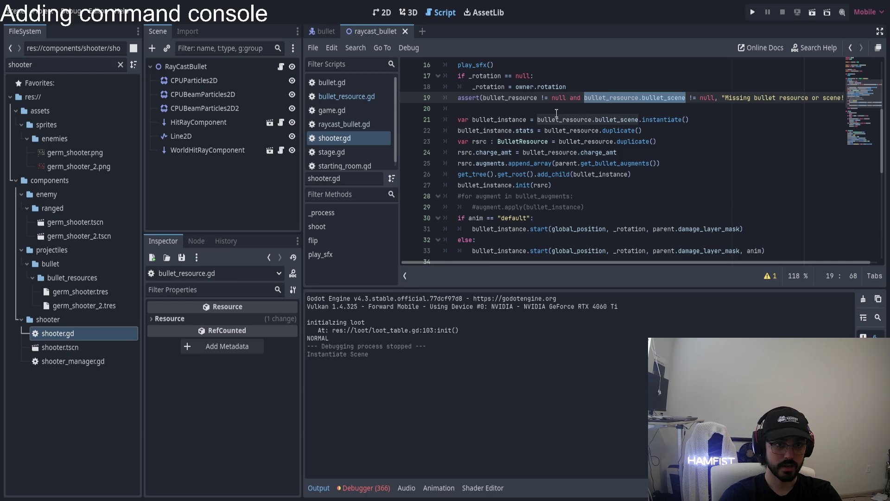
click(607, 120)
drag(607, 119, 692, 119)
click(607, 120)
drag(538, 120, 641, 121)
click(641, 121)
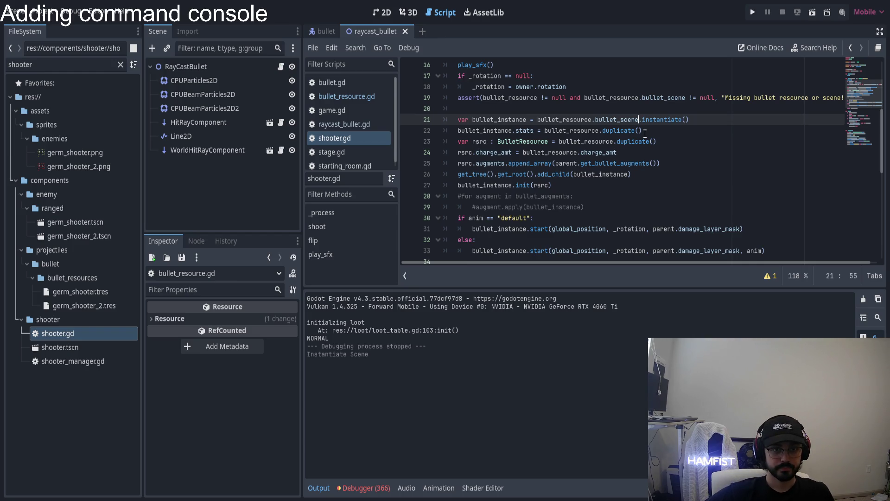
key(Left)
key(Left)
key(Left)
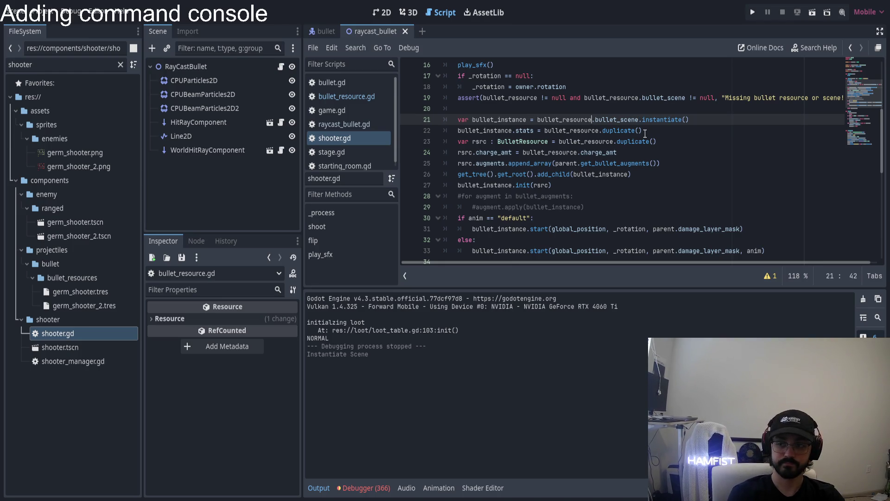
Make shooter.gd call bullet_resource.get_bullet_scene() instead of instantiating directly
key(Return)
key(Left)
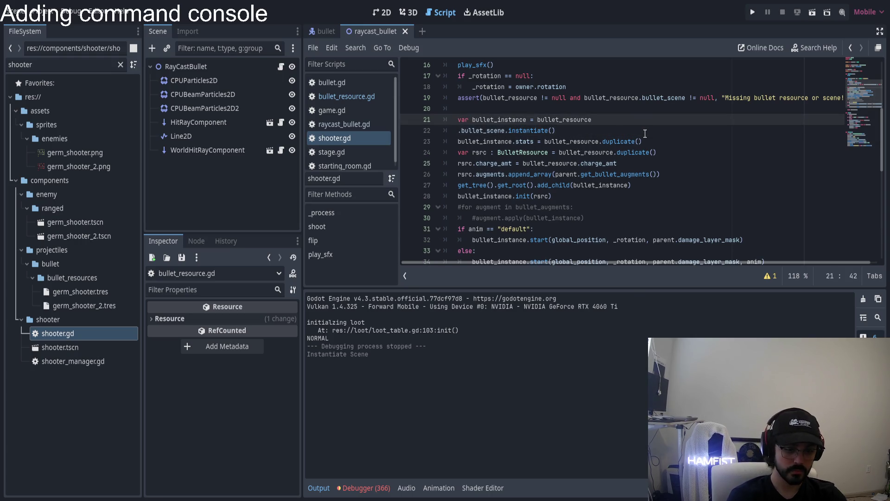
text(.get_bullet)
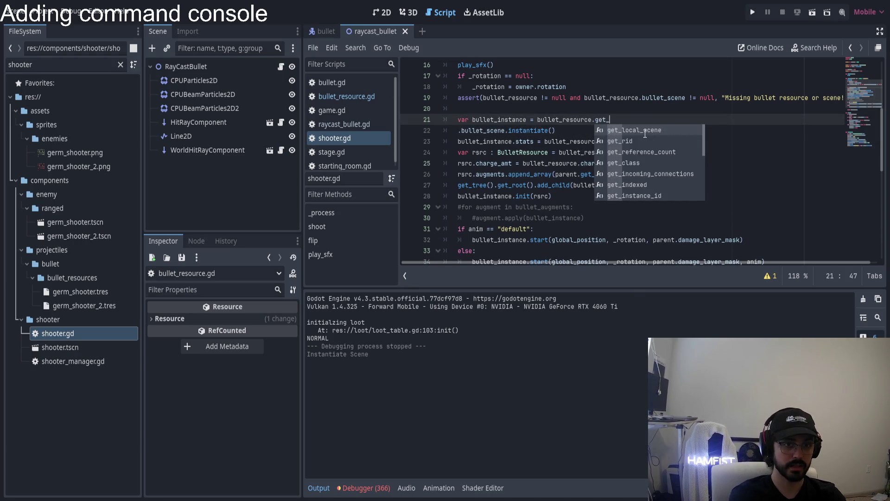
text(_scene())
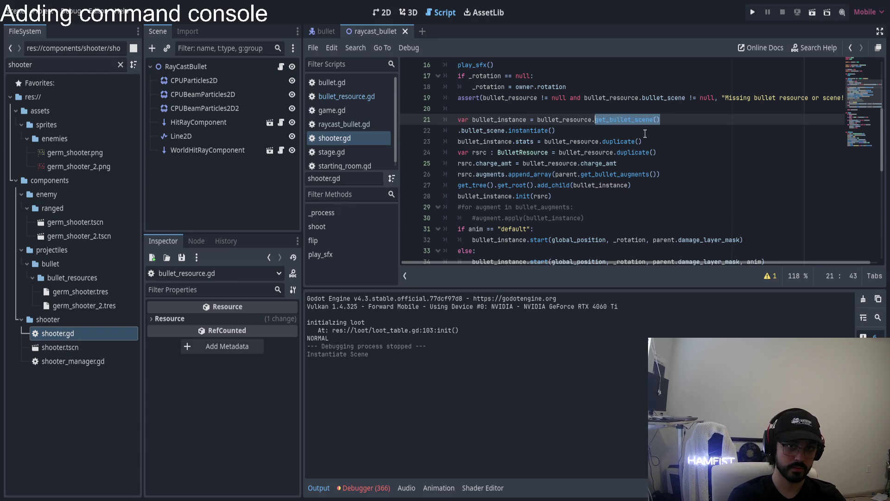
Add func get_bullet_scene() -> Bullet: return bullet_scene.instantiate() to bullet_resource.gd
ctrl+click(484, 130)
scroll(527, 172, down, 3)
click(546, 257)
key(Return)
key(ctrl+v)
text(func)
key(End)
key(Left)
text(-> )
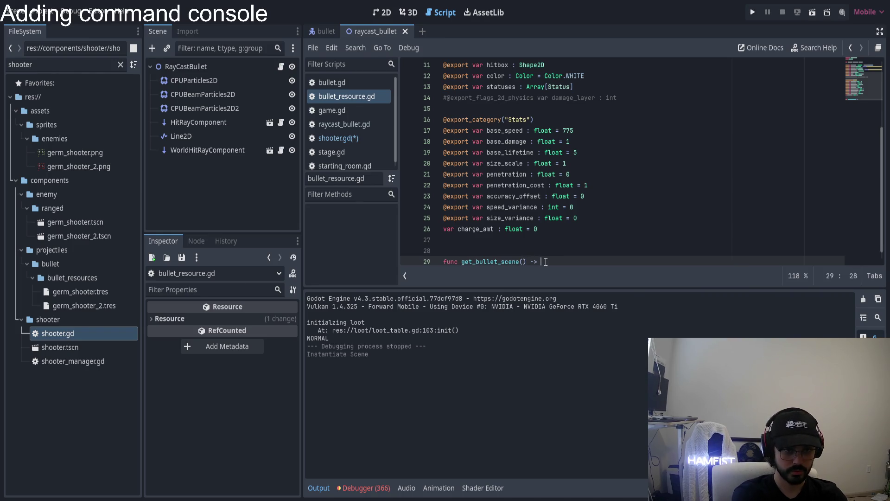
text(Bullet)
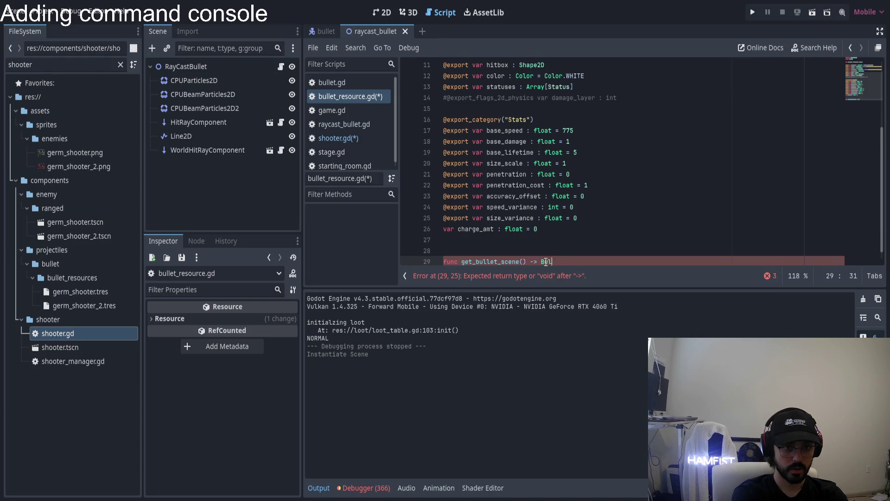
text(:)
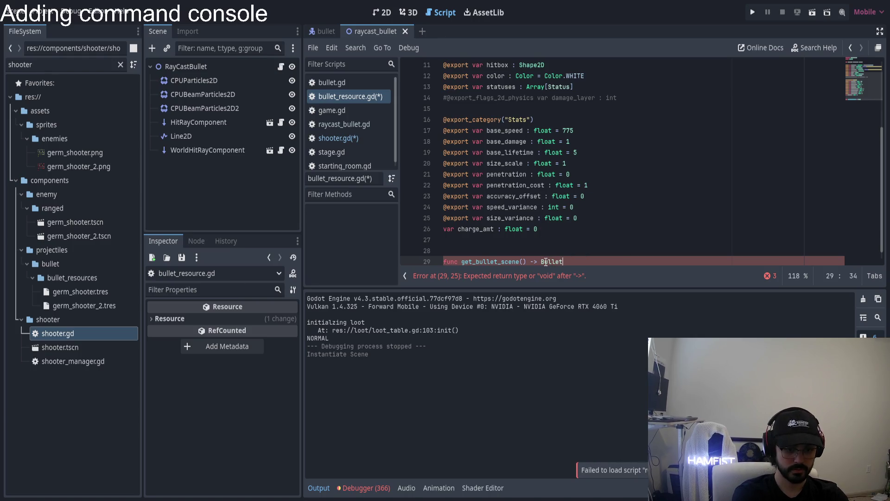
key(Return)
text(return bullet_sc)
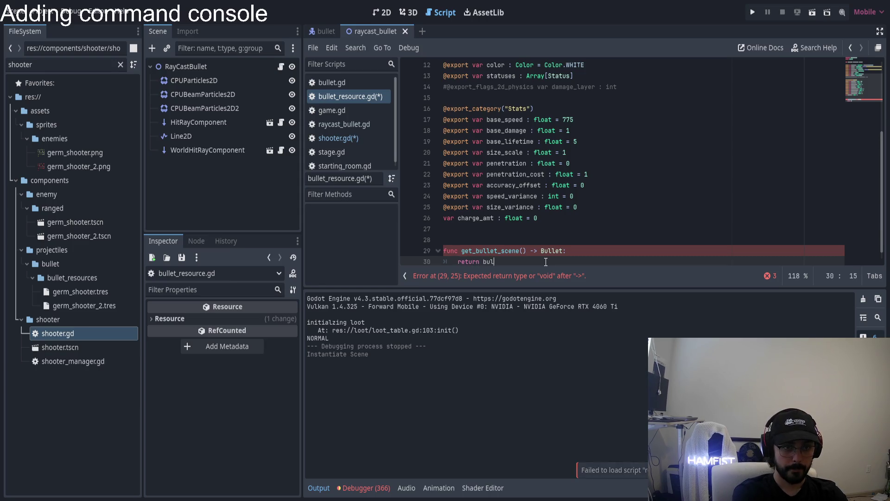
text(ene.inst)
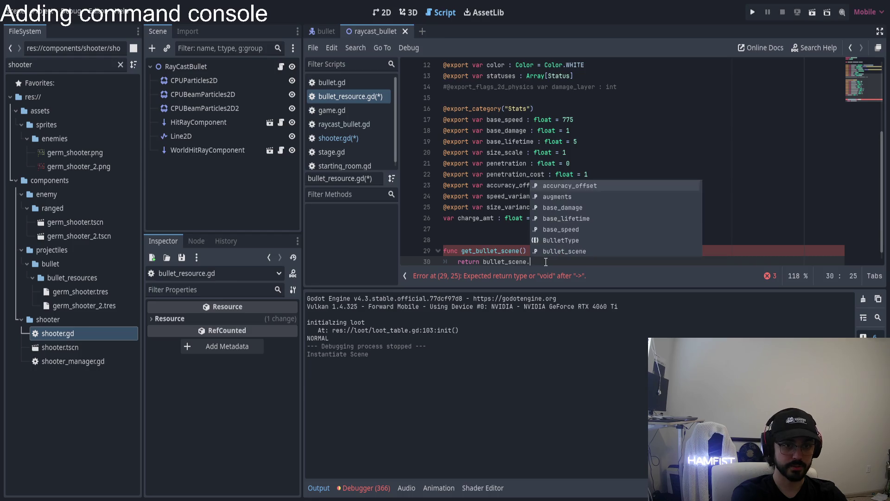
key(Return)
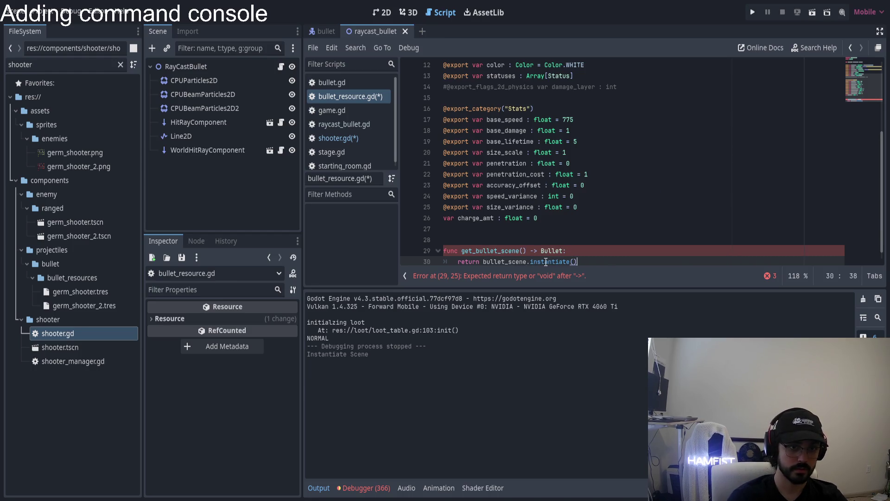
Delete the leftover .bullet_scene.instantiate() line in shooter.gd, save, and run the game
click(363, 139)
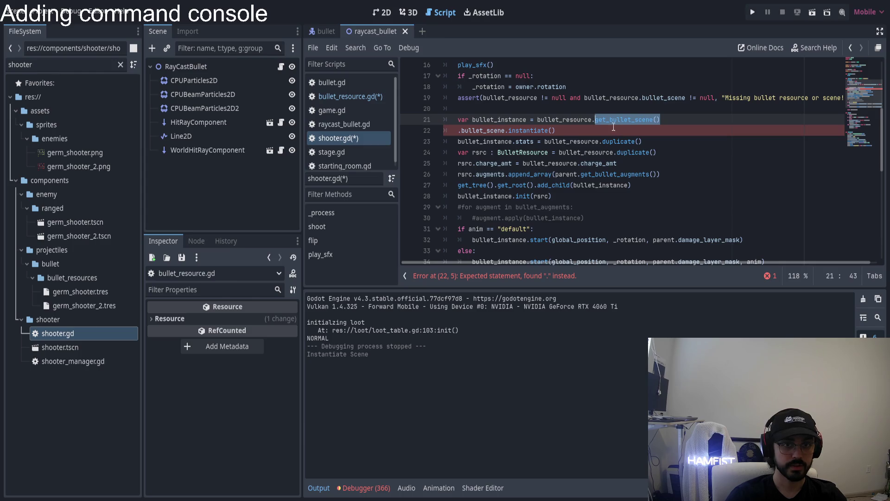
click(678, 120)
key(shift+Down)
key(Delete)
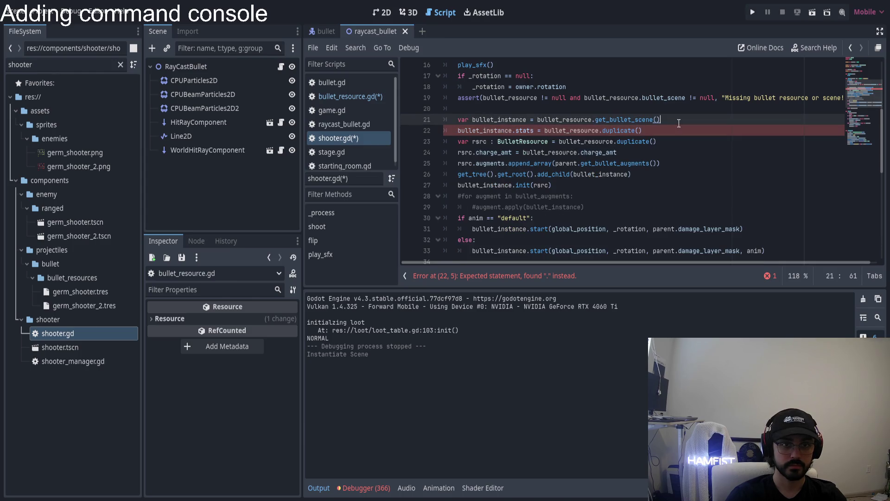
key(ctrl+s)
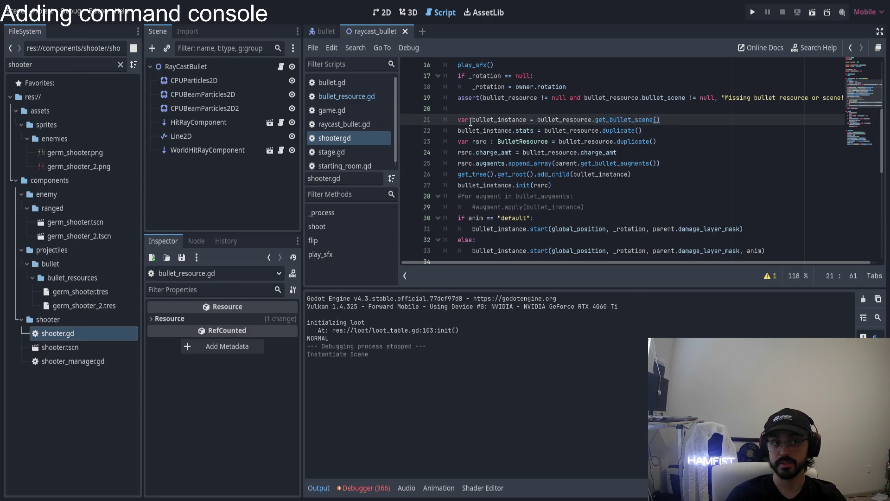
click(751, 13)
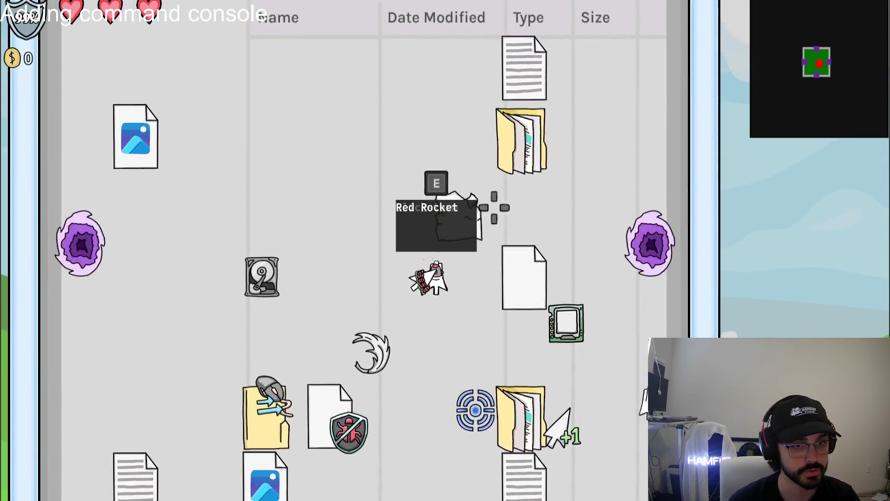
Shoot at the folders, move the ship, and pick up the Red Rocket
click(494, 208)
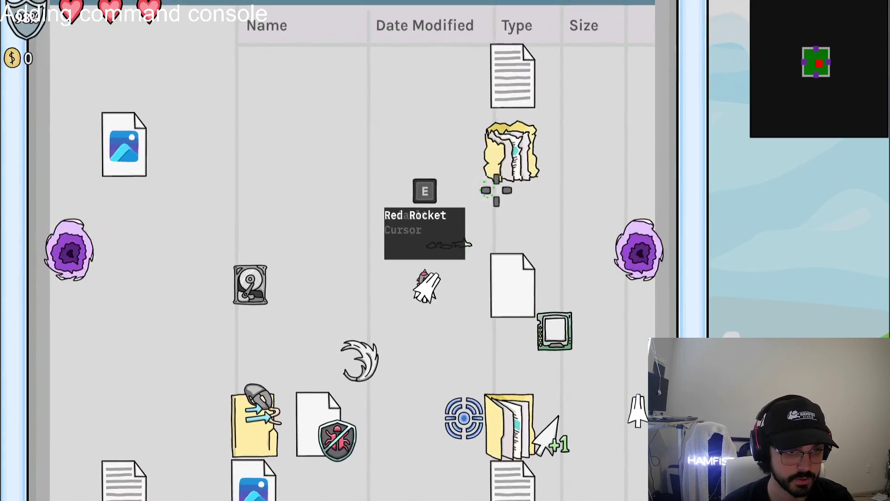
click(497, 190)
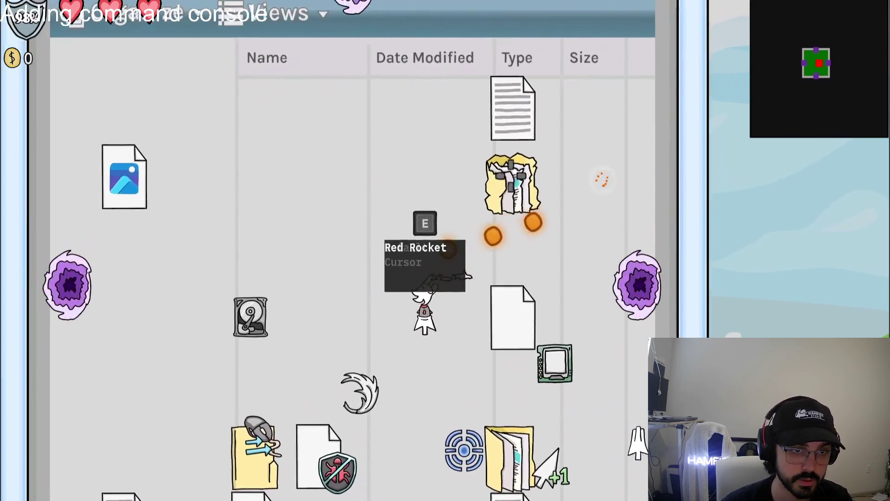
key(s)
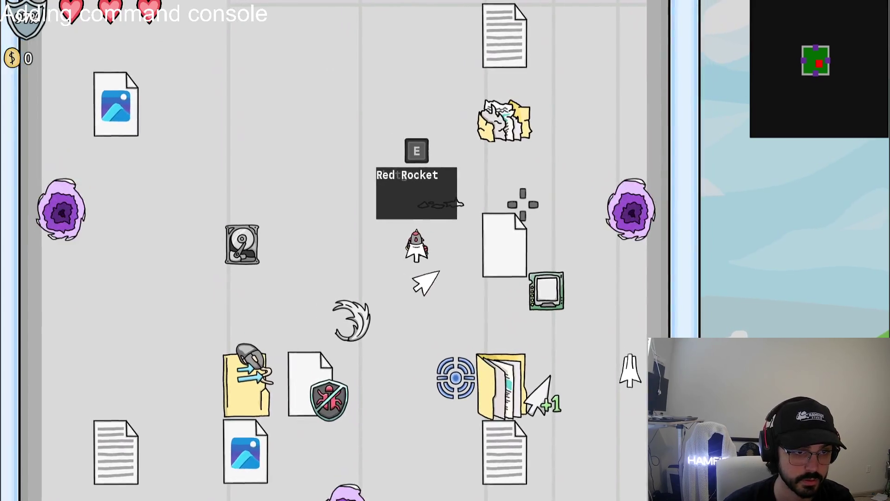
key(d)
key(a)
key(w)
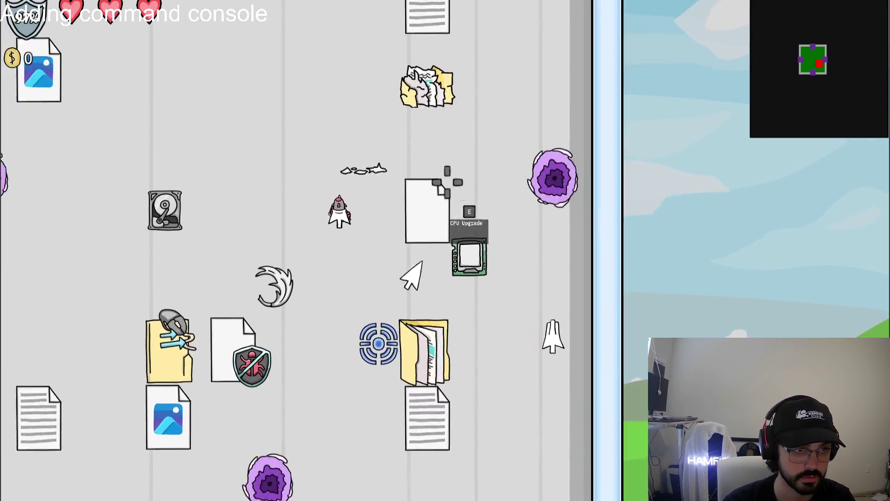
key(e)
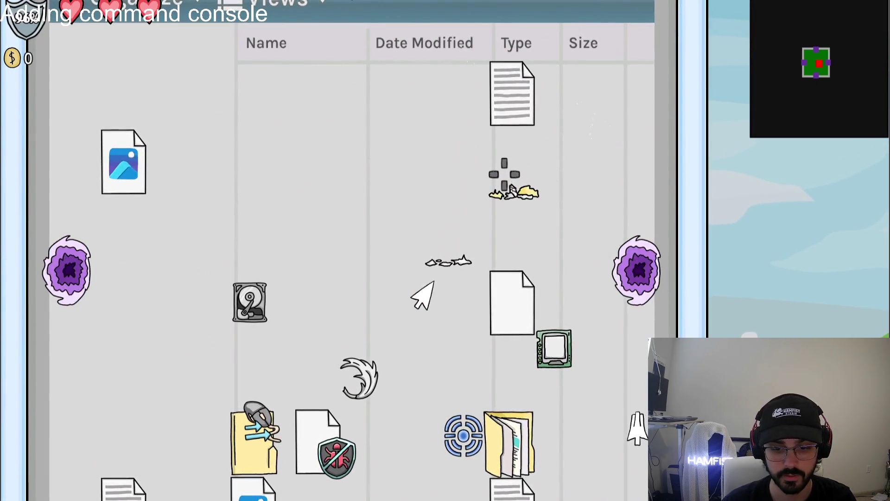
Exit the game from the pause menu and confirm quitting
key(Escape)
click(182, 255)
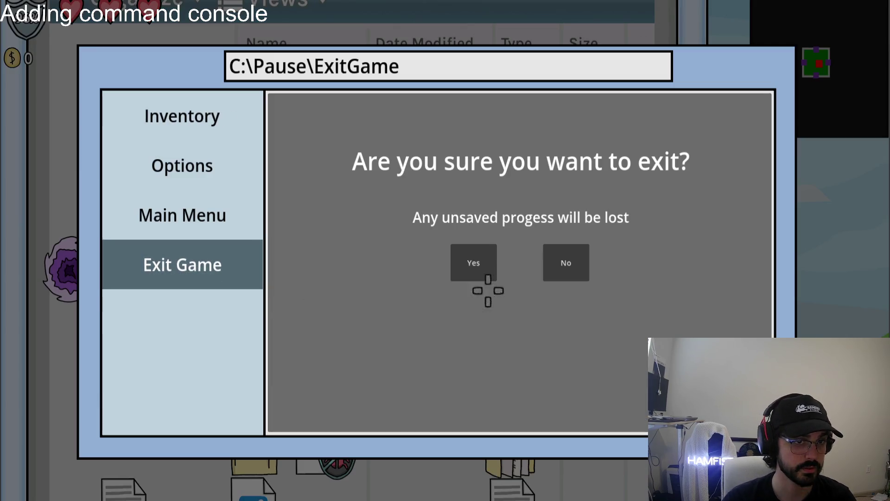
click(477, 262)
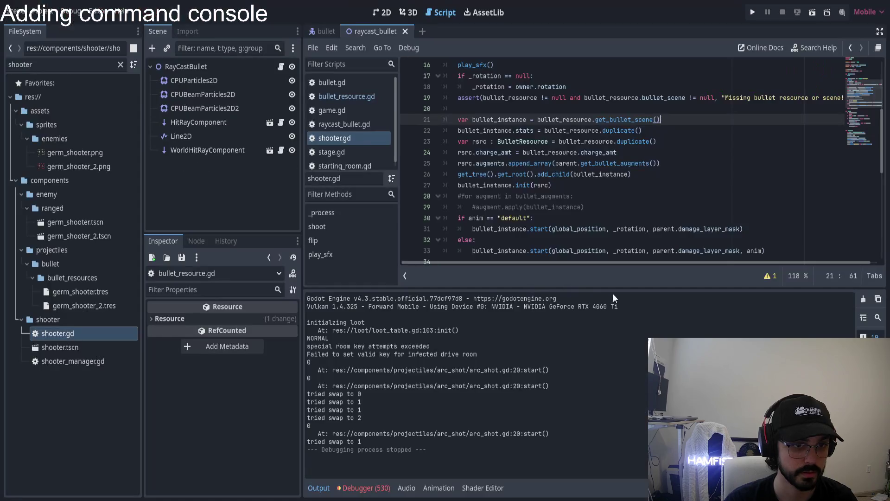
Go to get_bullet_scene() in bullet_resource.gd and comment out its return line
ctrl+click(627, 119)
click(572, 229)
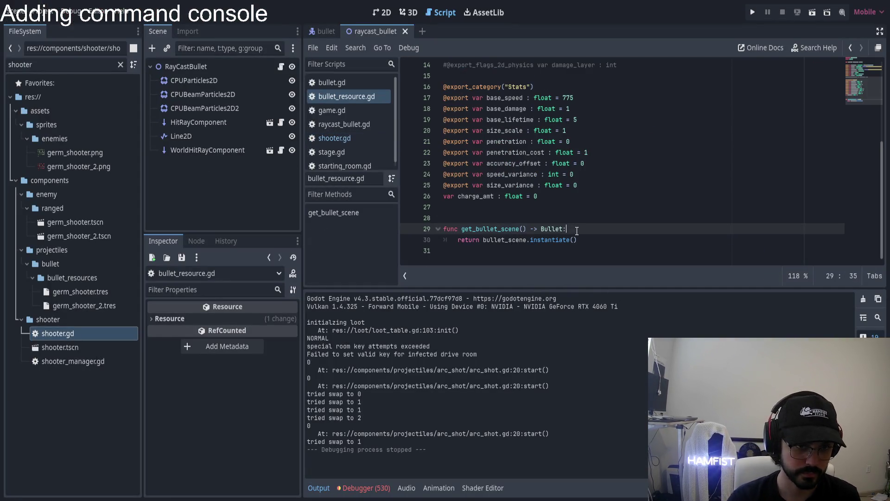
key(Down)
key(ctrl+k)
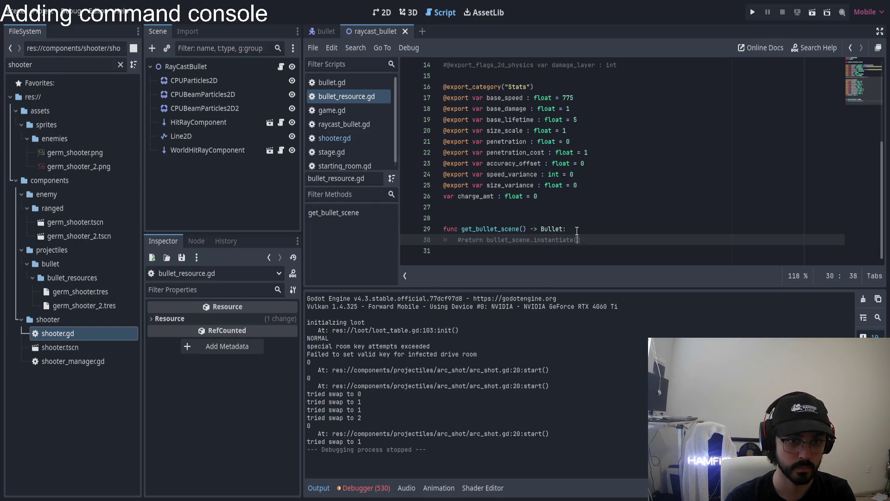
key(Return)
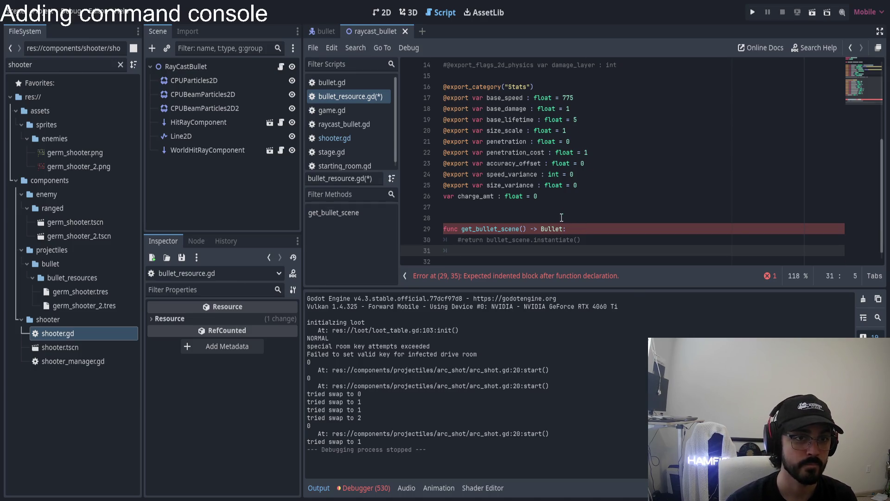
Add the condition 'if bullet_type == BulletType.RAYCAST:' in the function body
scroll(551, 213, up, 5)
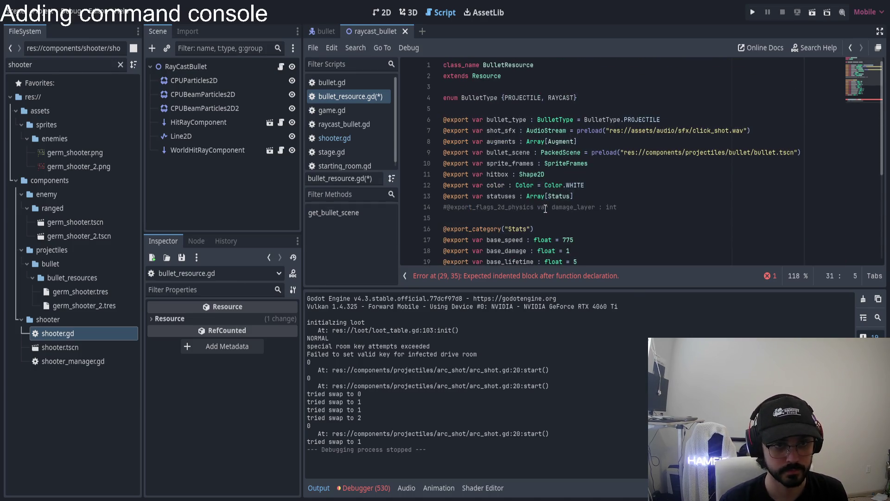
scroll(545, 208, down, 5)
text(bullet)
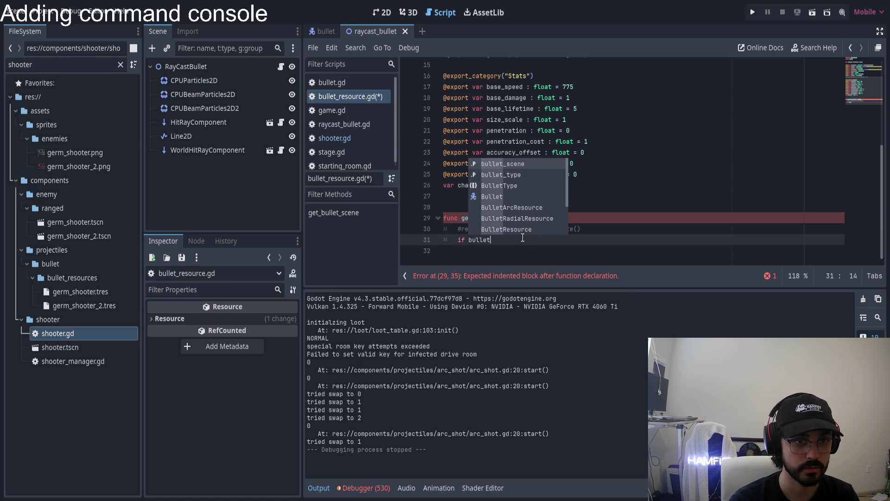
key(Down)
key(Return)
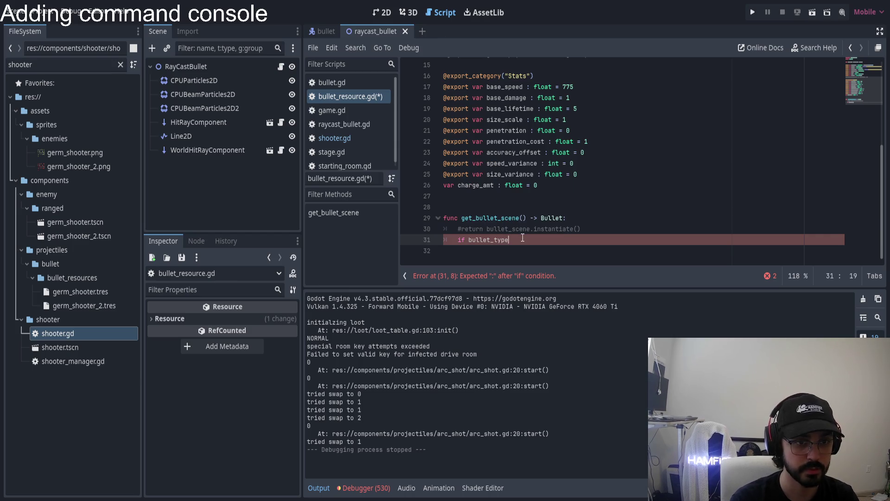
text(BulletType.Ra)
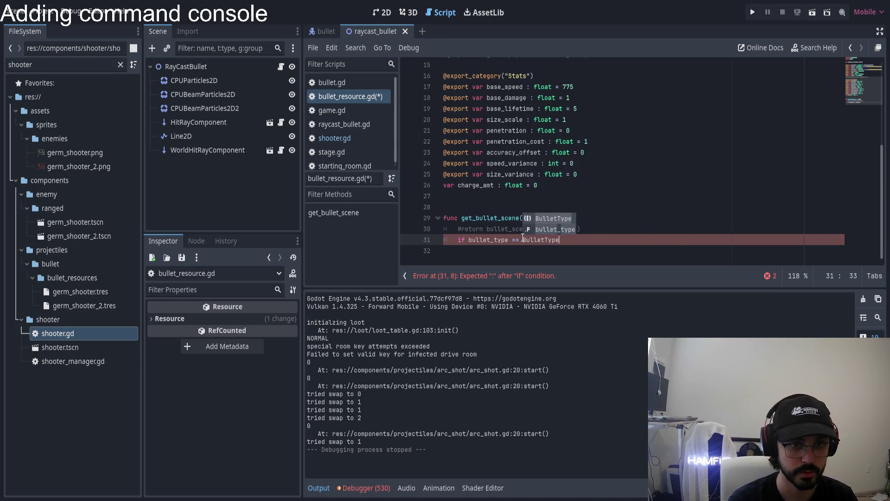
key(Return)
text(:)
Move the return below the RAYCAST check, uncomment it, and indent it inside the if block
scroll(522, 238, up, 1)
key(Up)
key(Home)
key(alt+Down)
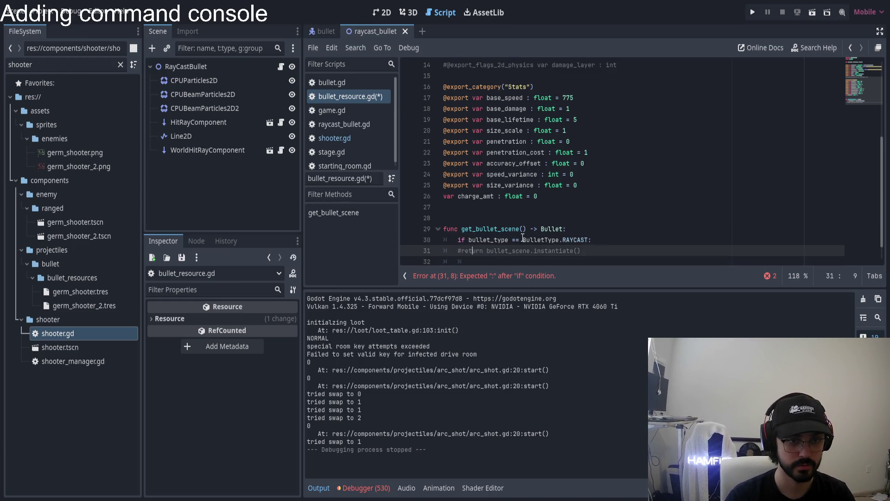
key(Delete)
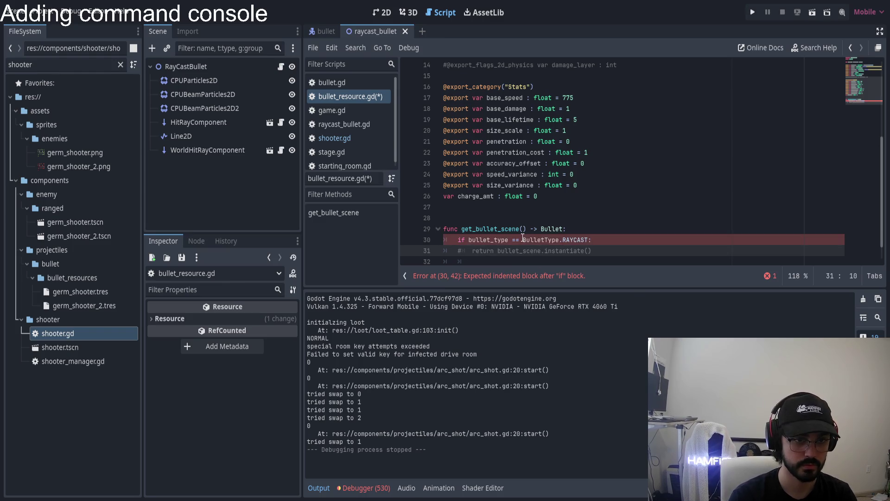
key(Tab)
click(500, 261)
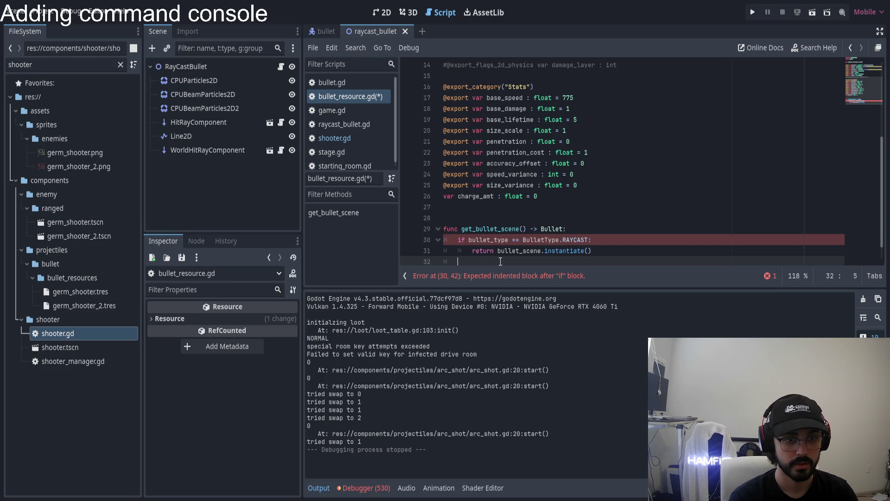
key(Return)
scroll(489, 239, down, 1)
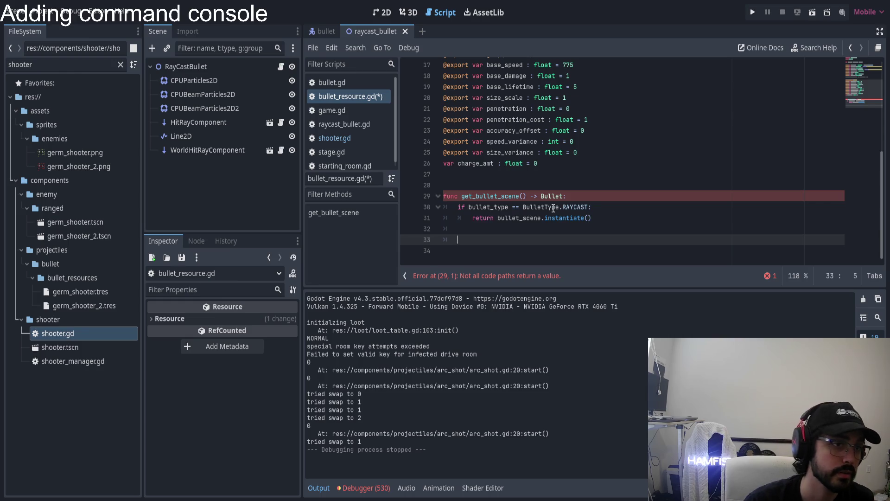
scroll(553, 208, up, 5)
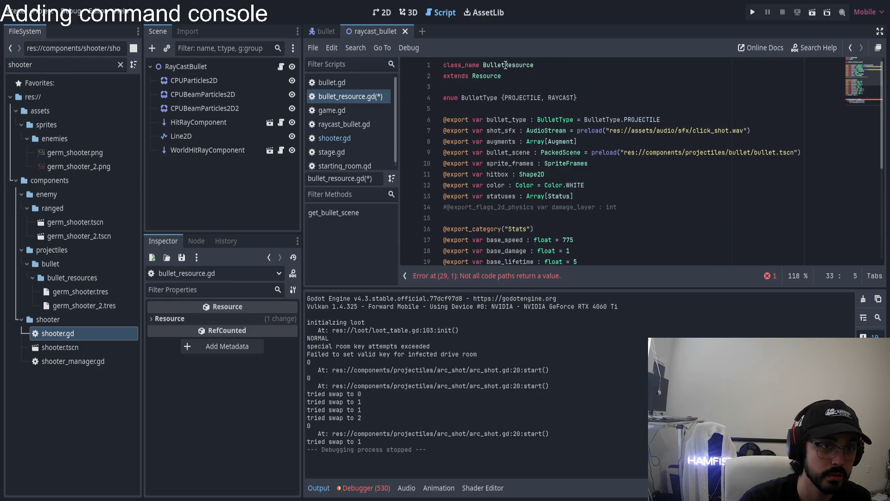
double_click(506, 65)
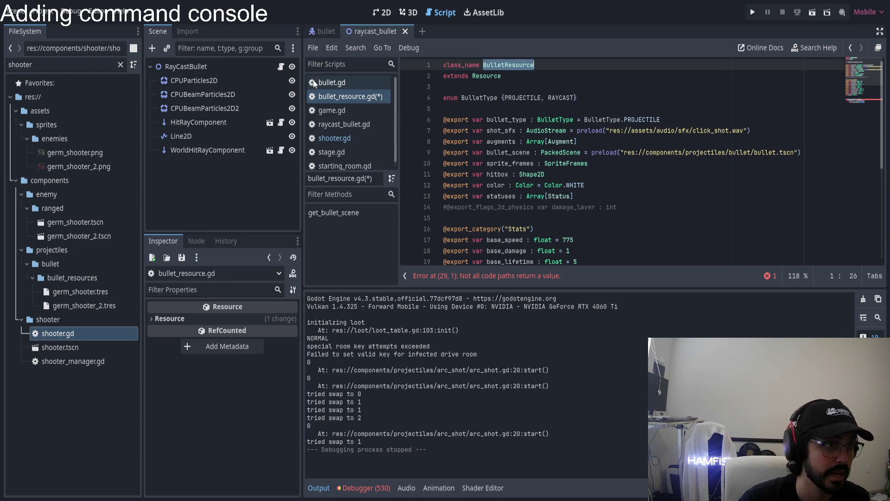
Clear the FileSystem filter and inspect the arc bullets shotgun_bullet.tres and typecaster_bullet.tres
click(120, 65)
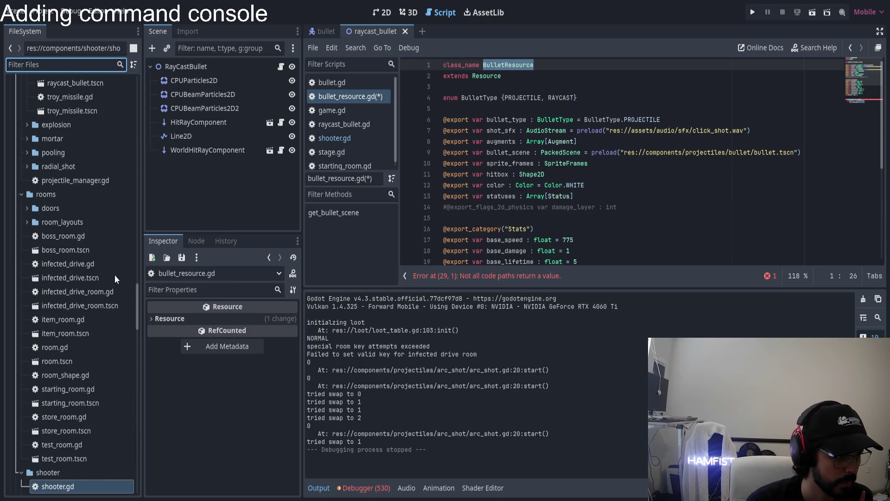
scroll(110, 282, down, 5)
scroll(101, 285, up, 8)
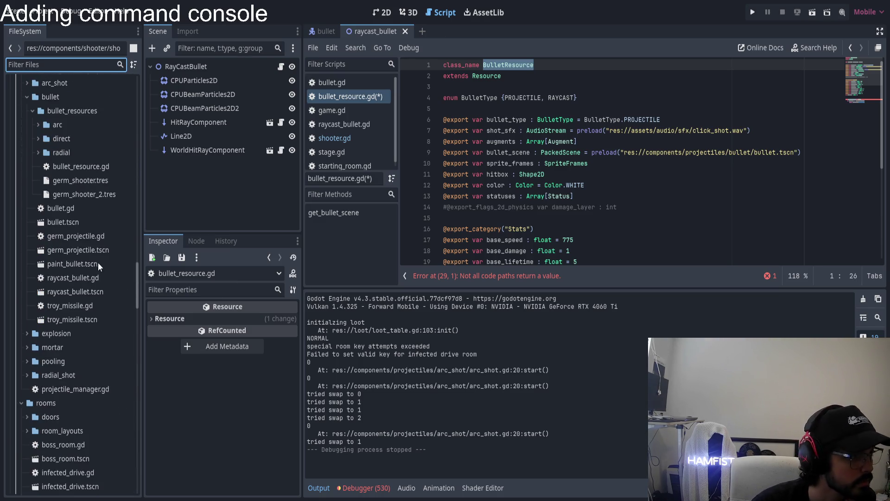
click(37, 177)
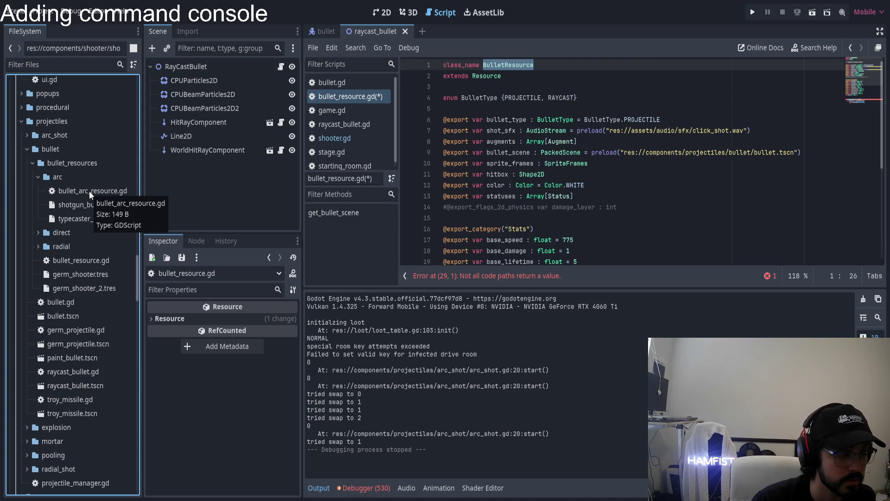
click(87, 204)
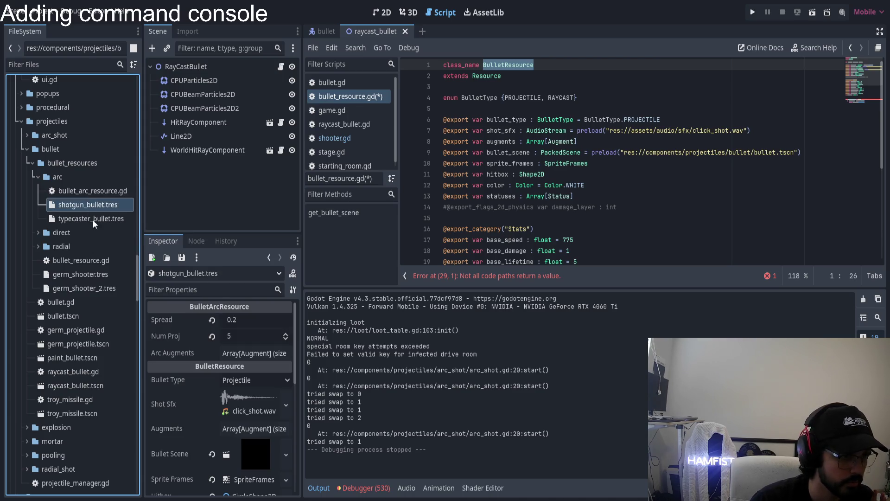
scroll(257, 396, down, 5)
click(245, 441)
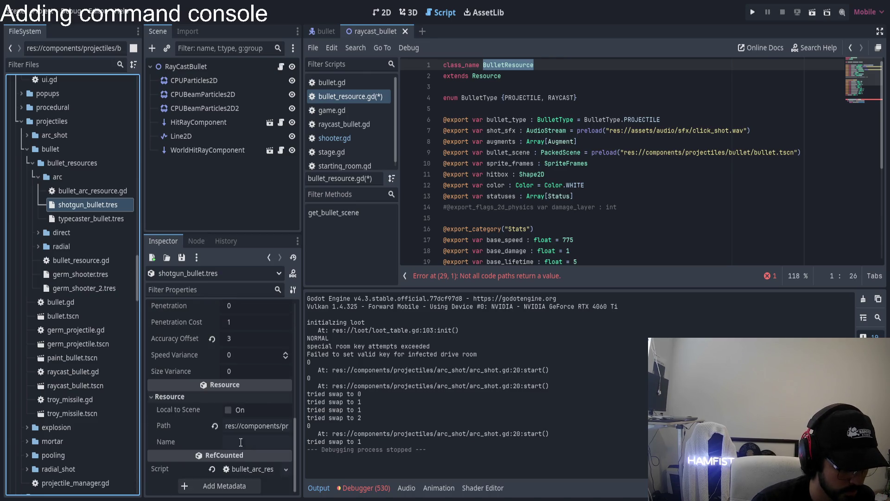
click(76, 219)
scroll(234, 398, down, 5)
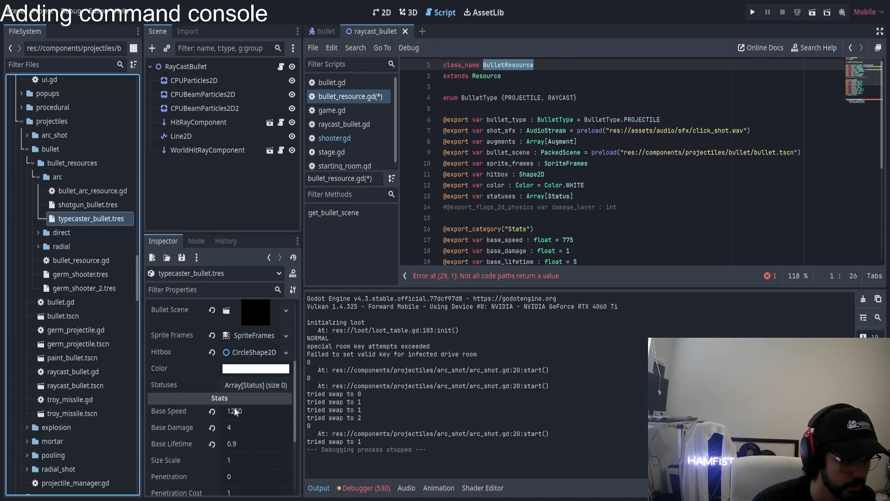
click(244, 442)
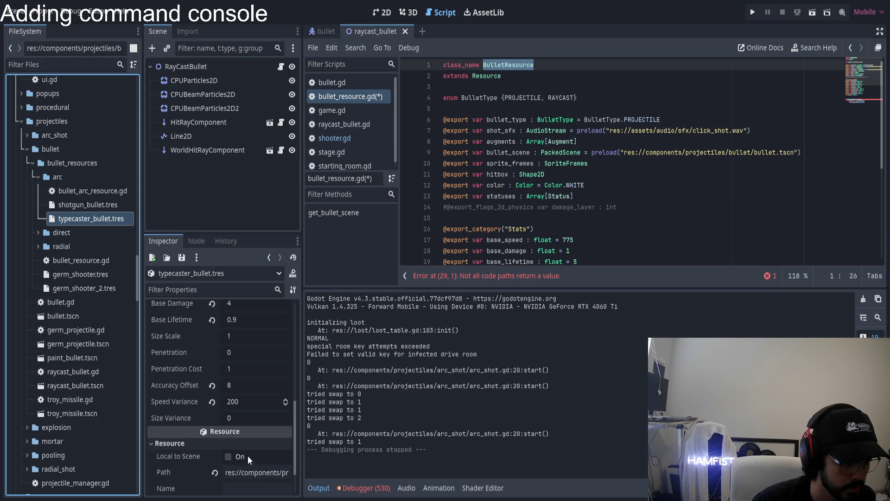
In the direct folder, inspect base_bullet, disc_bullet and disc_bullet_2, leaving Local to Scene off
click(40, 232)
click(61, 246)
scroll(215, 374, down, 5)
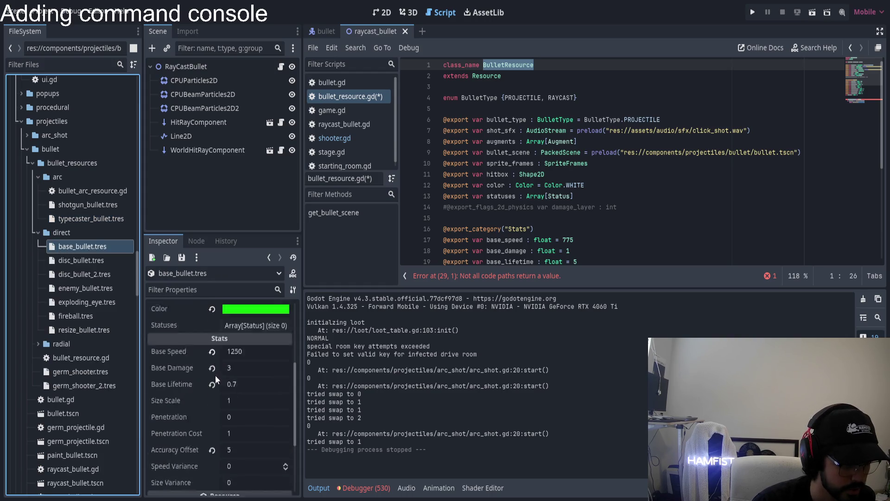
click(69, 260)
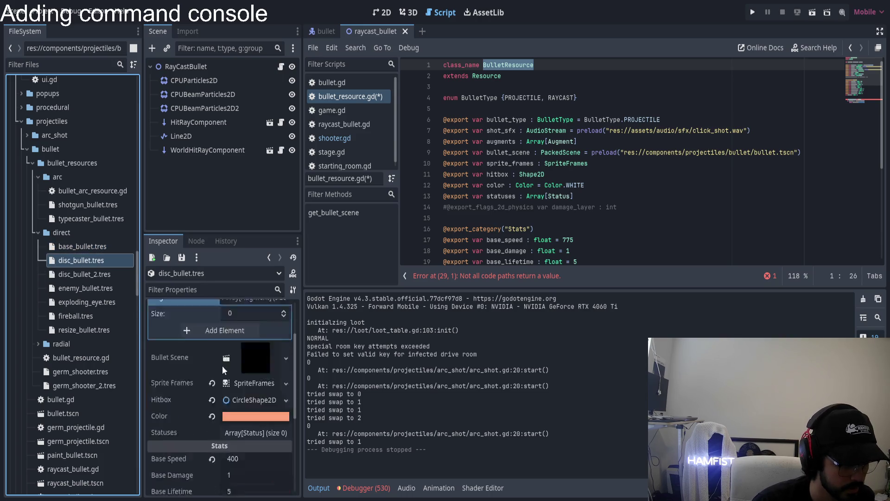
scroll(236, 394, down, 5)
click(82, 273)
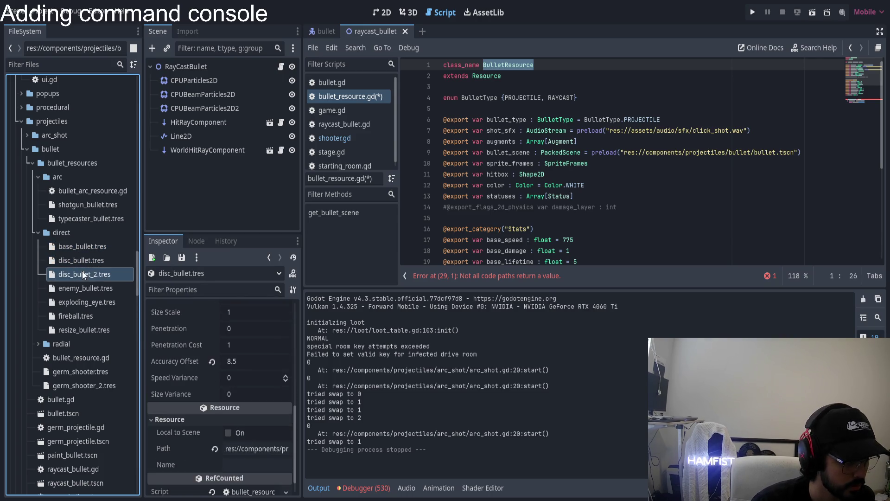
scroll(271, 404, down, 10)
click(257, 443)
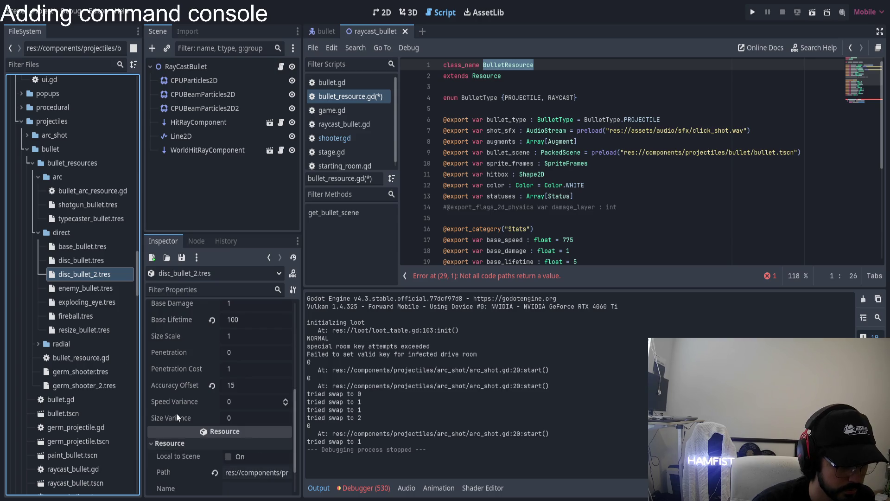
click(80, 292)
click(228, 456)
click(226, 457)
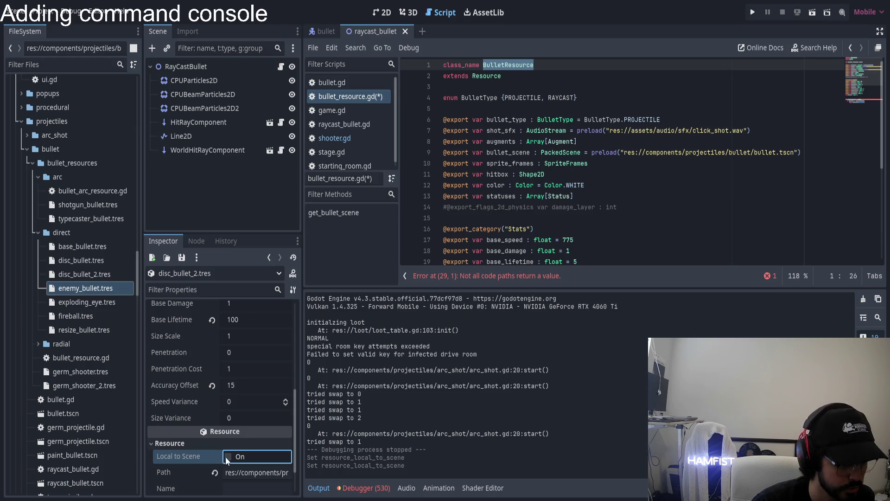
Inspect the exploding_eye.tres, fireball.tres and resize_bullet.tres resources in the Inspector
click(90, 300)
scroll(232, 388, down, 8)
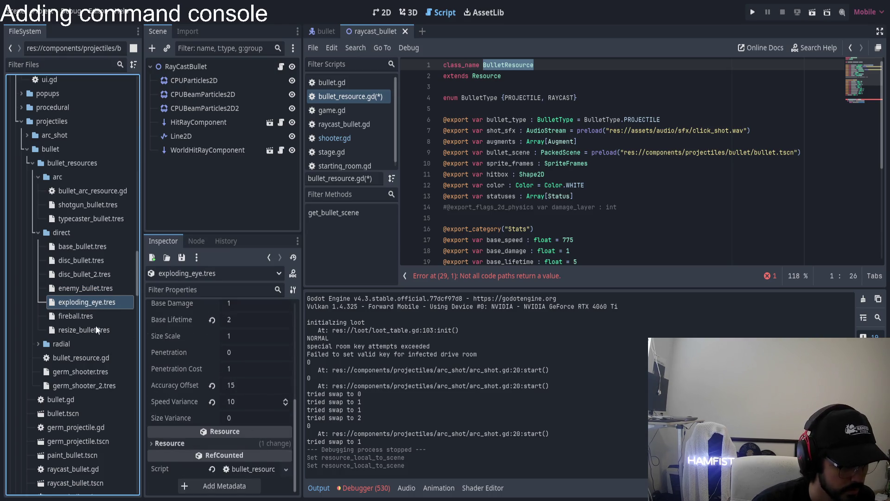
click(87, 316)
scroll(167, 383, down, 8)
click(93, 328)
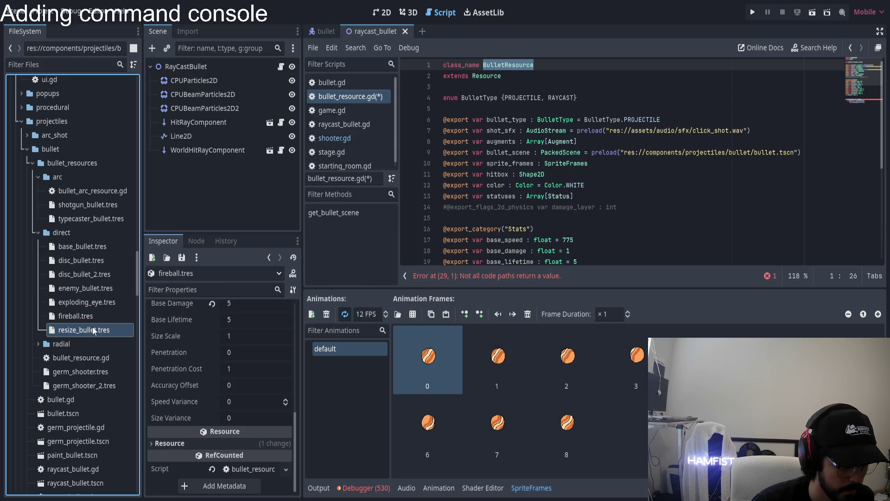
scroll(232, 398, down, 8)
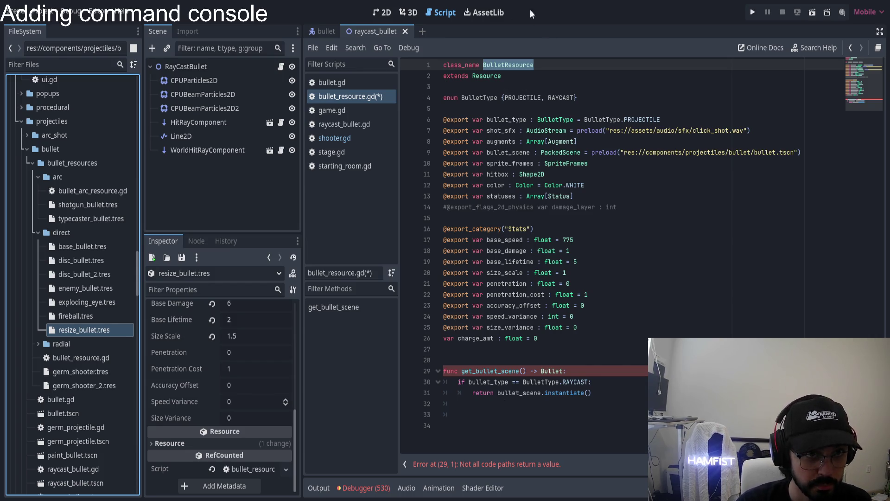
click(527, 362)
Above get_bullet_scene(), declare var pool typed as Array[PackedScene]
click(527, 368)
text(var pool)
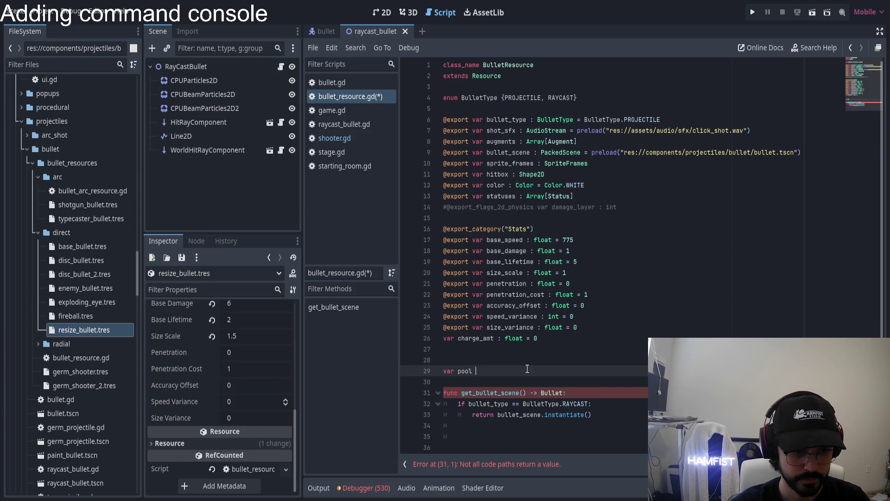
key(BackSpace)
text(: Array)
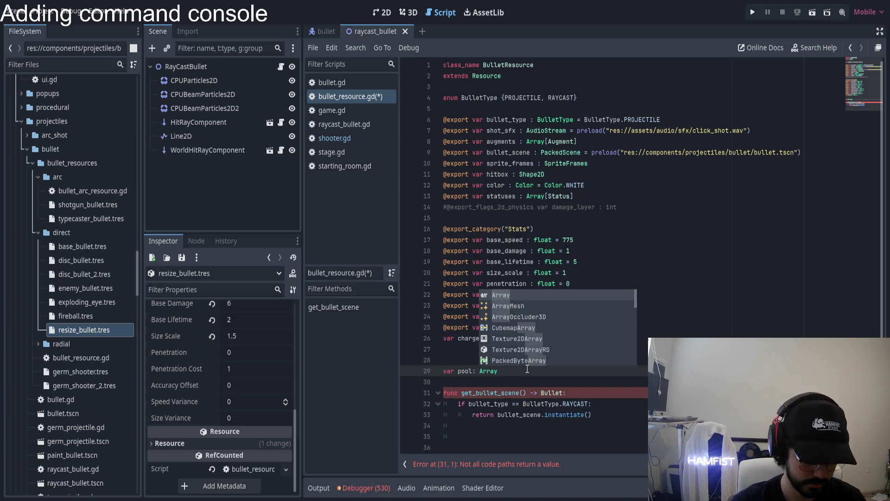
text([)
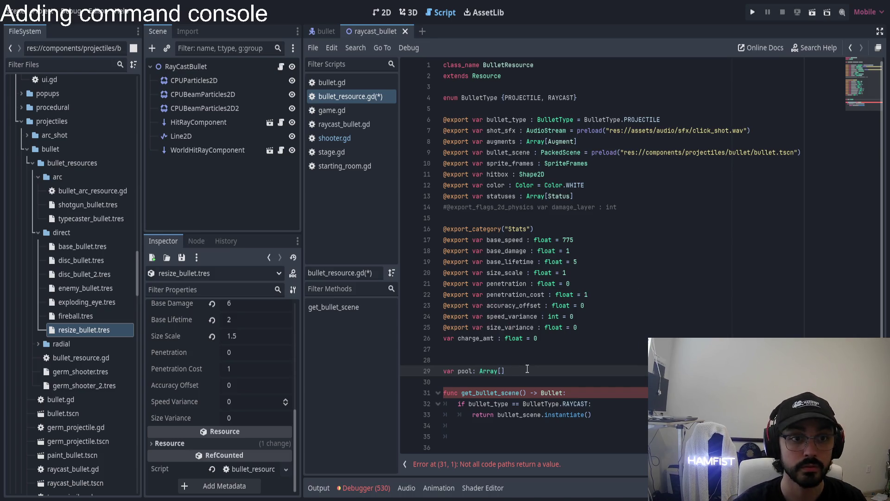
text(P)
key(BackSpace)
text(PackedS)
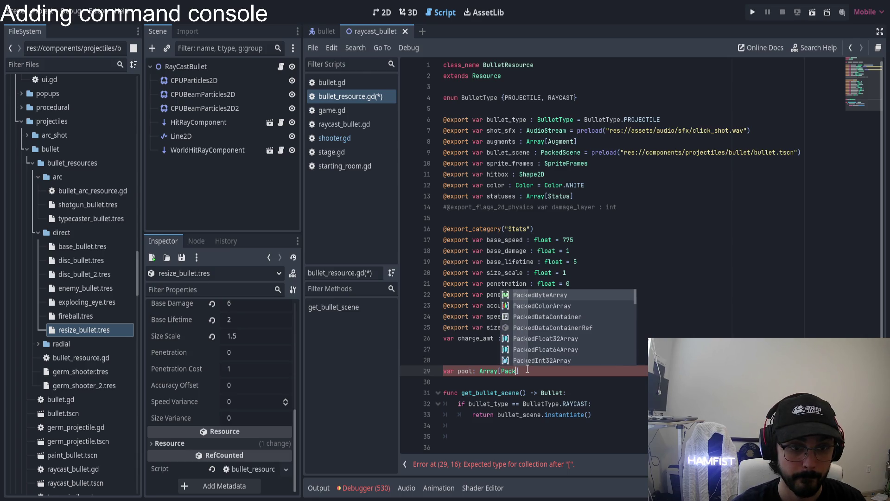
key(Return)
key(End)
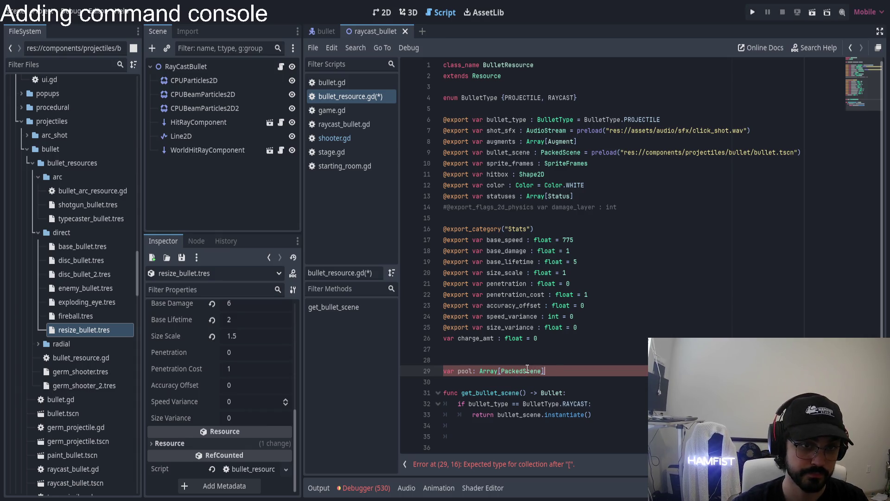
Change the pool element type to Bullet and initialise it as an empty array
double_click(527, 370)
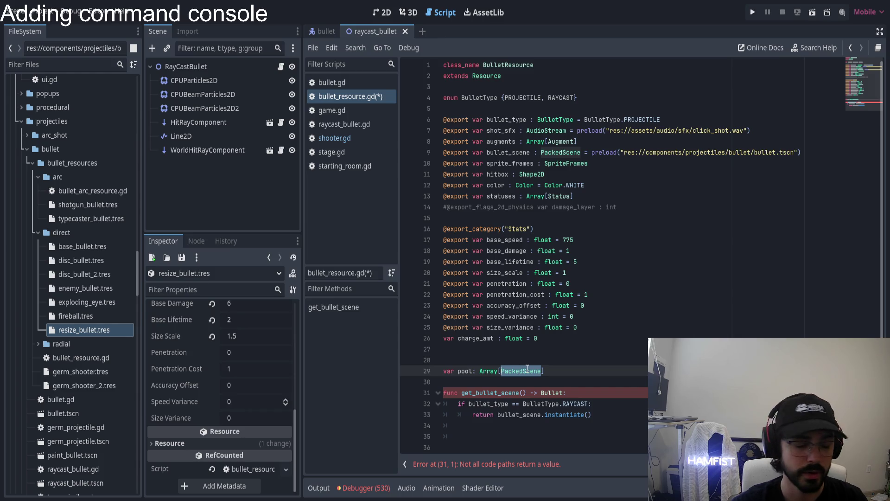
text(Bullet)
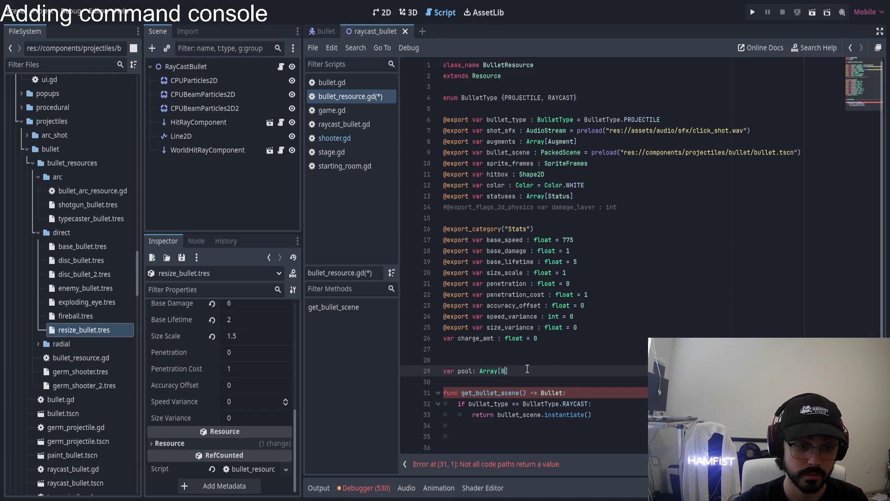
key(Return)
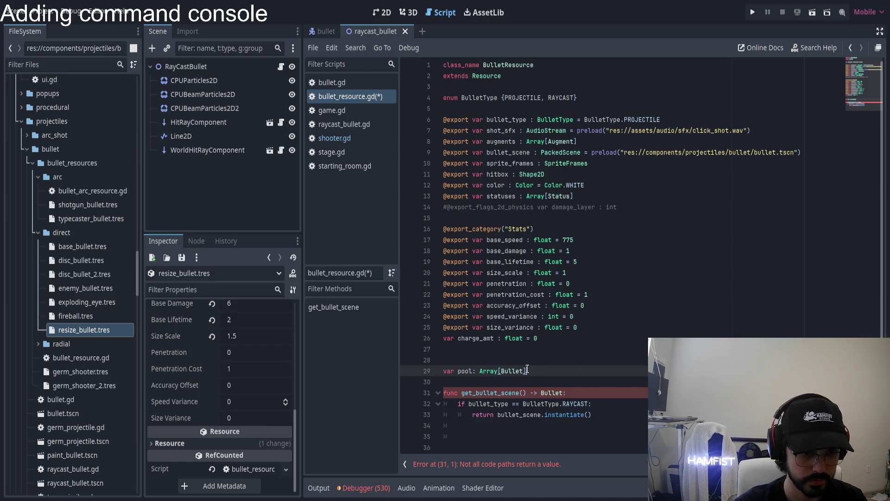
text([)
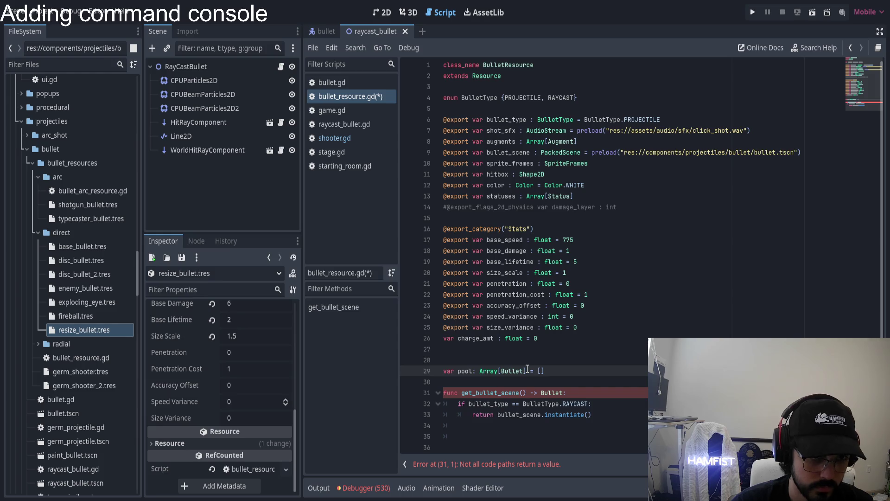
key(Down)
key(Down)
key(Down)
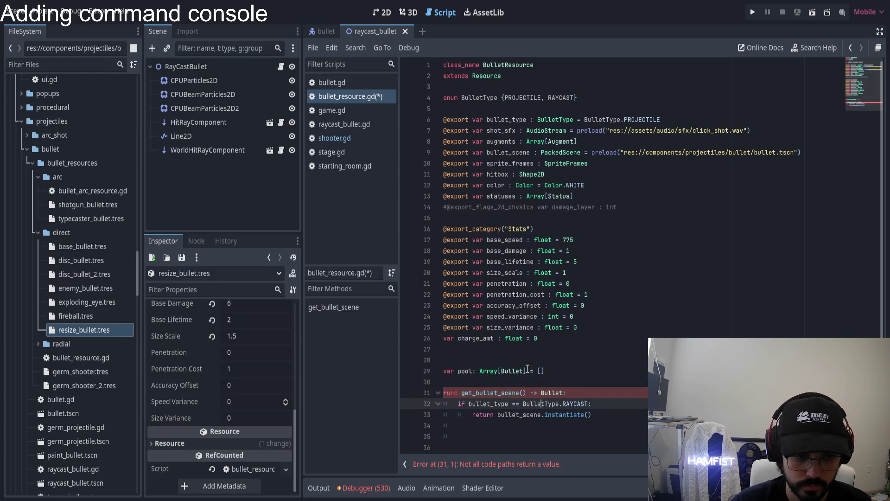
key(Up)
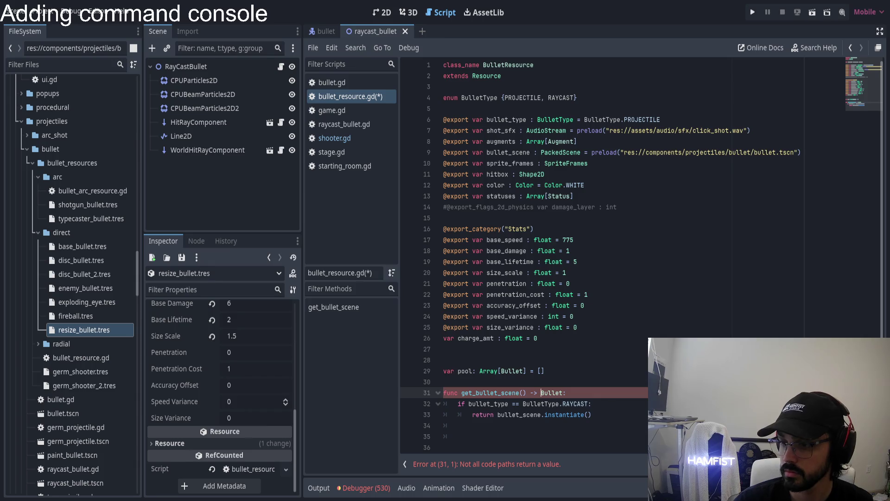
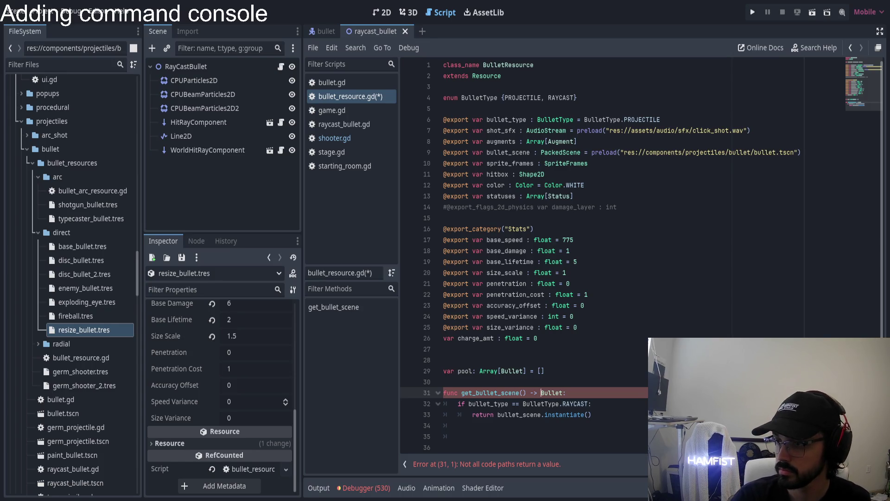
End get_bullet_scene with an indented get_from_pool() call on line 35
key(End)
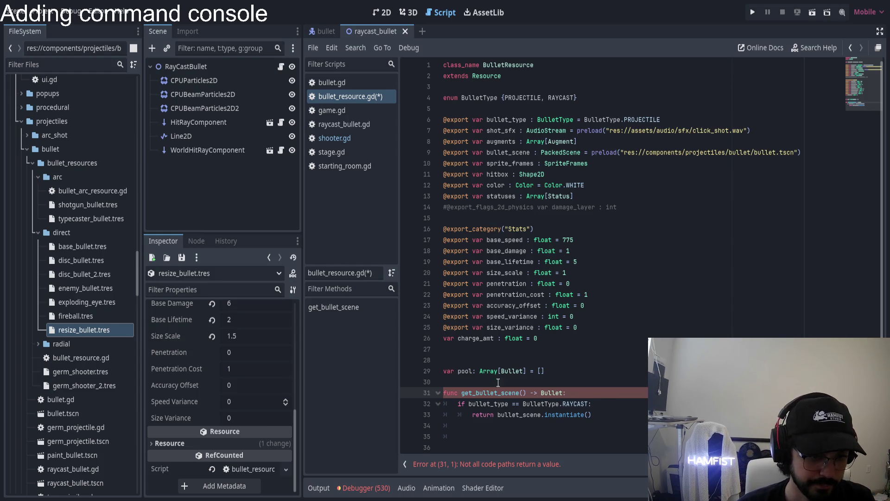
click(512, 370)
click(567, 393)
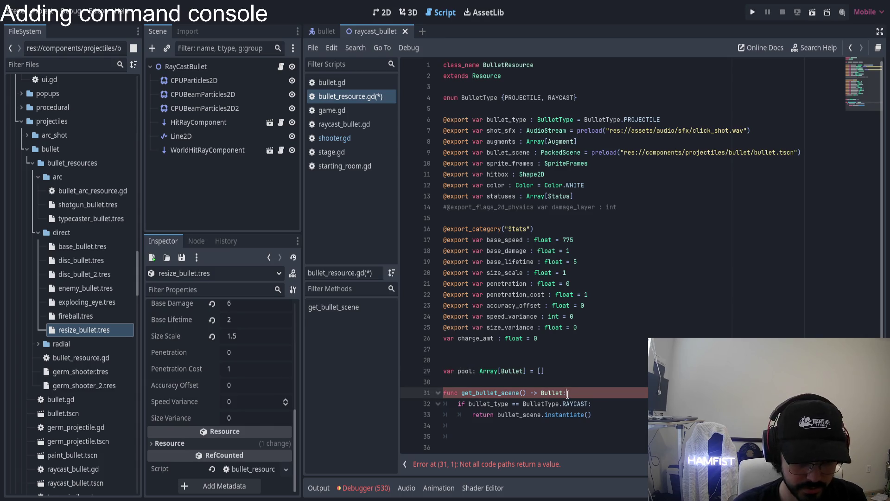
click(543, 427)
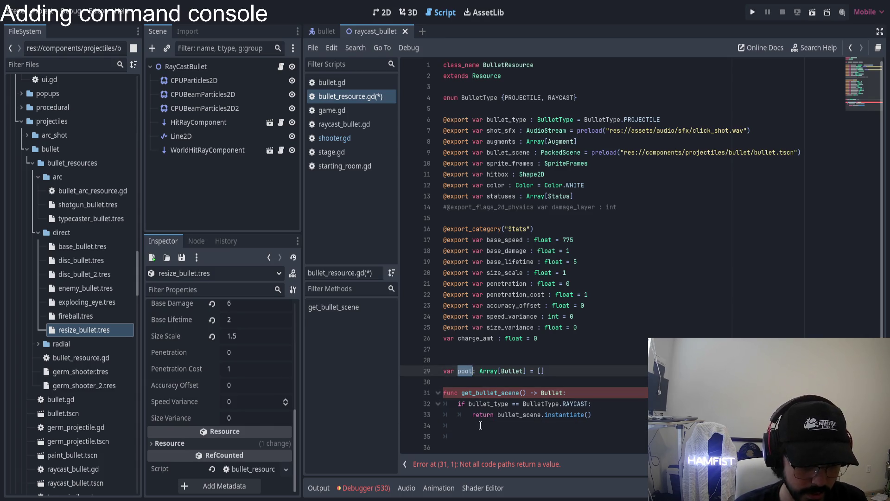
click(503, 439)
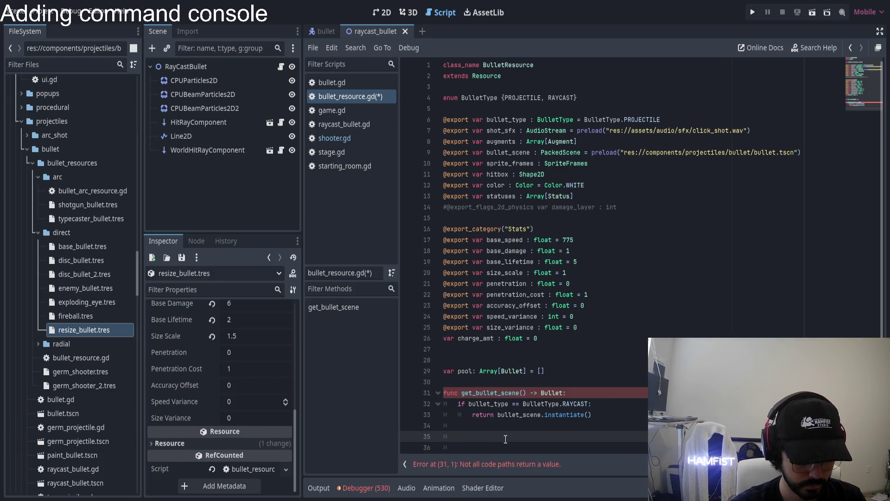
text(get_)
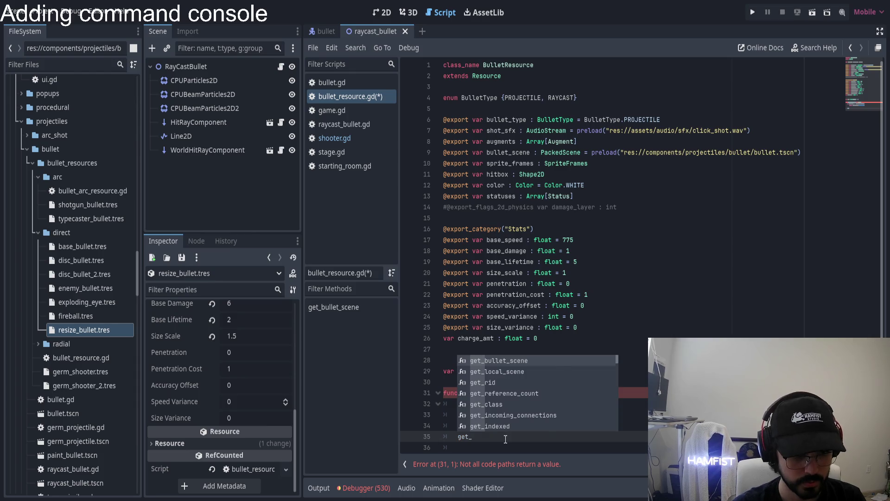
text(from_pool())
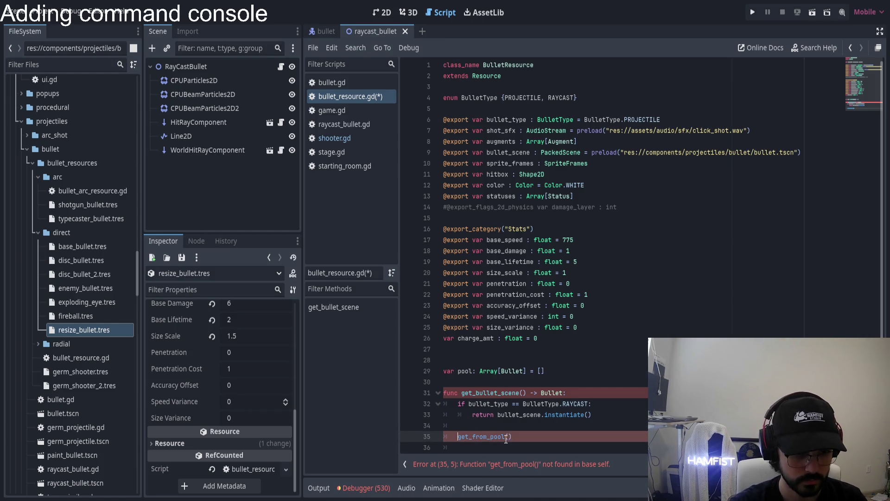
key(Home)
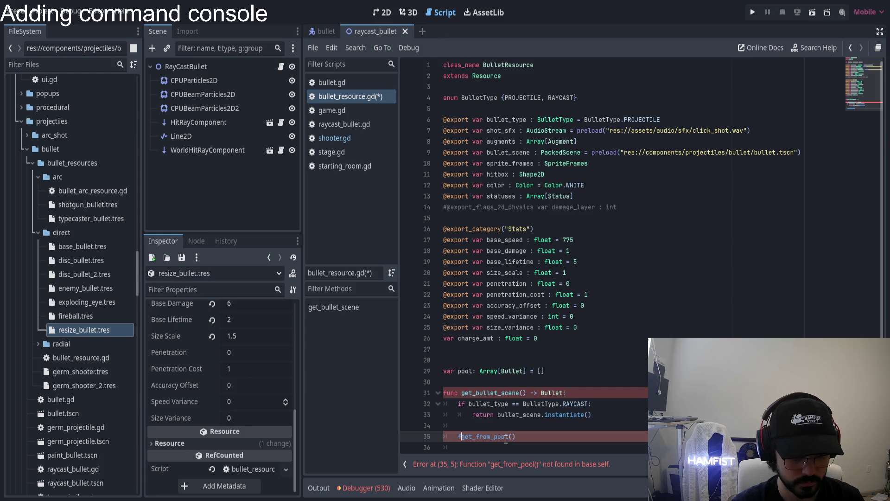
text(var po)
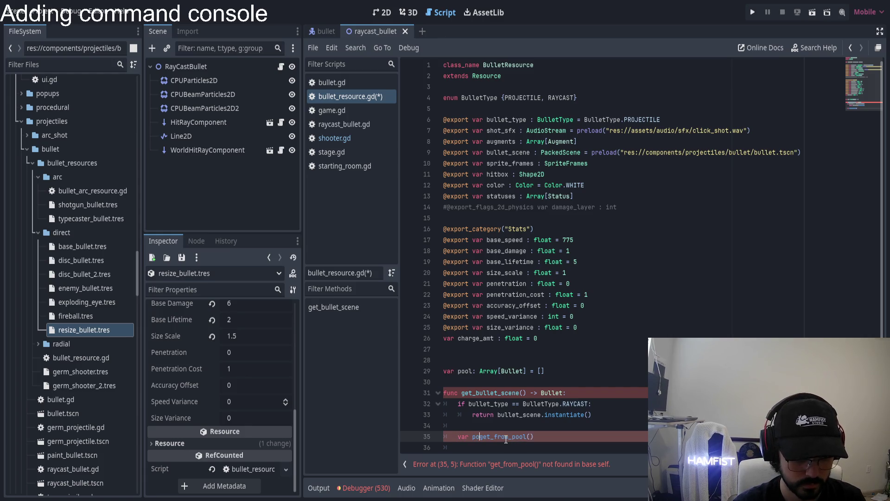
key(BackSpace)
key(BackSpace)
key(BackSpace)
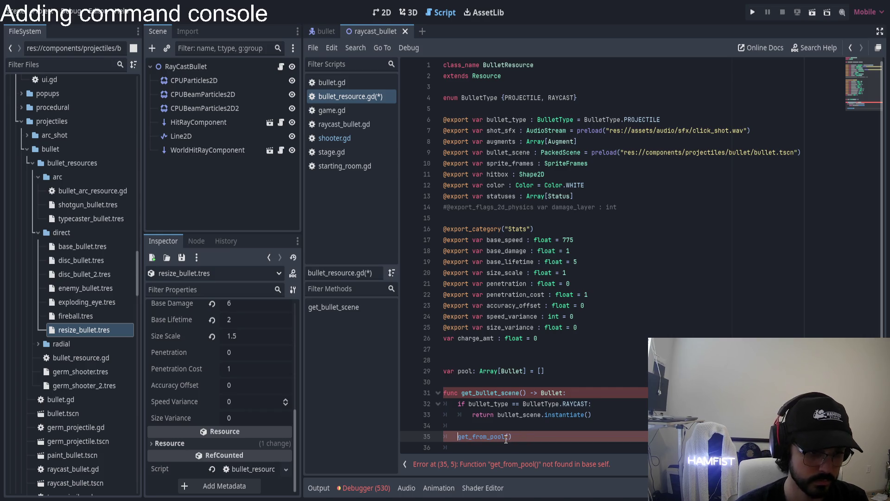
shift+click(521, 436)
key(BackSpace)
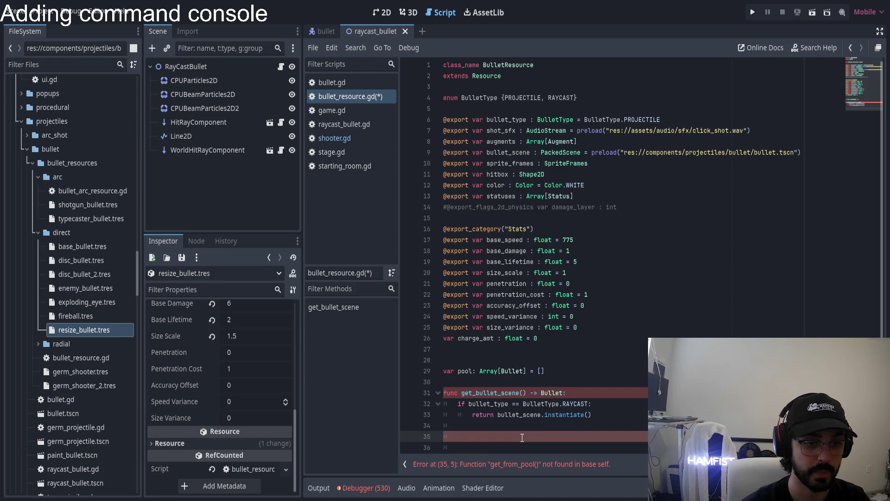
scroll(522, 436, down, 1)
key(Tab)
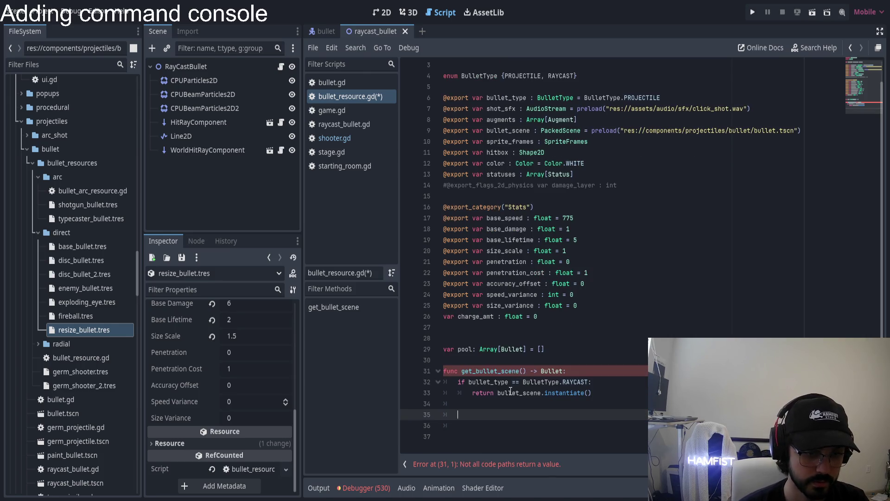
text(get_from_p)
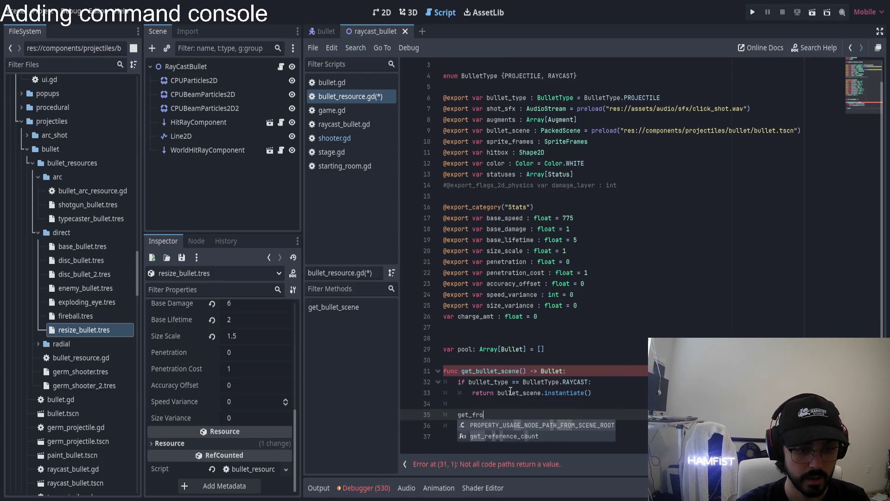
text(ool())
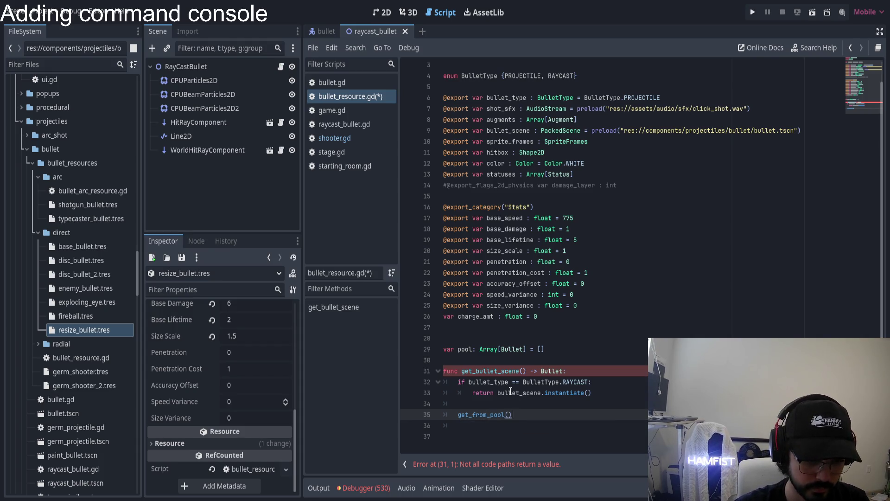
Begin a new declaration 'func get_from_pool() -> Bullet:' below get_bullet_scene
key(Down)
key(Down)
key(Return)
text(fuy)
key(BackSpace)
text(nc get_r)
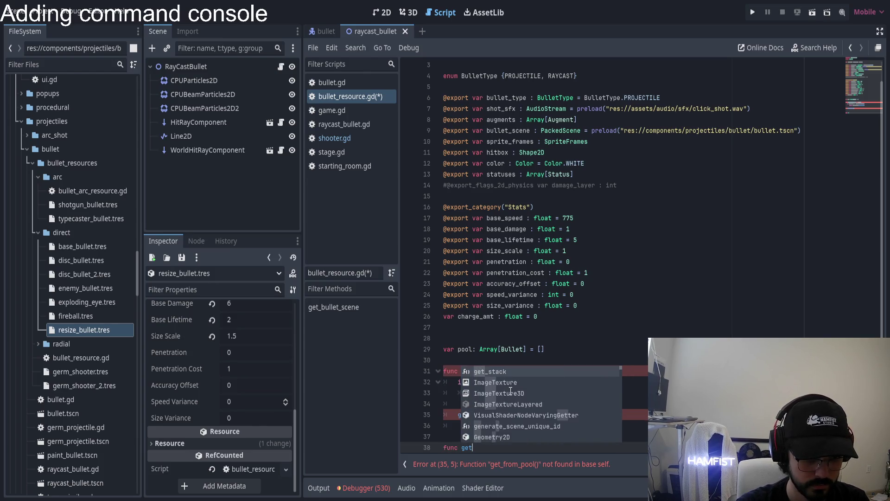
key(BackSpace)
text(from_pool())
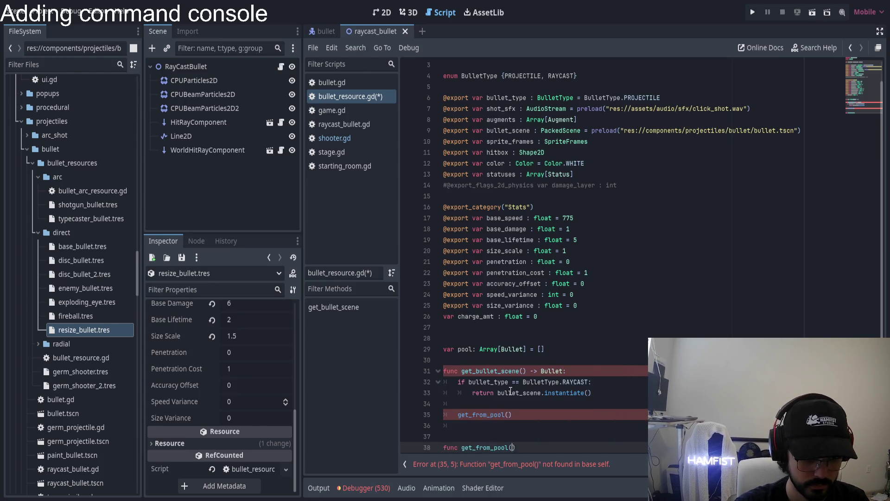
text( -> Bullet)
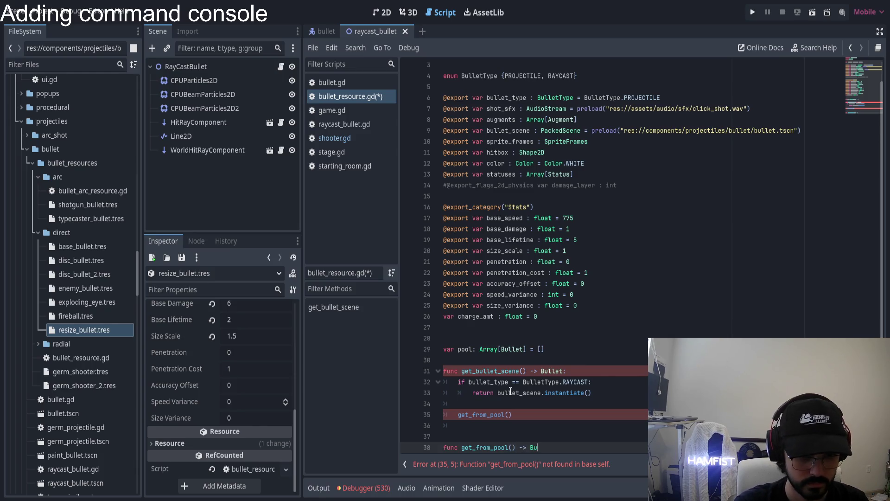
text(:)
Give get_from_pool an 'if pool.is_empty():' check that returns null, plus a fallback return line
key(Return)
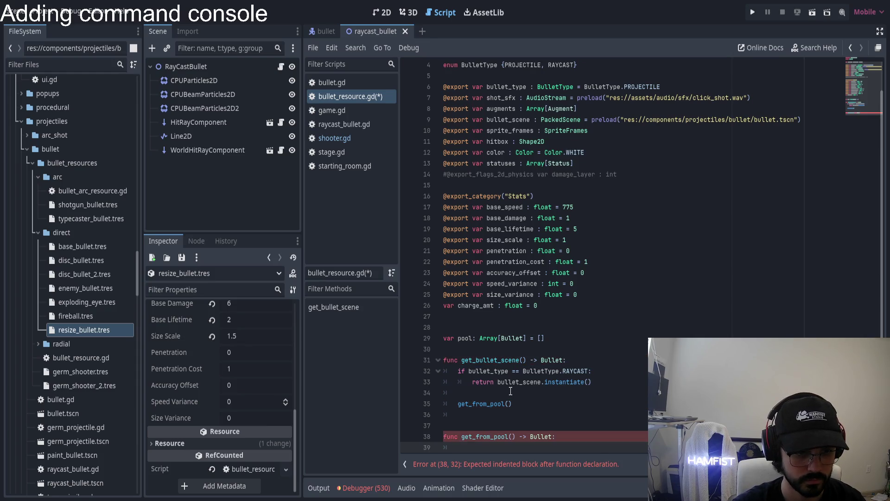
text(if pool.)
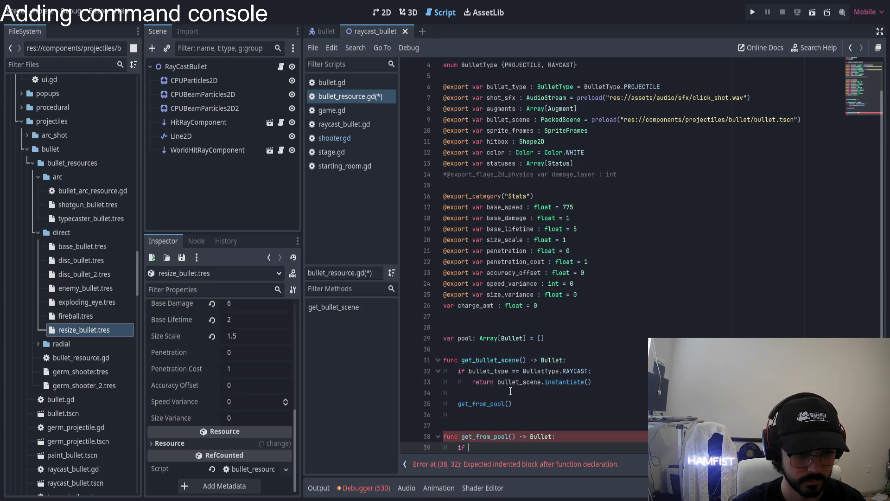
text(is_empty():)
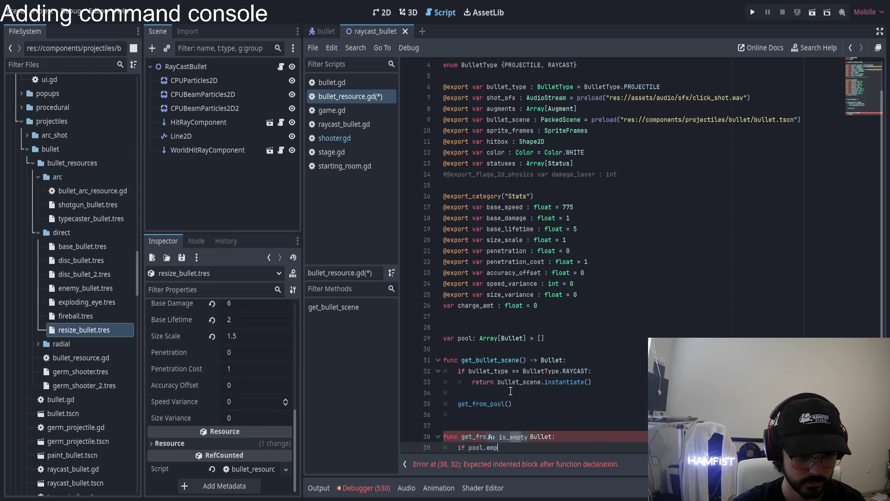
key(Return)
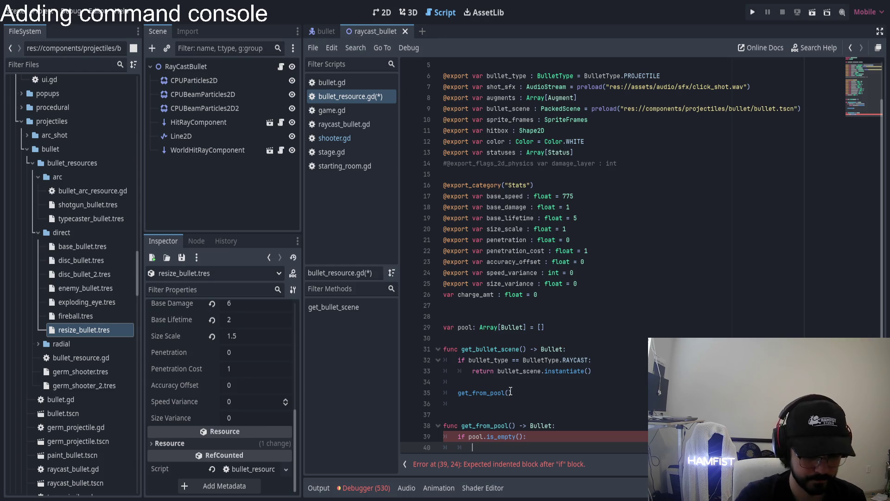
text(ret)
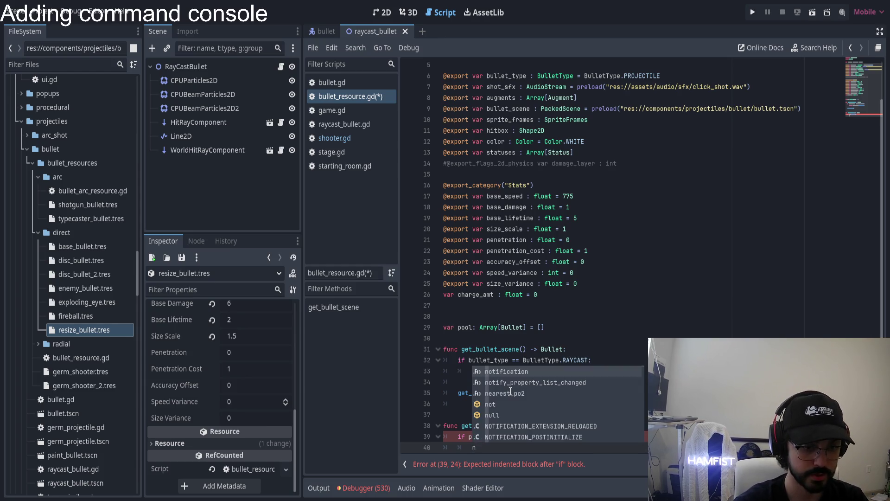
text(urn )
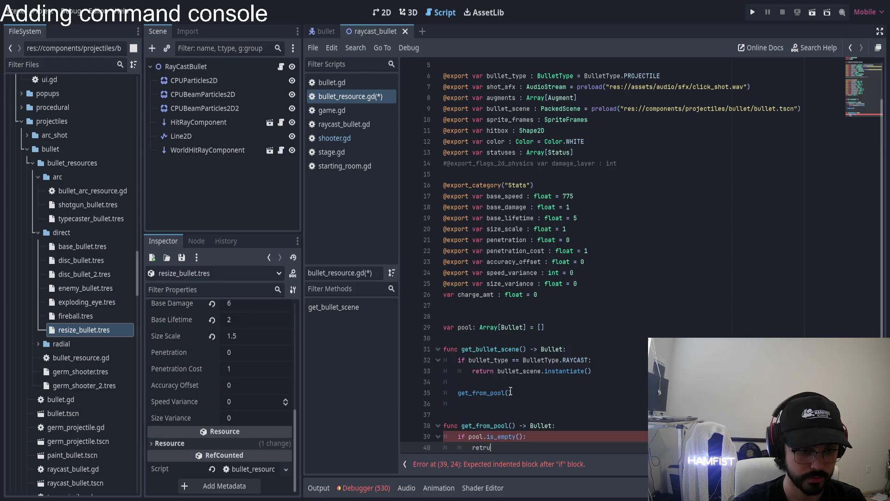
text(null)
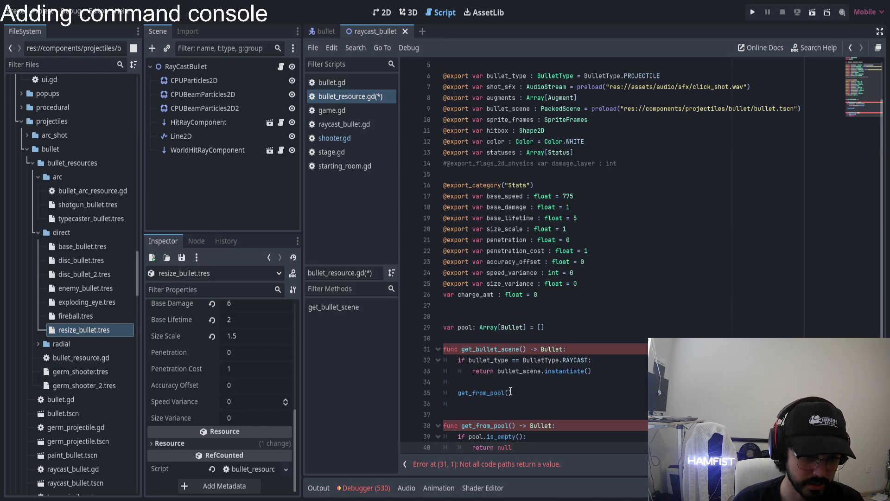
scroll(516, 441, down, 1)
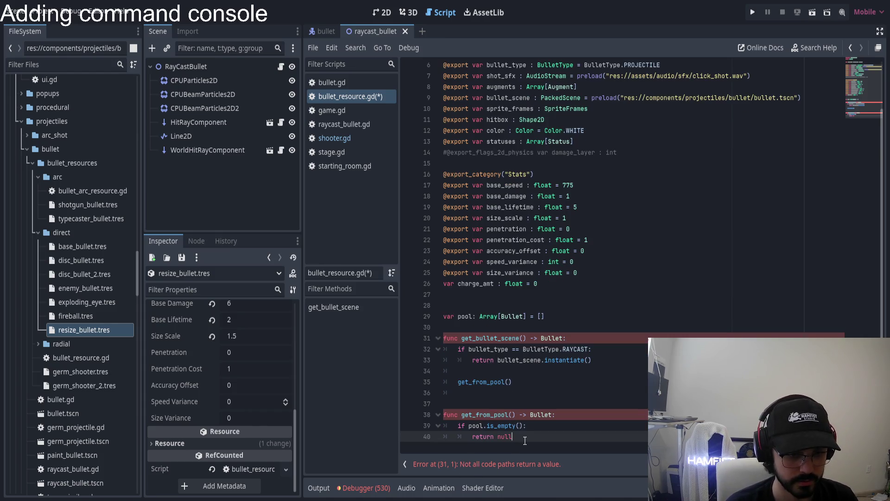
key(Return)
text(return )
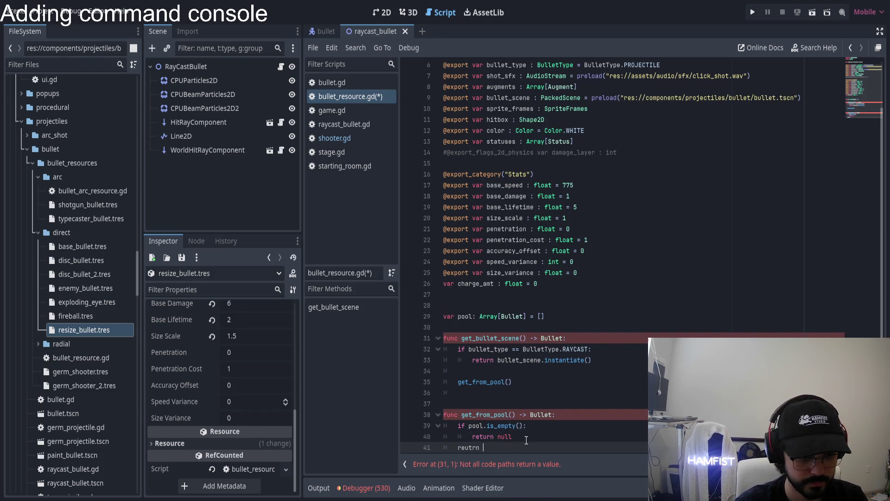
text(null;)
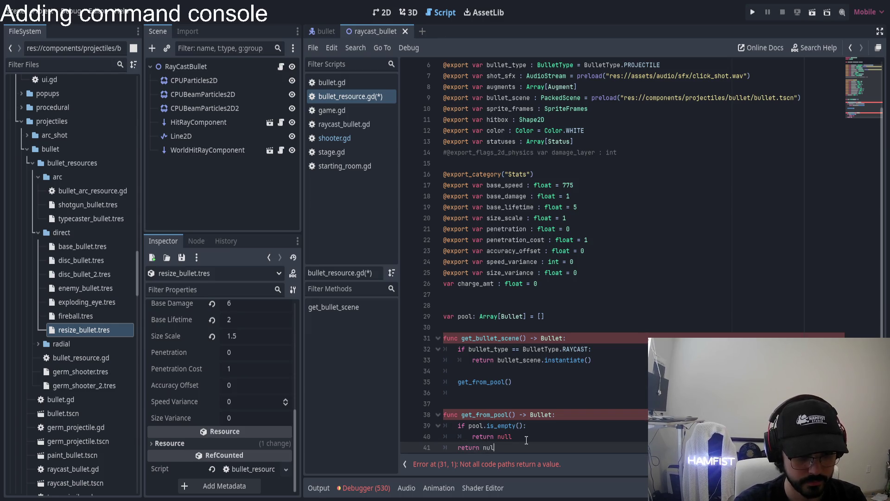
key(BackSpace)
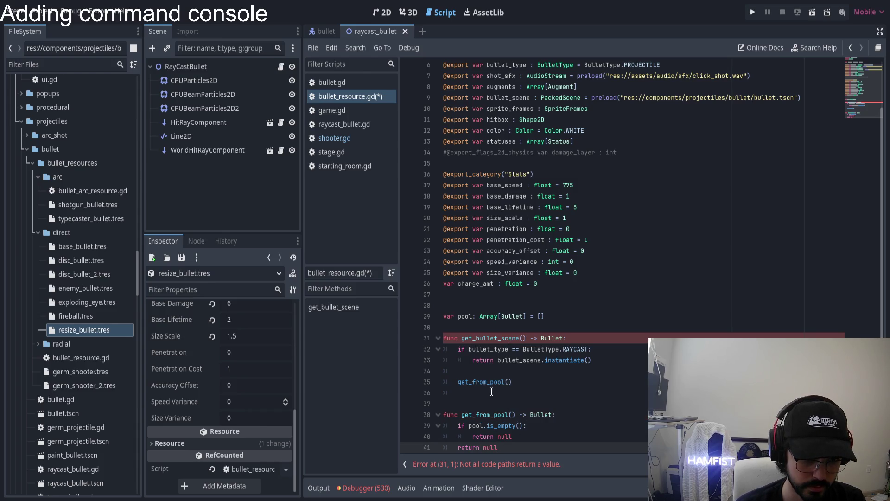
click(477, 398)
Add the fallback 'return null' and store the call as 'var pooled_bullet: Bullet = get_from_pool()'
text(return null)
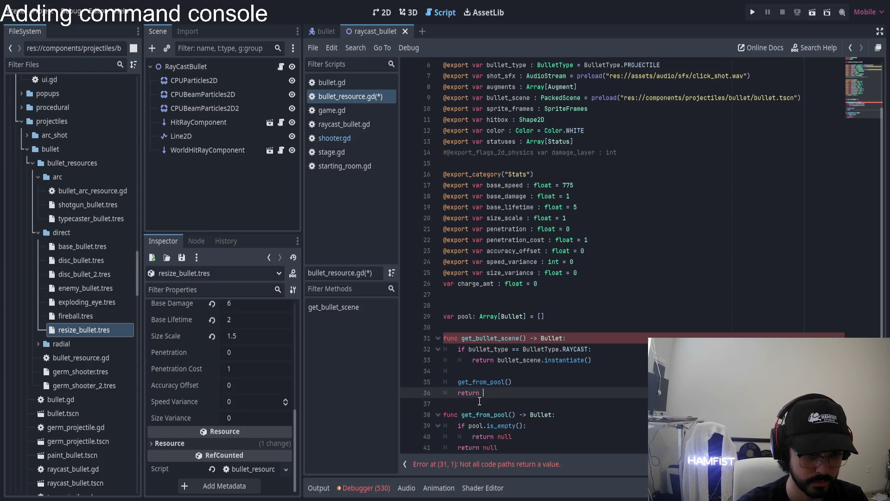
key(Up)
key(Home)
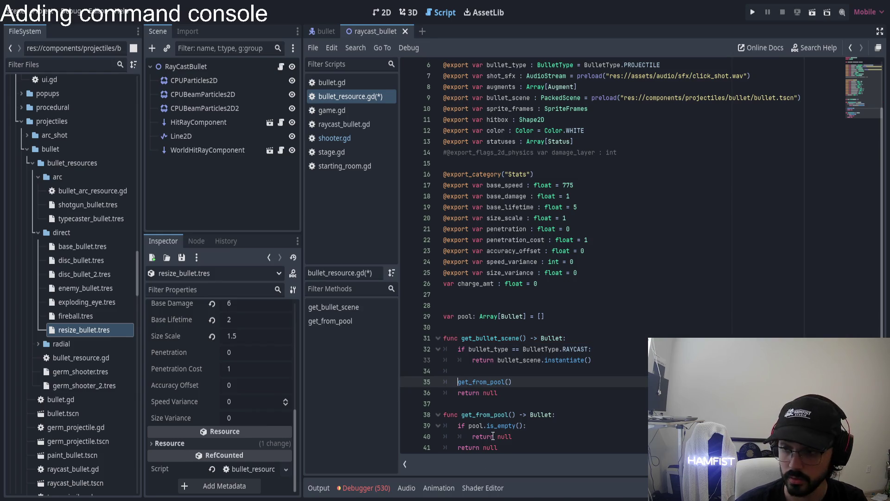
text(var pooled=)
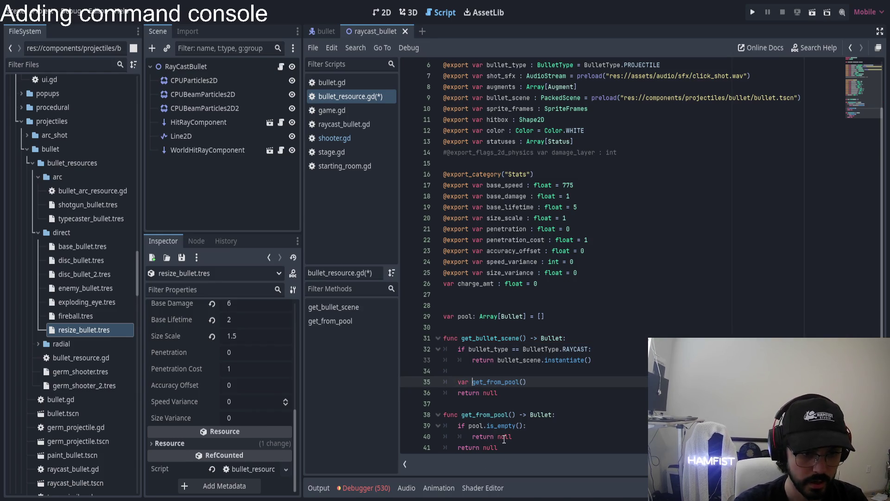
key(BackSpace)
text(_bullet =)
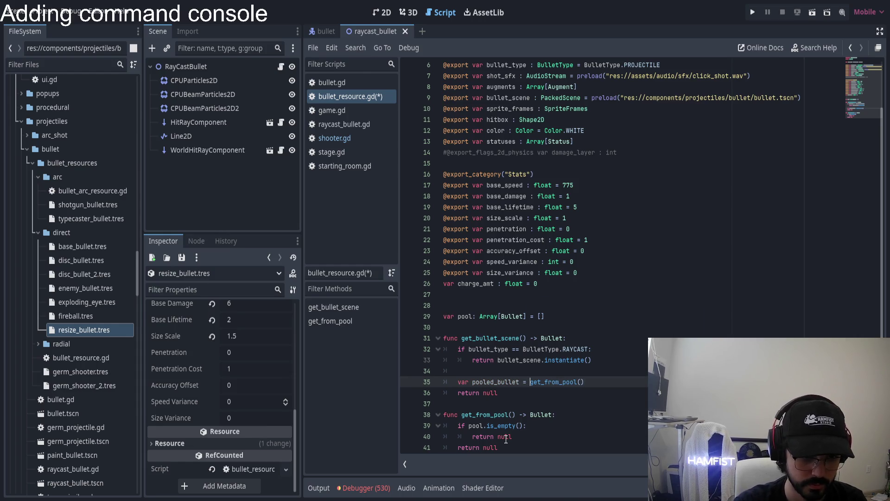
key(Left)
key(Left)
key(Left)
text(:)
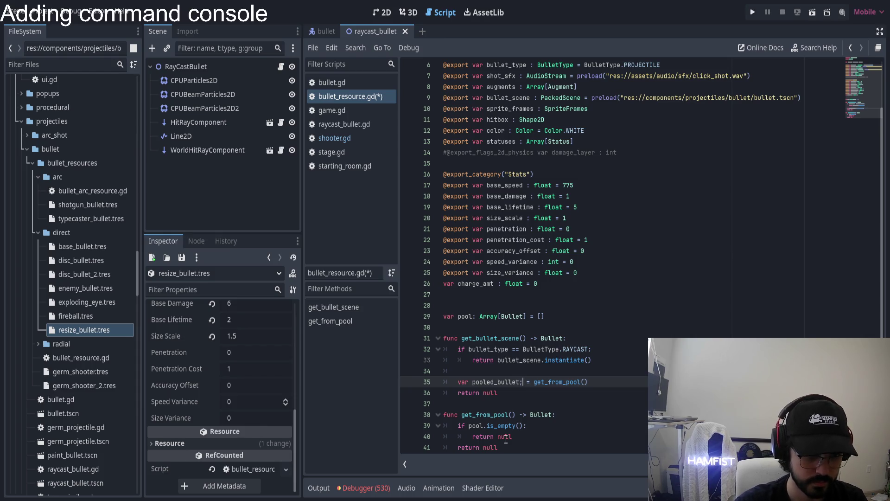
text( Bullet)
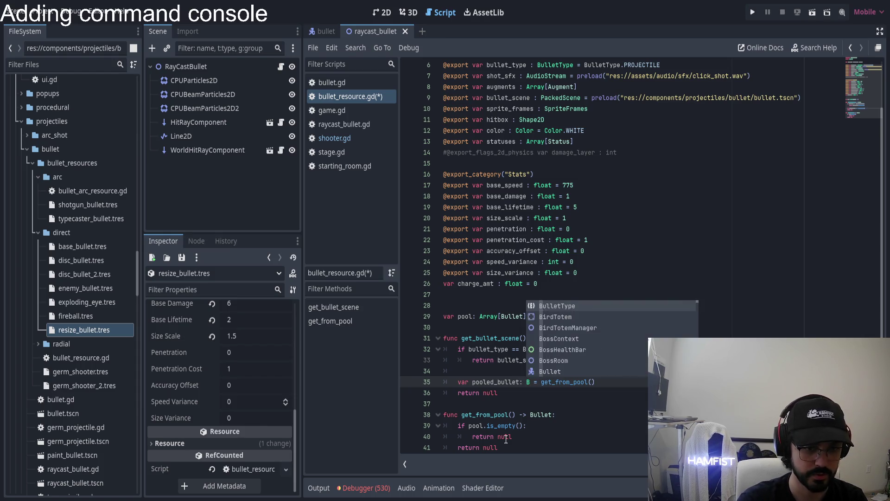
key(Escape)
Insert an 'if pooled_bullet == null:' block above the return null
key(Down)
key(Return)
key(Return)
key(Up)
text(if pu)
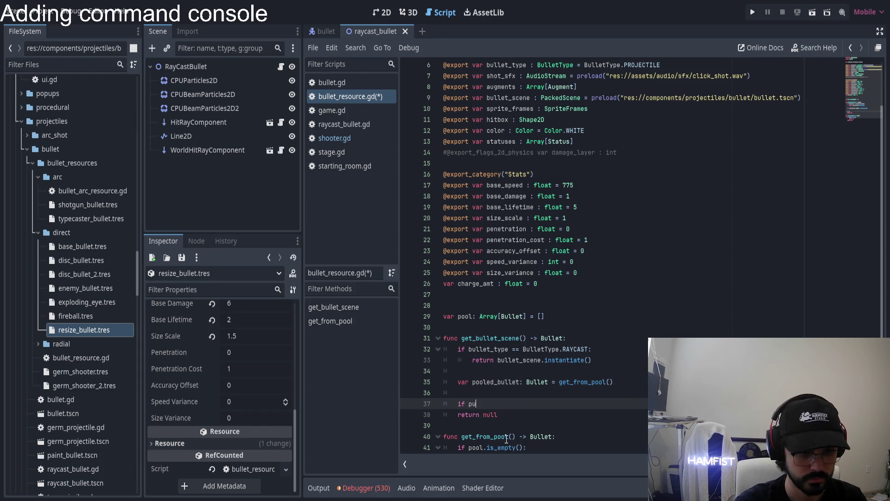
key(BackSpace)
text(ooled_)
key(Return)
text(== null:)
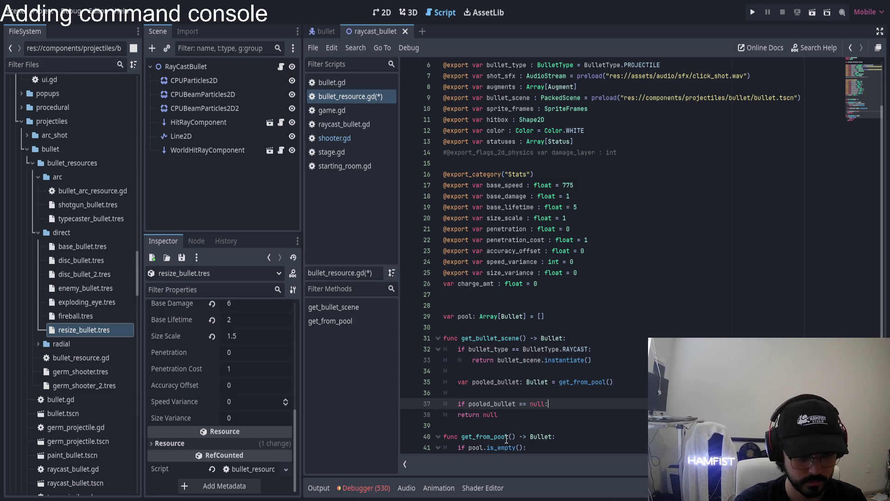
key(Return)
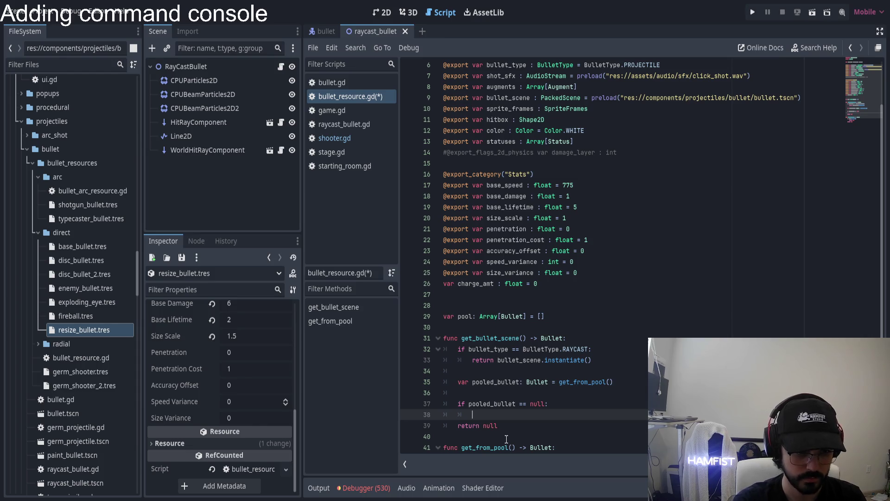
Inside the null branch, create 'new_bullet: Bullet = bullet_scene.instantiate()'
text(create_new_)
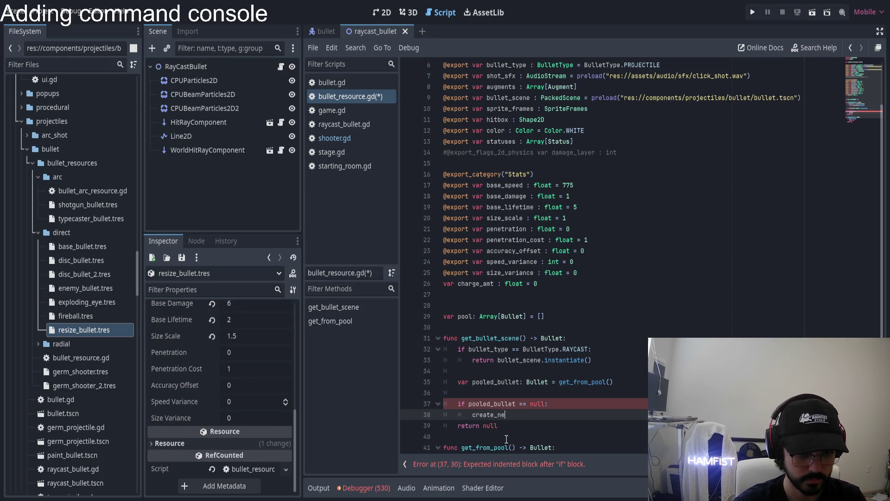
text(bullet)
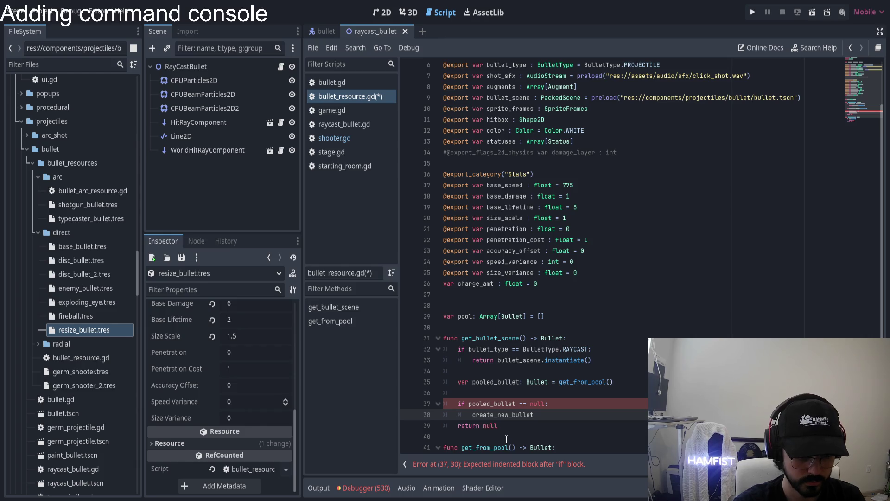
text(())
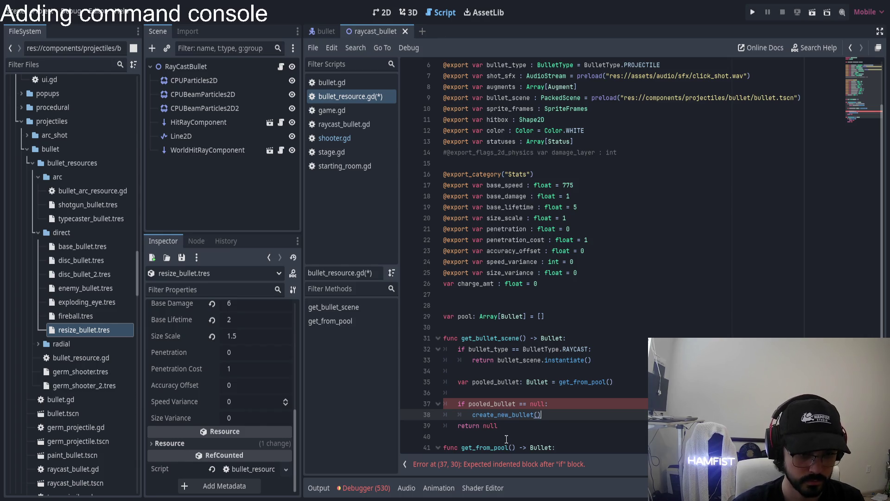
key(shift+Home)
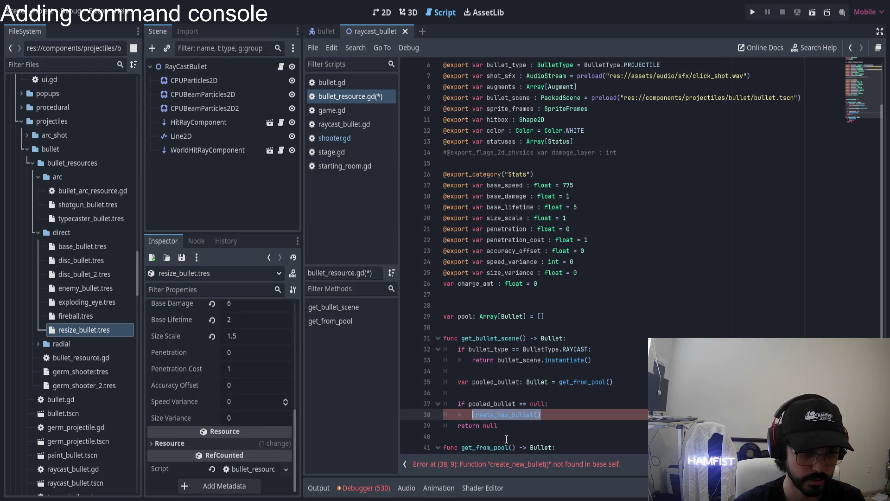
text(bullet_scene.)
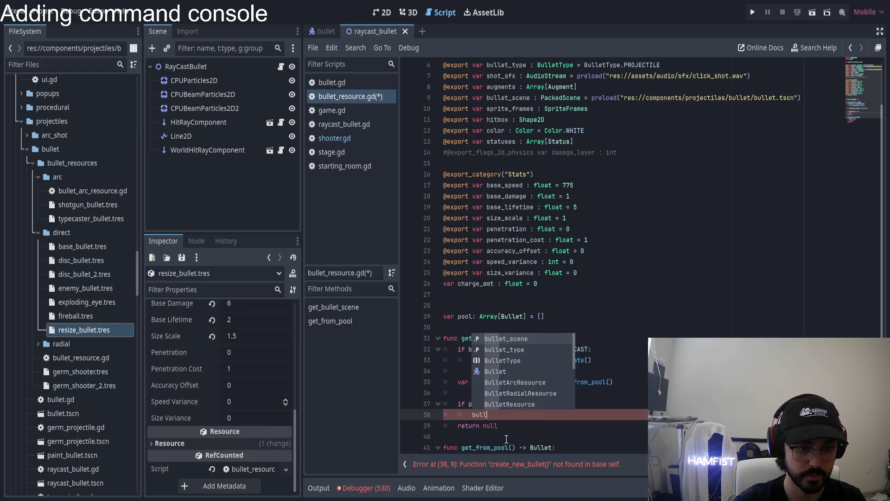
text(instantiate()
key(Return)
key(ctrl+Left)
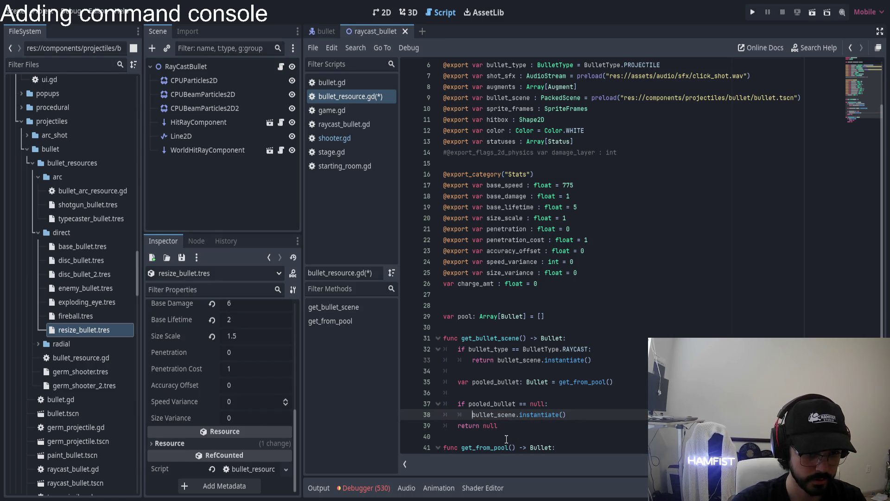
text(new_bullet =)
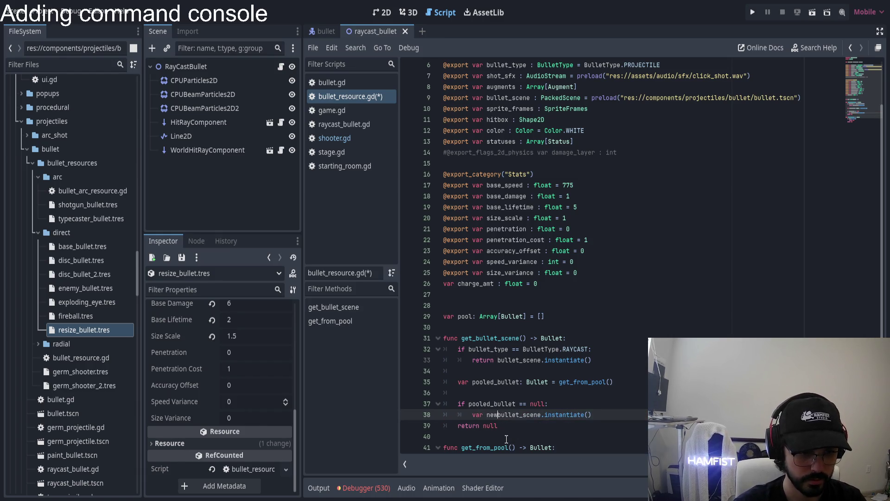
key(ctrl+Left)
key(ctrl+Left)
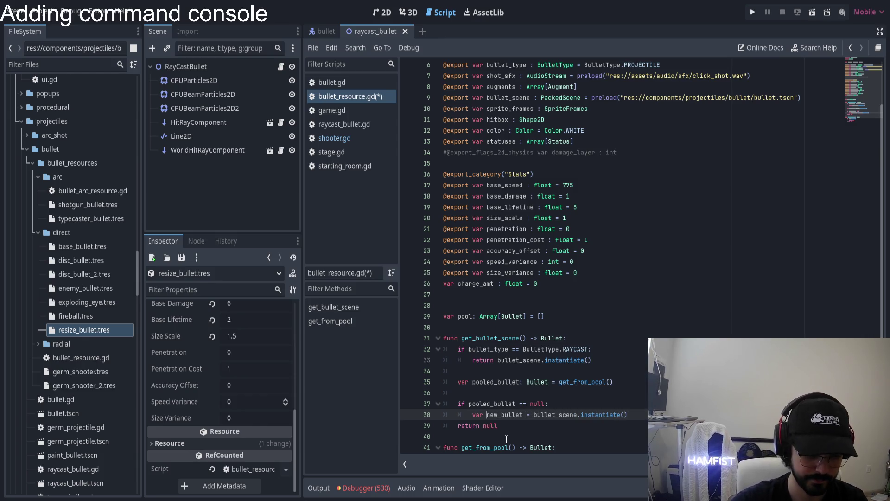
key(ctrl+Right)
text(: )
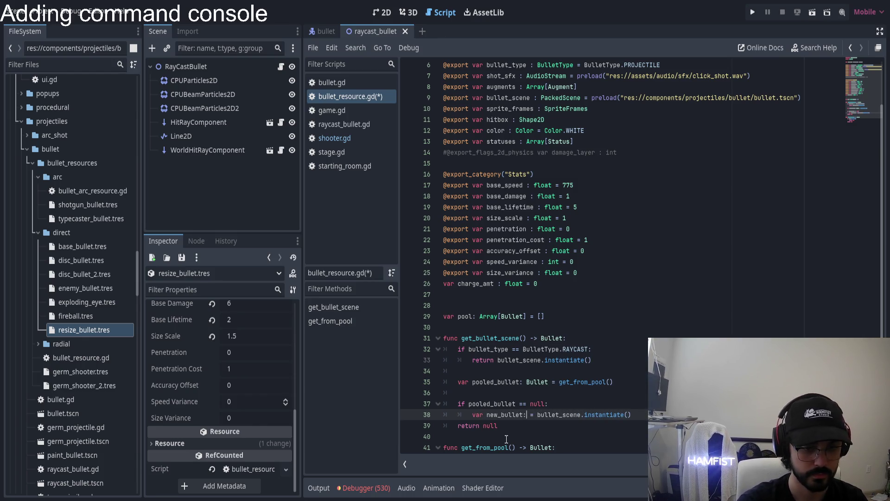
text(Bullet)
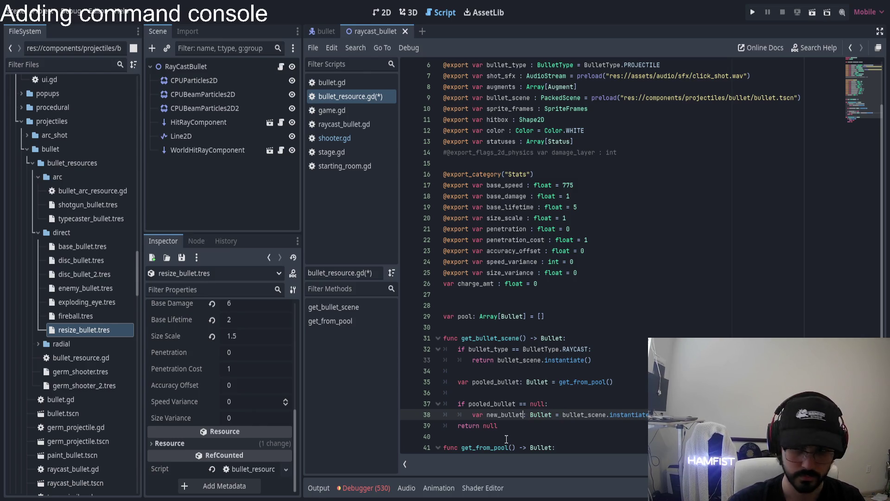
key(ctrl+shift+Left)
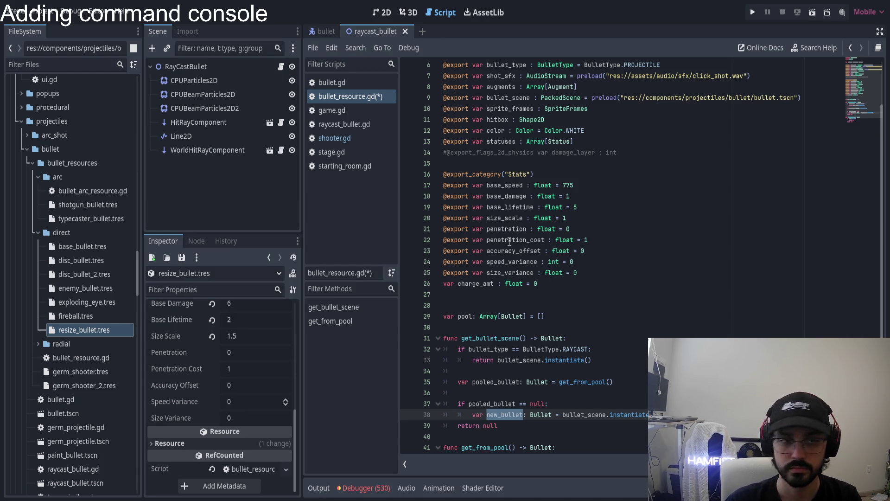
Add 'pool.append(new_bullet)' on a new line after the new_bullet instantiation
click(582, 405)
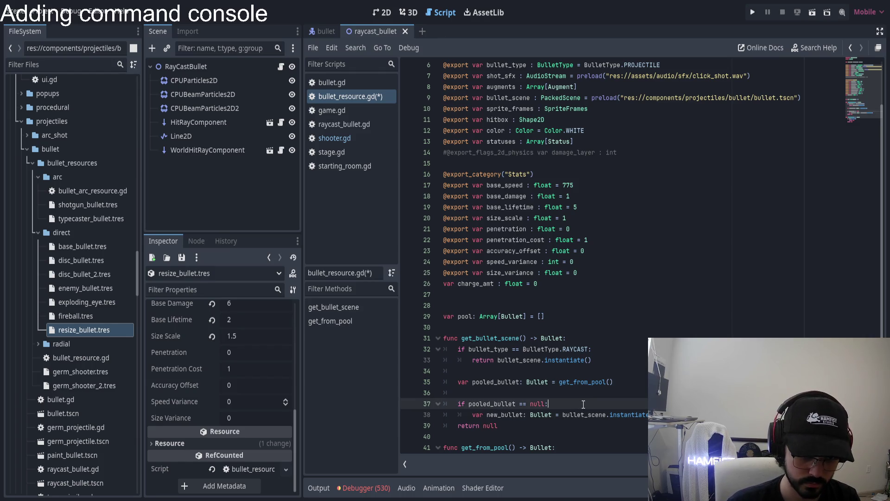
scroll(510, 362, down, 2)
click(533, 367)
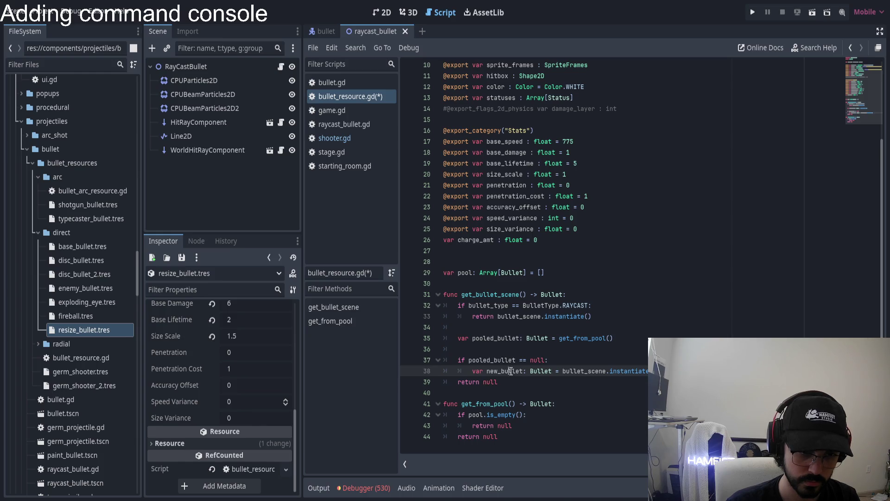
key(Return)
key(Return)
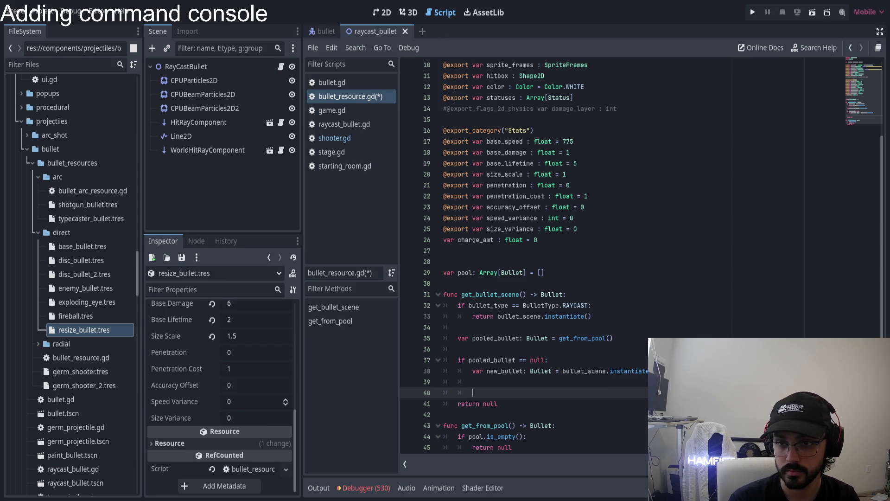
text(pool.a)
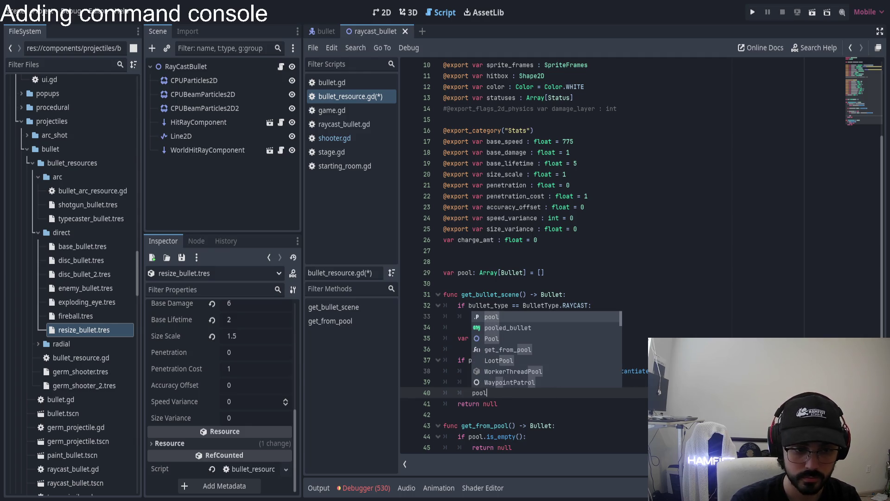
text(ppend()
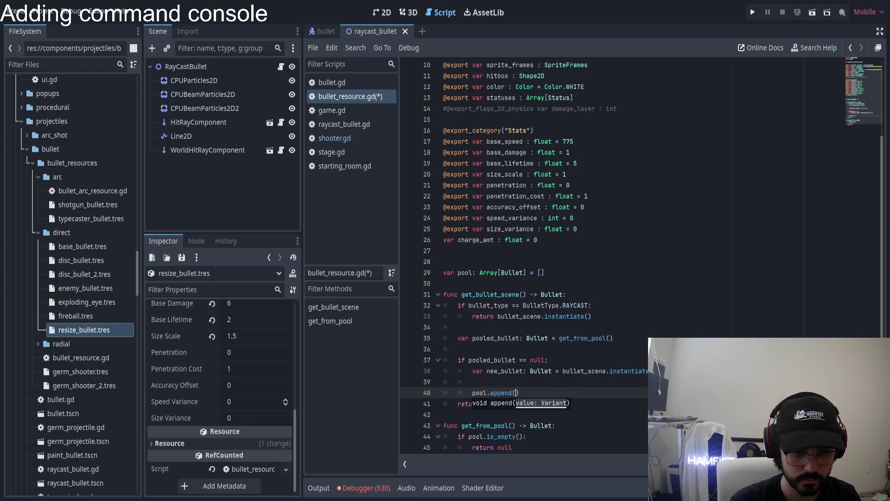
text(new_bullet)
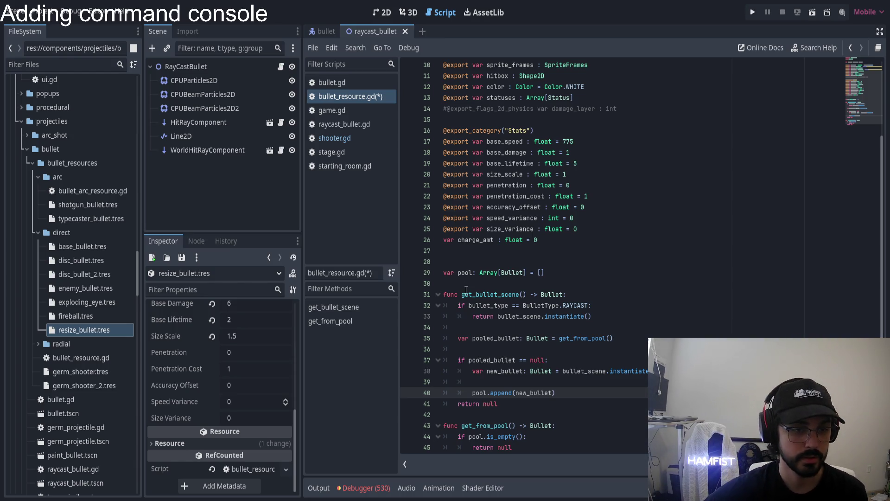
Rename pool to dead_pool and duplicate the line as an alive_pool Bullet array
click(458, 273)
text(dead_)
key(ctrl+shift+d)
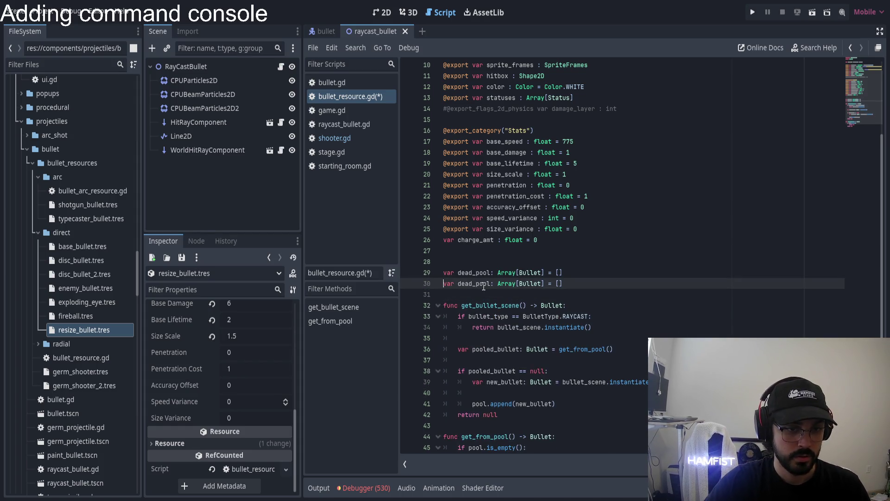
key(shift+Right)
text(alive)
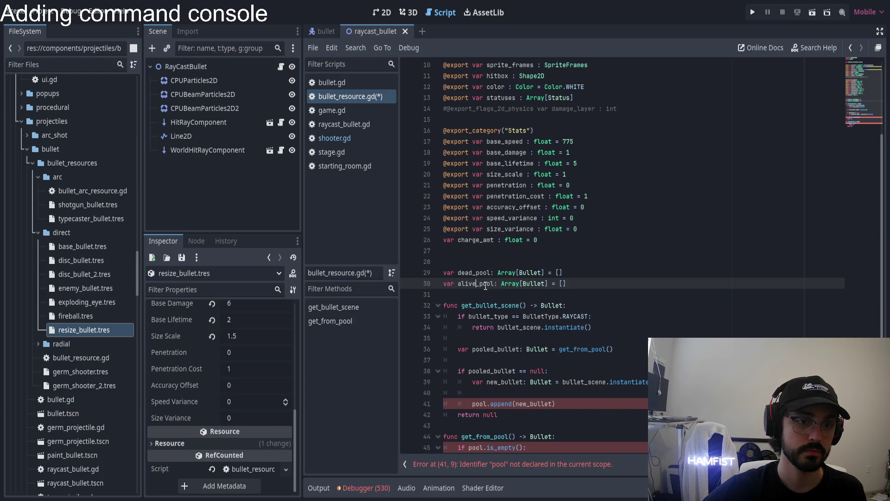
ctrl+click(530, 273)
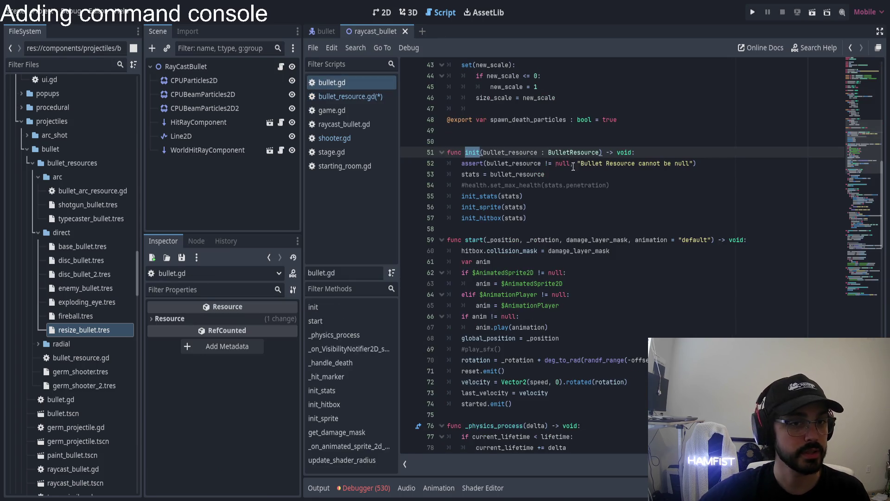
In bullet.gd, find where killed is emitted and comment out the queue_free() on line 115
scroll(503, 192, up, 10)
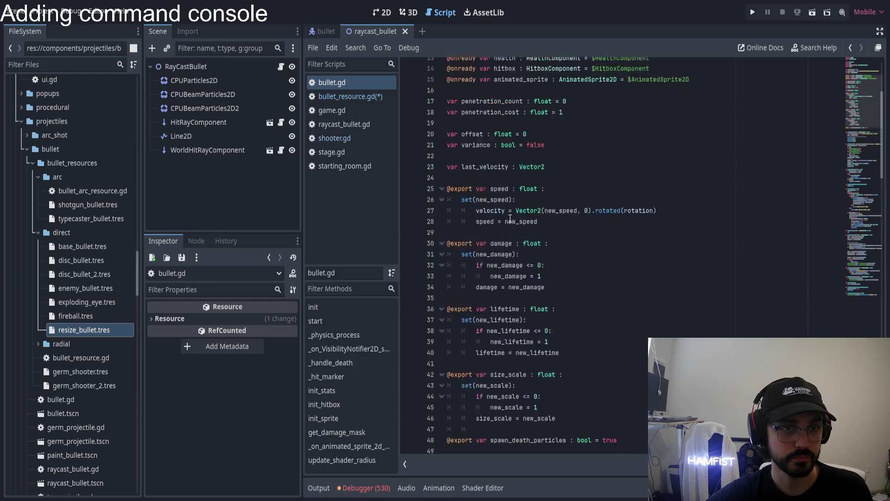
scroll(510, 218, up, 4)
double_click(485, 98)
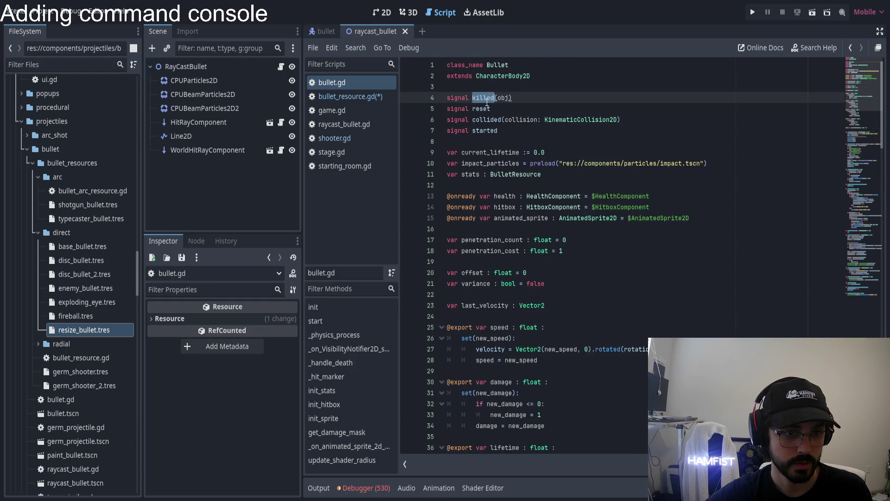
scroll(512, 185, down, 5)
scroll(511, 250, up, 5)
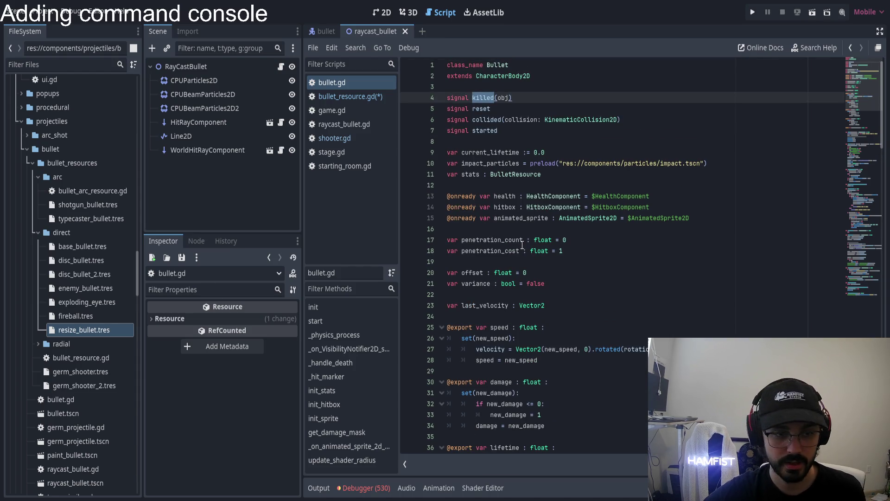
scroll(515, 274, down, 10)
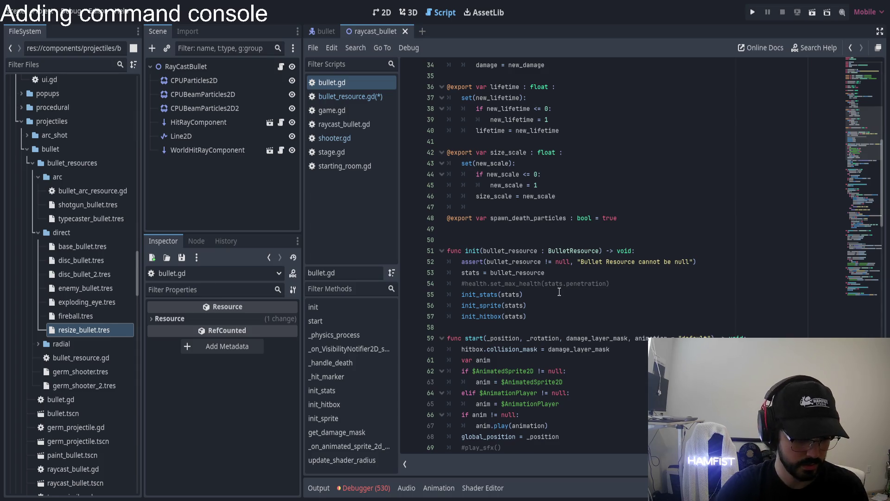
key(ctrl+f)
key(Return)
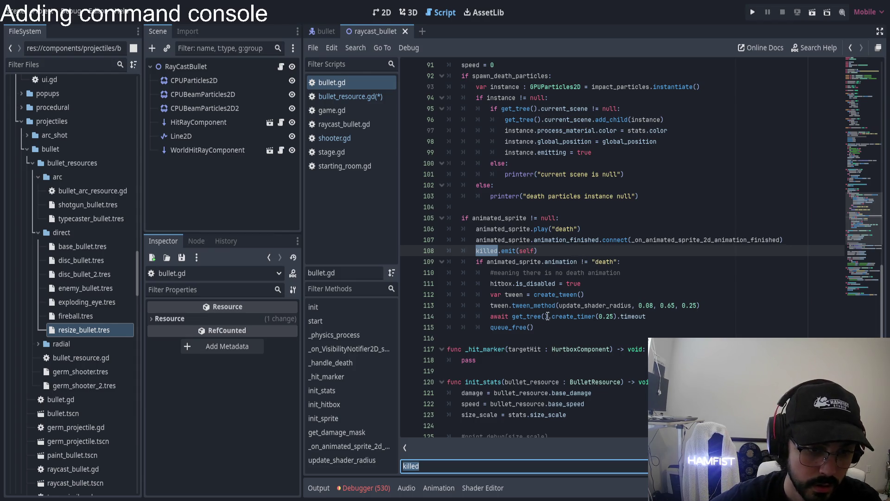
mouse_move(541, 327)
mouse_down()
mouse_move(477, 328)
mouse_move(491, 327)
mouse_up()
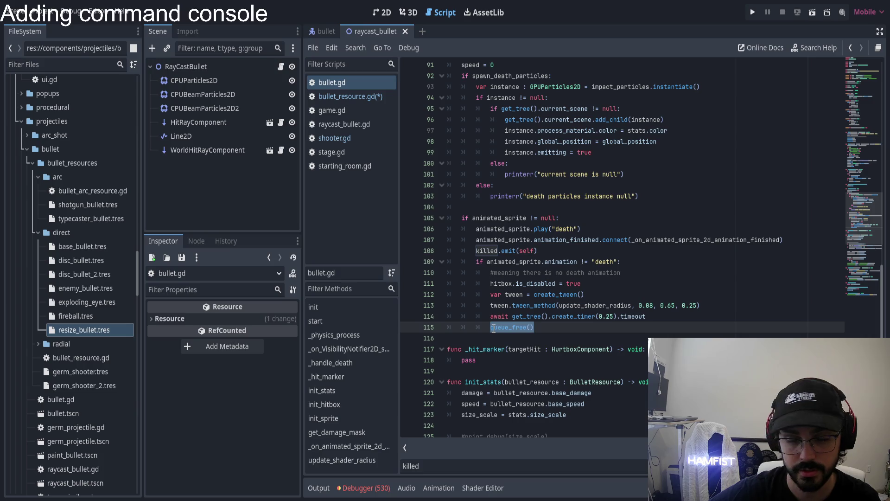
key(ctrl+k)
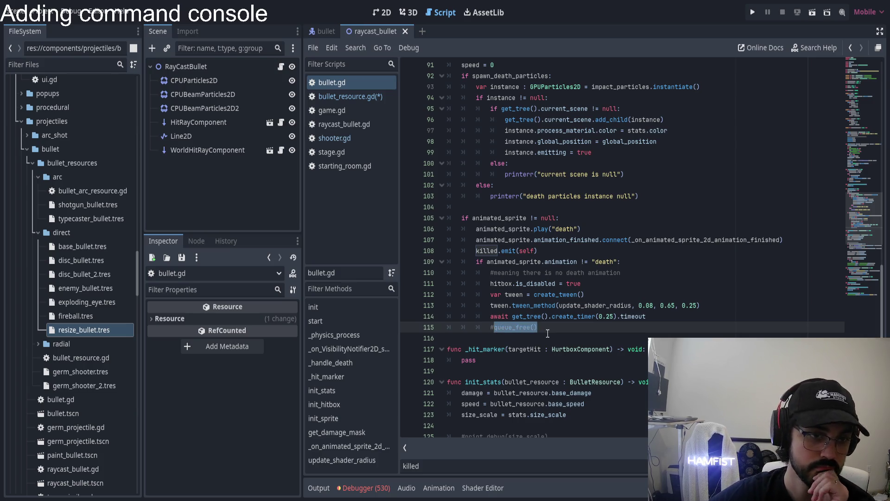
scroll(521, 239, up, 20)
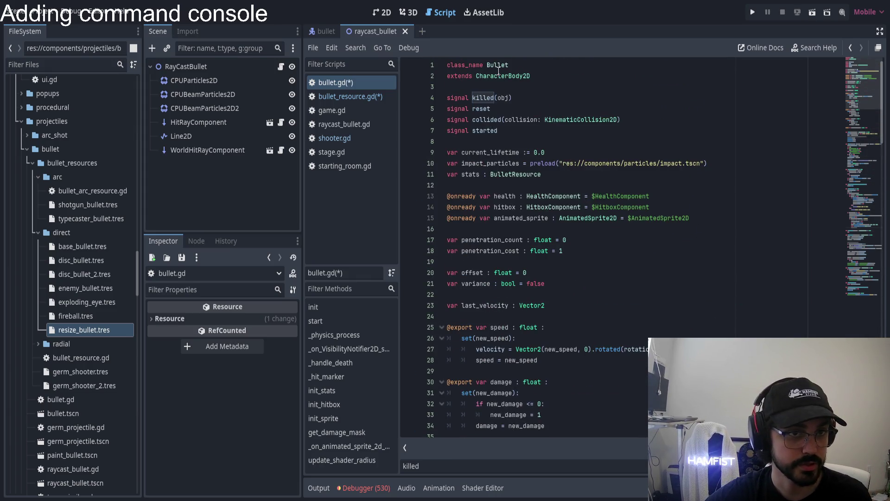
double_click(497, 65)
Search all project files for 'extends Bullet' and open troy_missile.gd from the results
key(ctrl+shift+f)
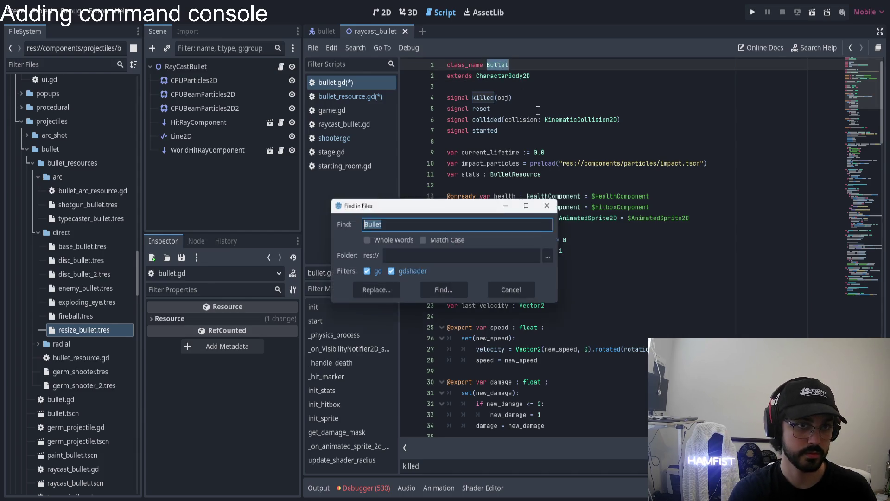
key(Home)
text(extends)
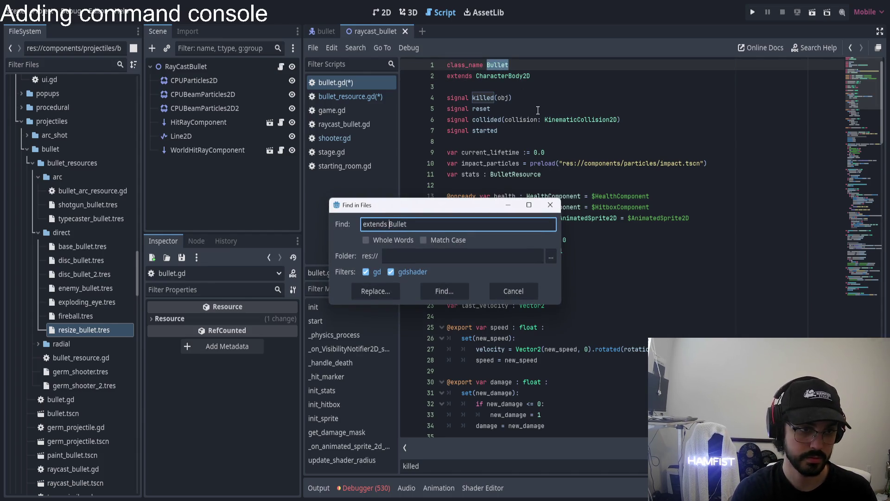
key(Return)
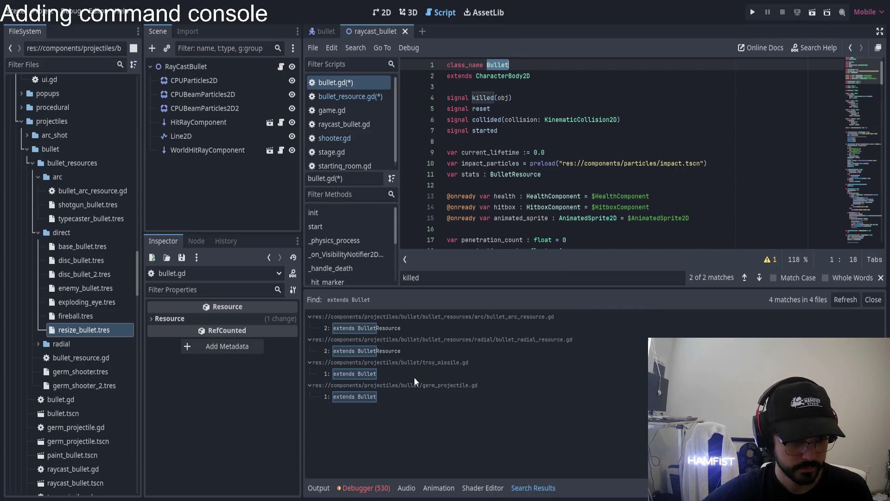
click(413, 377)
Comment out queue_free() in troy_missile.gd's _handle_death and locate the is_dead declaration
scroll(506, 204, down, 3)
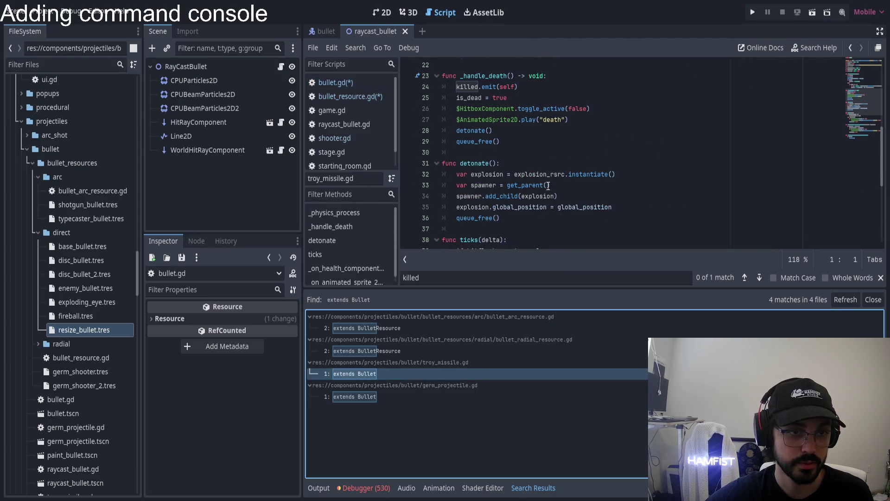
click(541, 141)
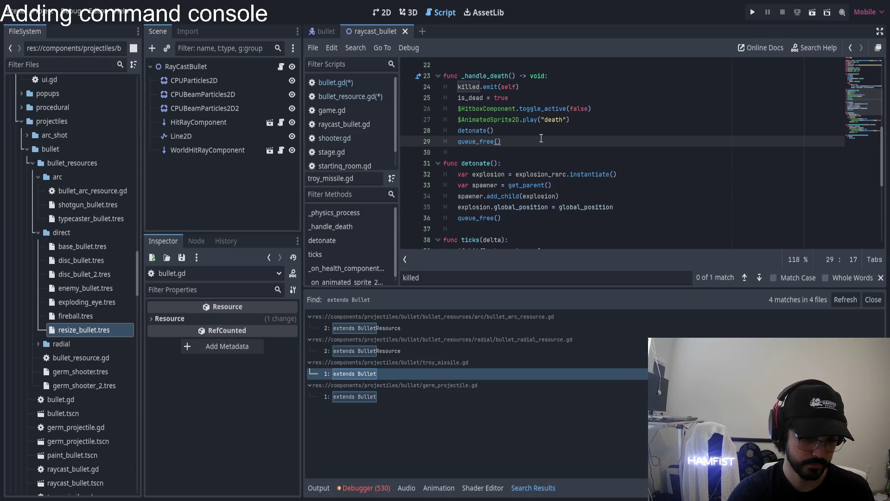
key(ctrl+k)
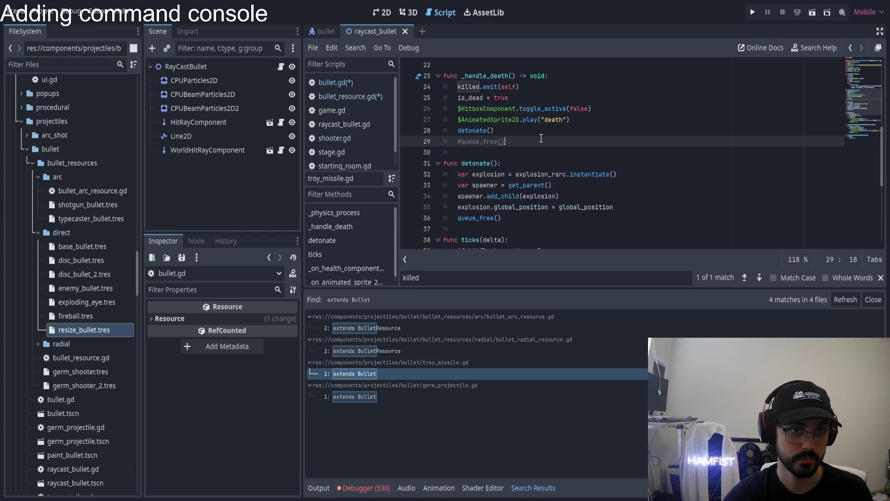
key(Down)
key(Down)
key(Down)
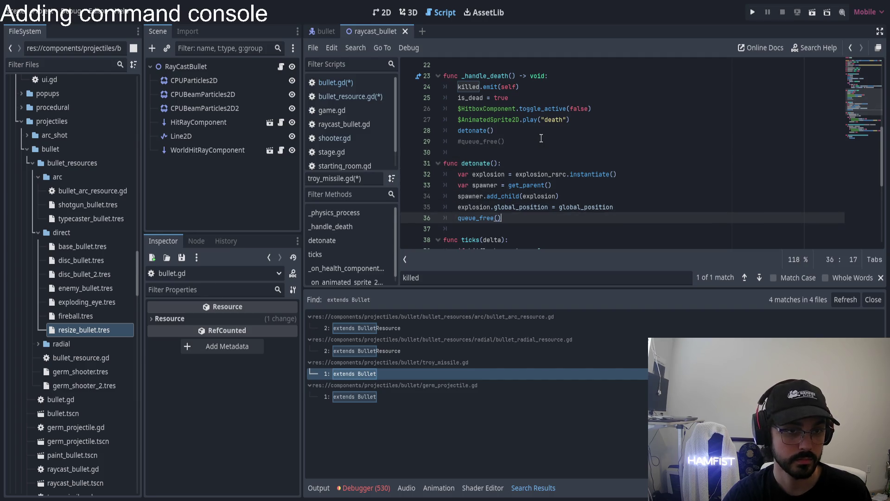
ctrl+click(469, 97)
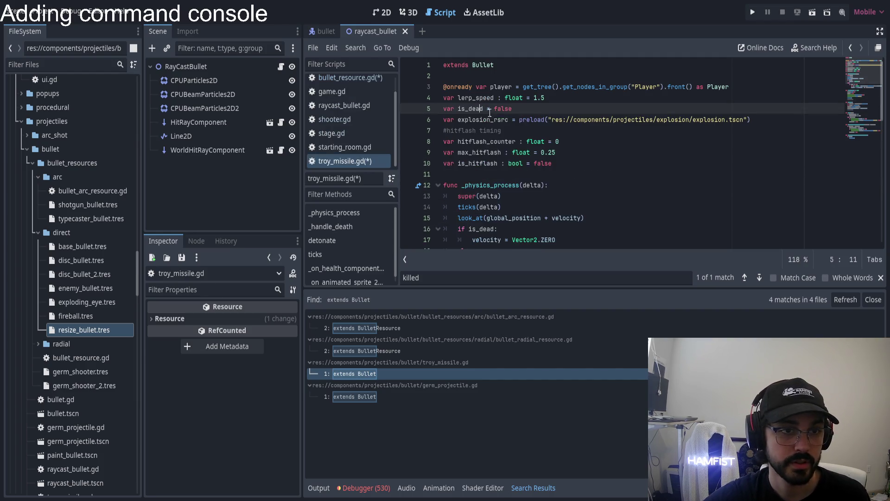
double_click(474, 109)
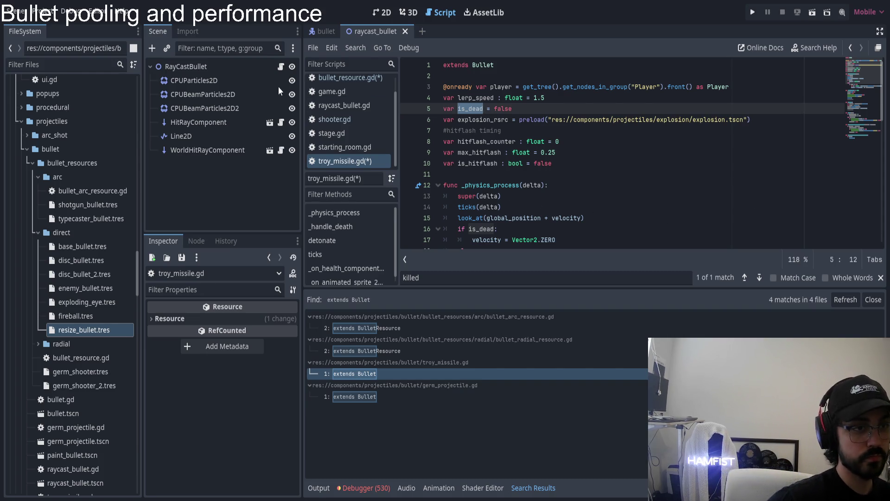
Back in bullet_resource.gd, make get_from_pool's empty check use alive_pool
click(329, 79)
scroll(538, 152, down, 7)
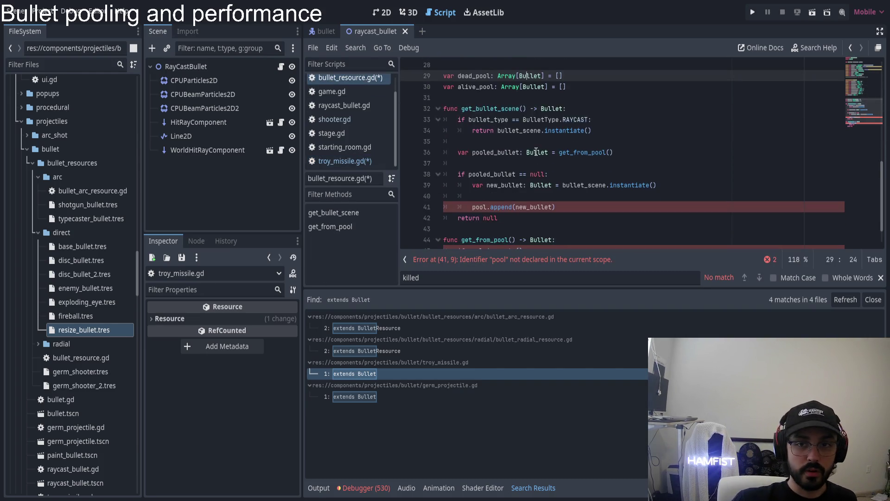
scroll(538, 152, up, 2)
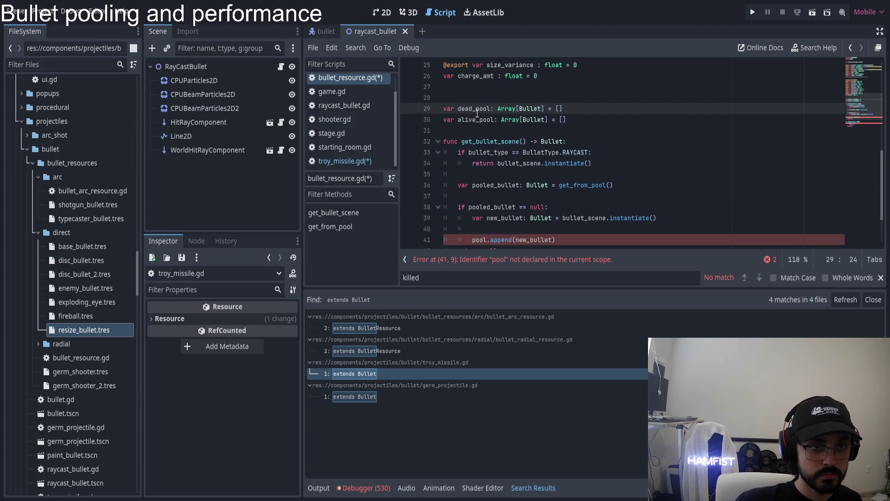
scroll(536, 148, down, 2)
scroll(537, 149, up, 1)
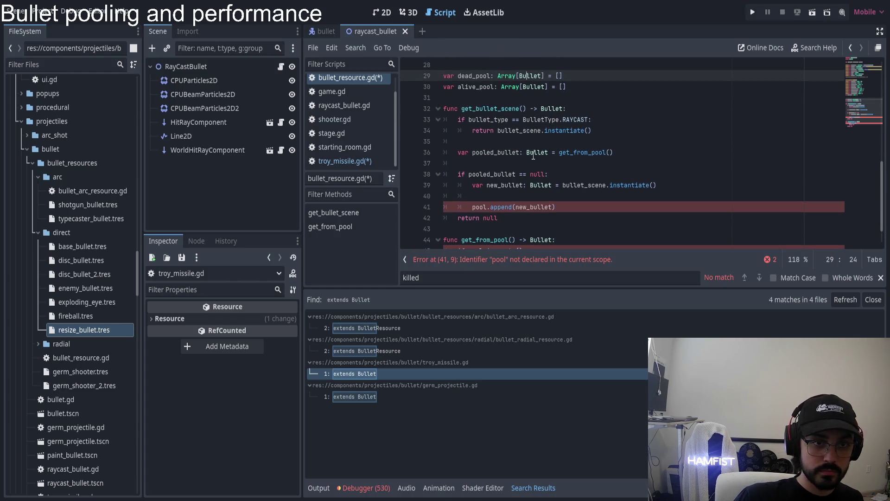
scroll(575, 152, down, 1)
click(556, 207)
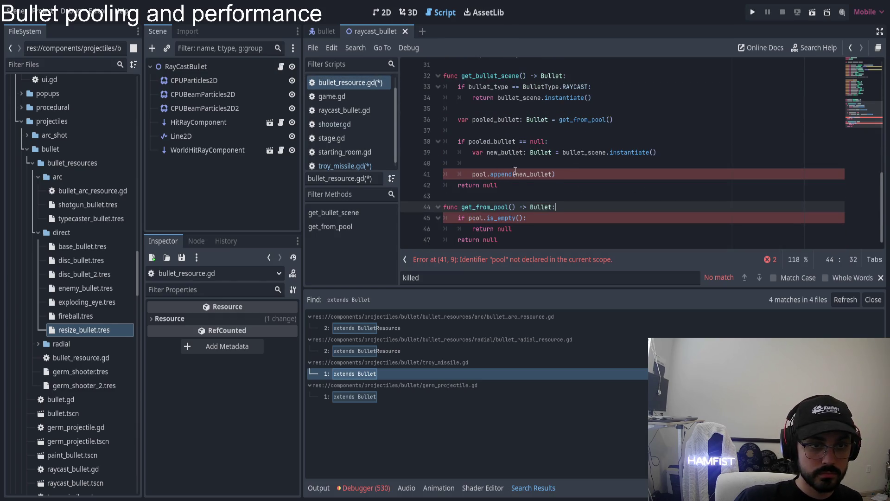
double_click(473, 218)
text(alive_pool)
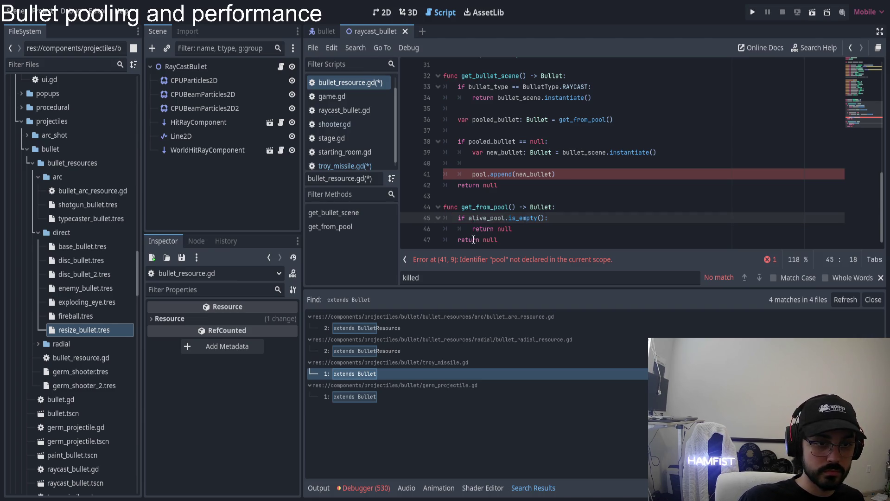
Add an alive_pool.pop_back() line above the final return null and view its Array documentation
key(Down)
key(Down)
key(Home)
key(Return)
key(Up)
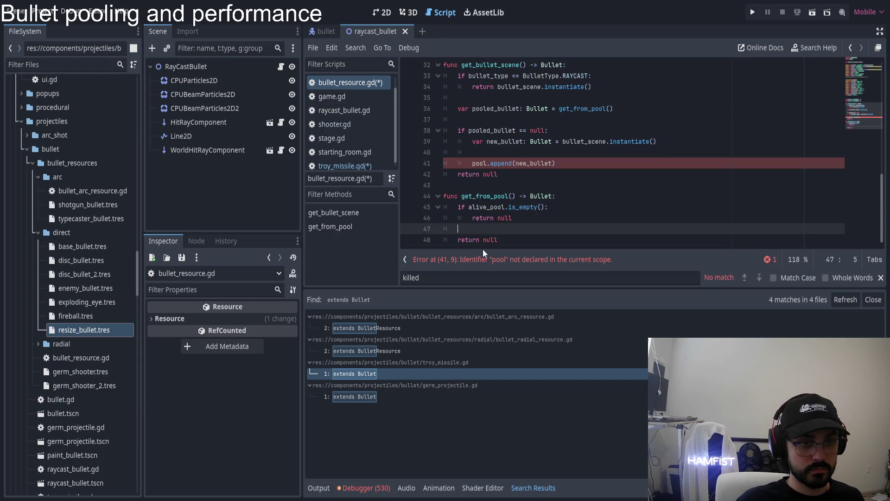
text(ali)
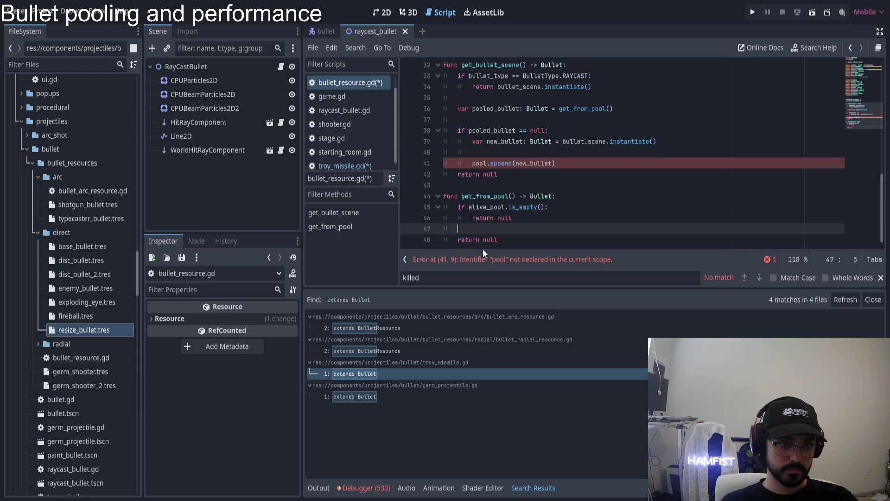
text(ve)
key(Return)
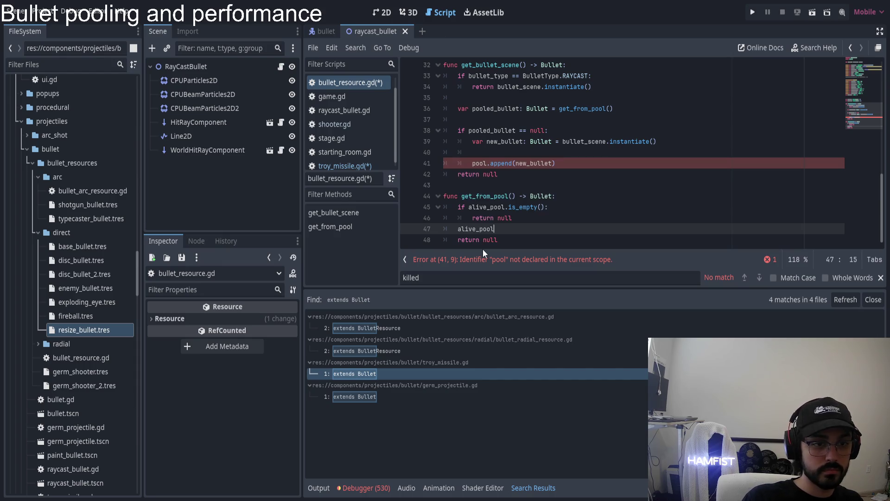
text(.pop)
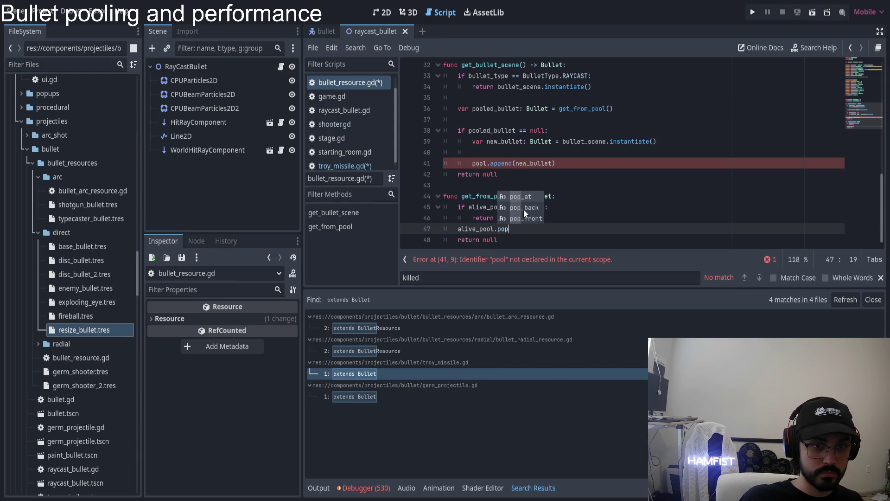
click(524, 209)
ctrl+click(509, 230)
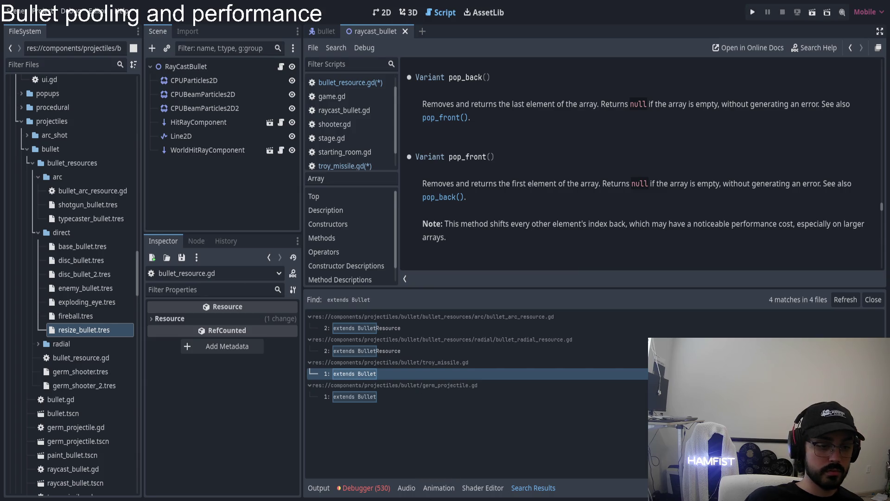
Leave the Array help page and return to the modified bullet_resource.gd script
mouse_move(482, 498)
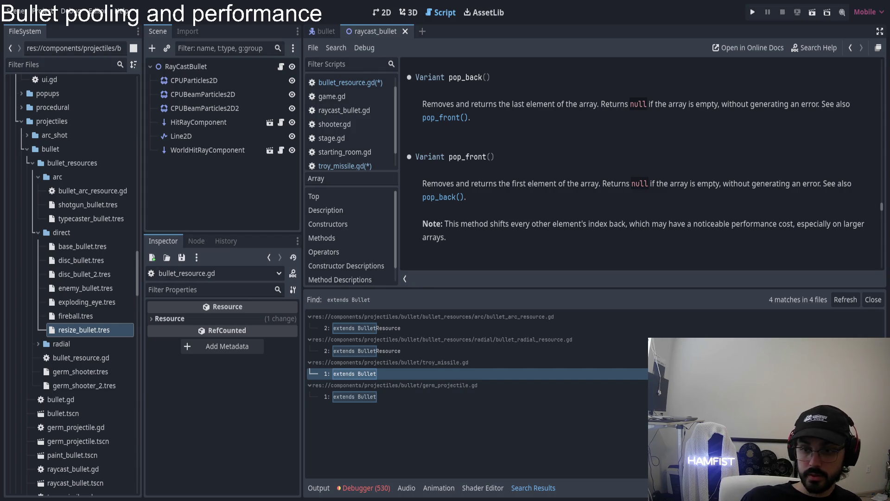
click(352, 82)
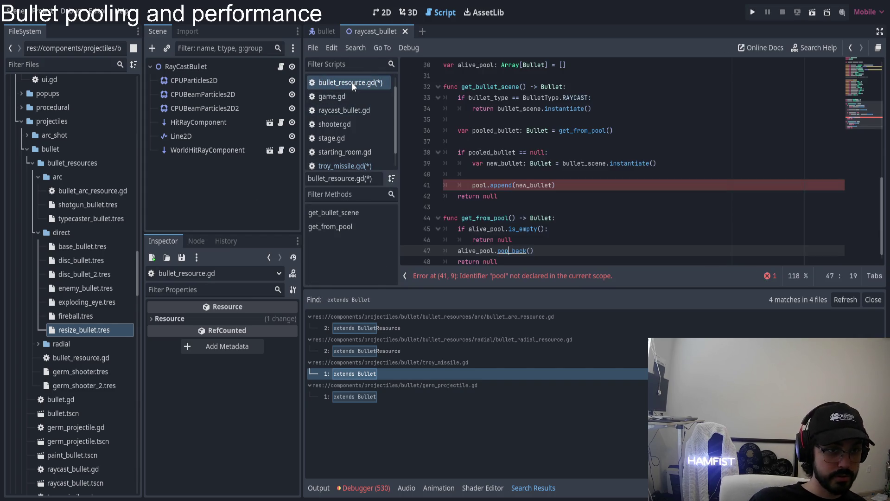
Store the popped element as 'var bullet: Bullet = alive_pool.pop_back()' and start a bullet.r line
key(End)
key(Home)
text(return)
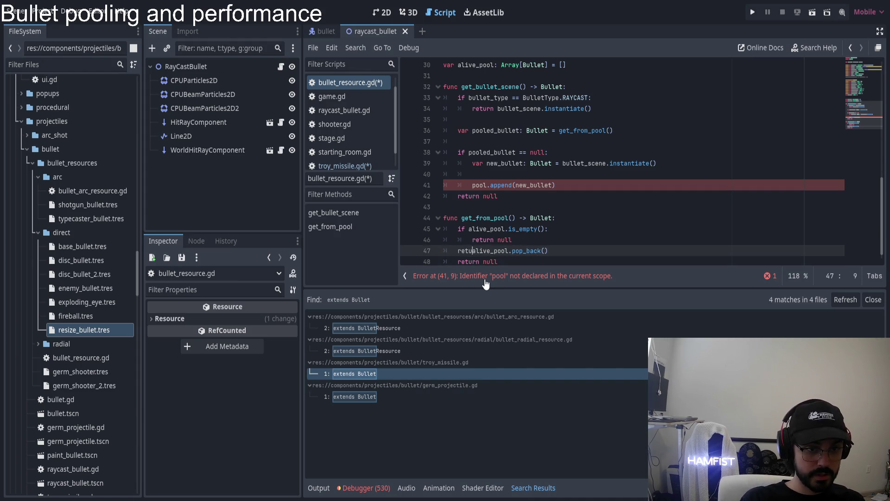
key(End)
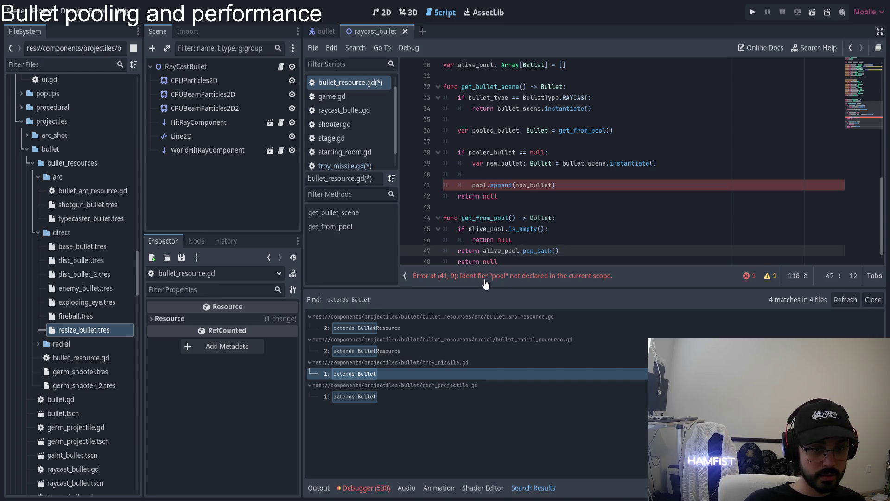
key(ctrl+shift+Left)
text(var )
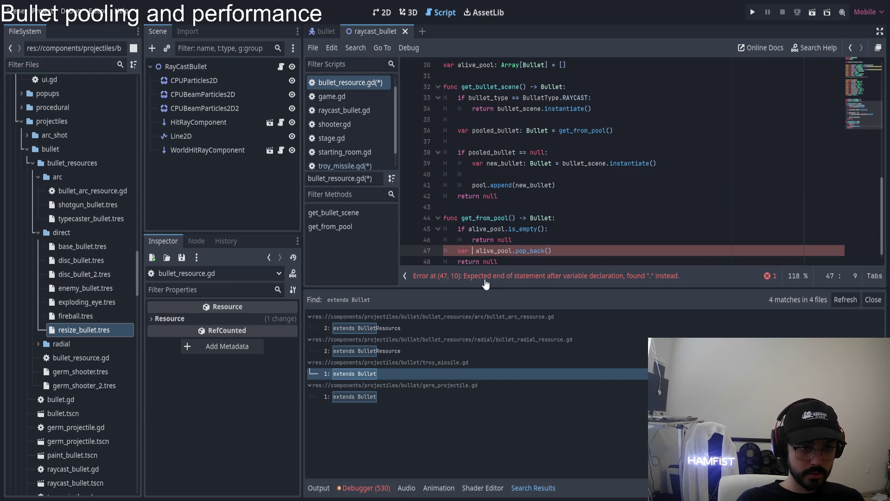
text(bullet: Bu)
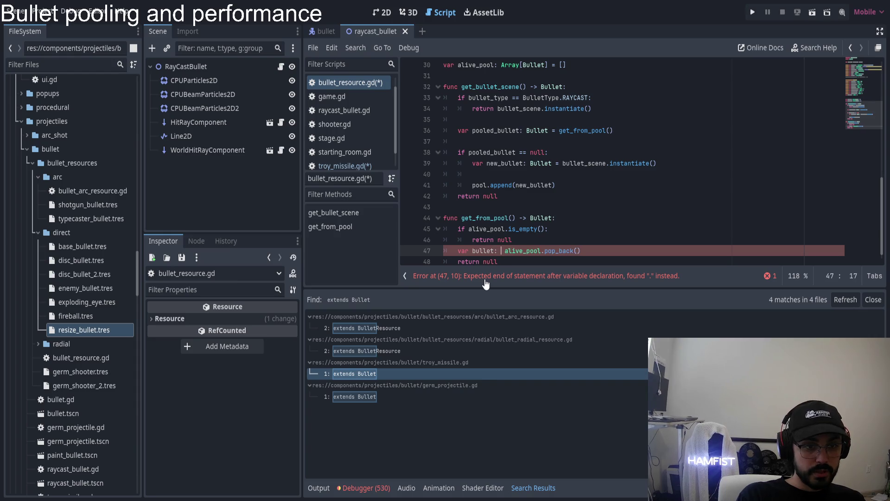
text(llet)
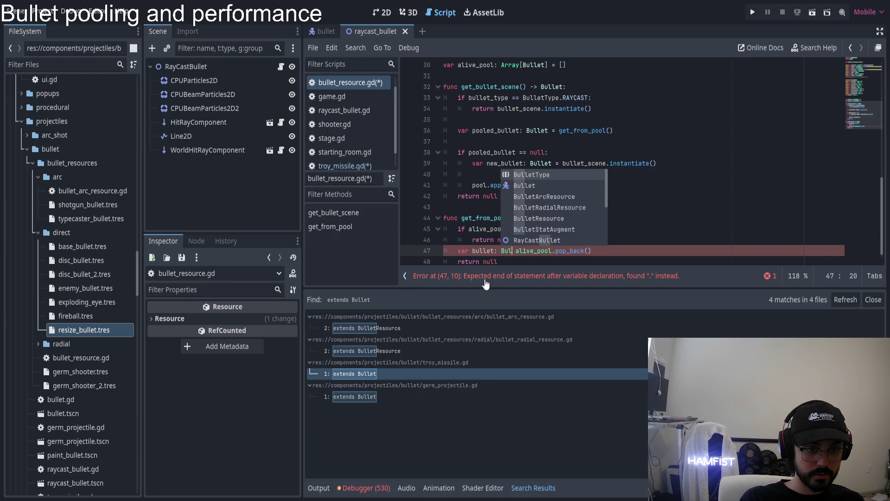
key(BackSpace)
text(=)
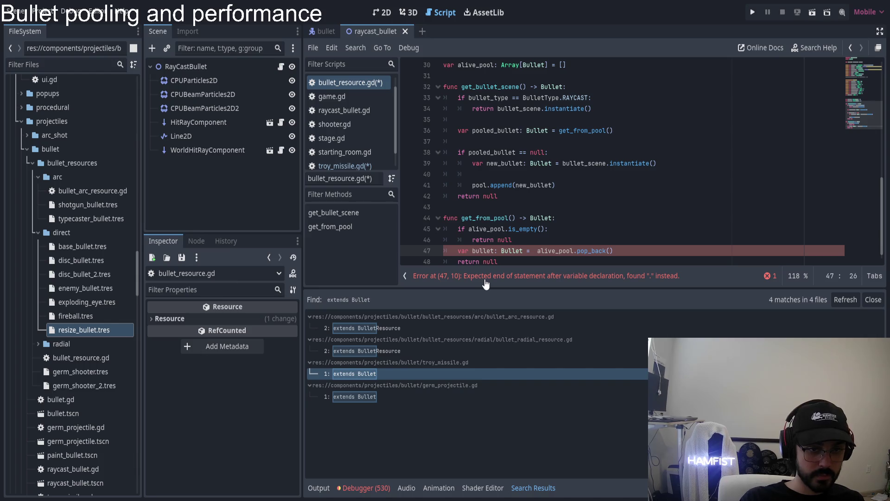
key(Return)
text(bullet.re)
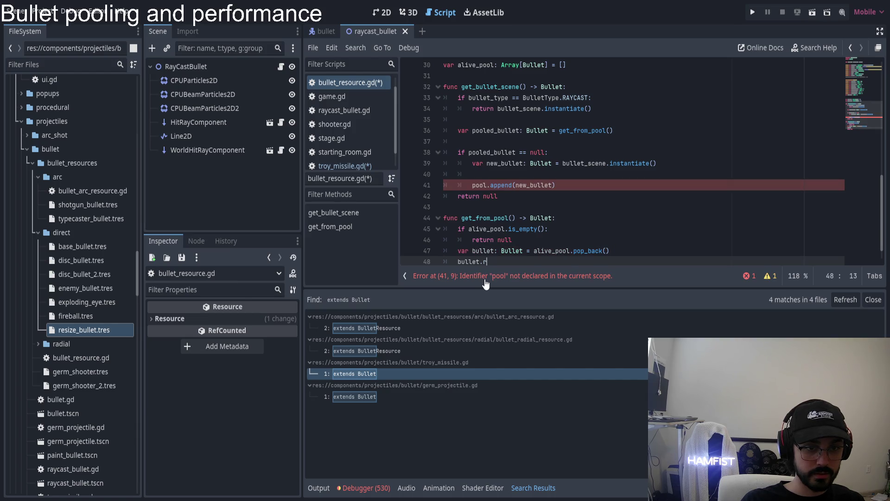
Comment out the pool.append line, continue the line as 'bullet.rs', and open the Bullet class definition
click(552, 185)
key(ctrl+k)
scroll(555, 234, down, 1)
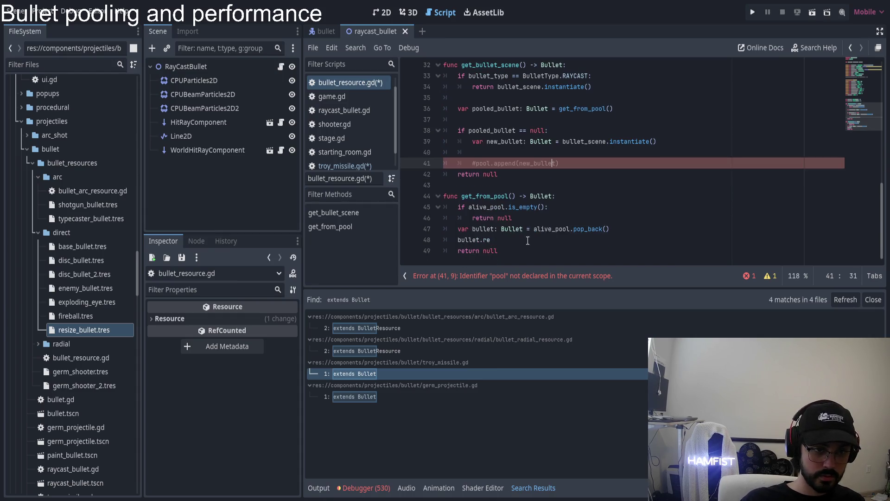
click(520, 245)
text(s)
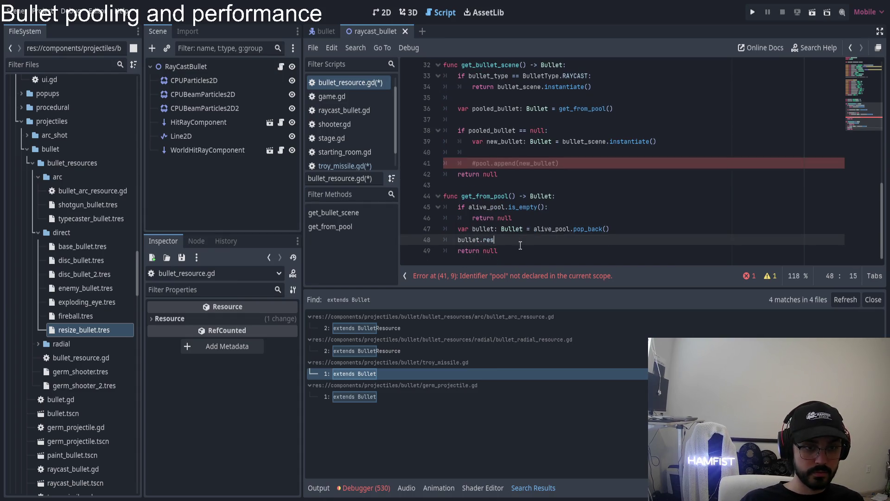
ctrl+click(540, 196)
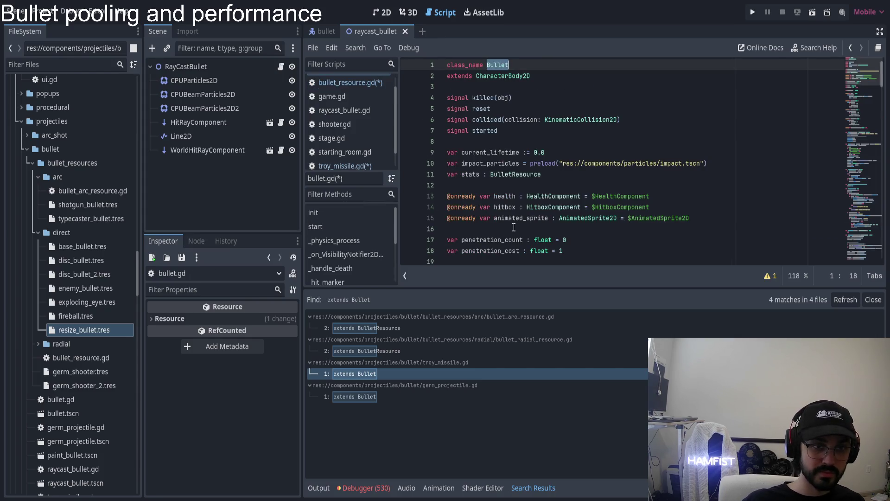
Search bullet.gd for the reset signal and review the start function's parameters and troy_missile.gd
double_click(487, 108)
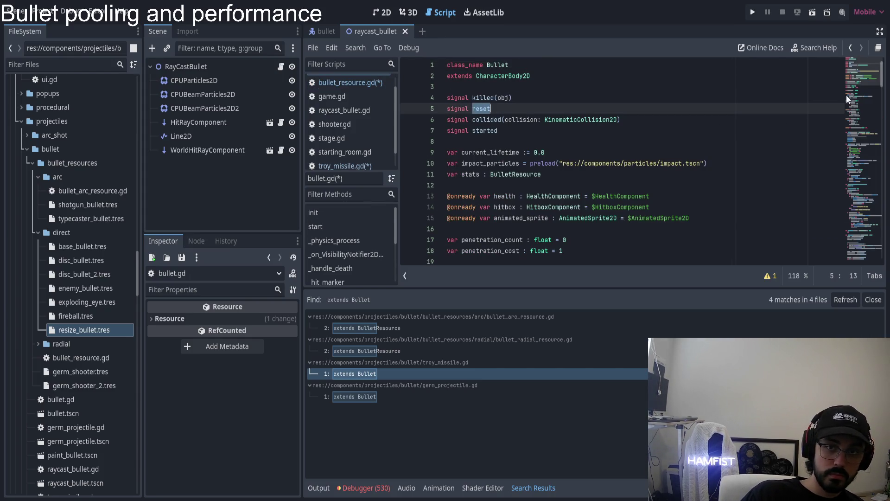
key(ctrl+f)
key(Return)
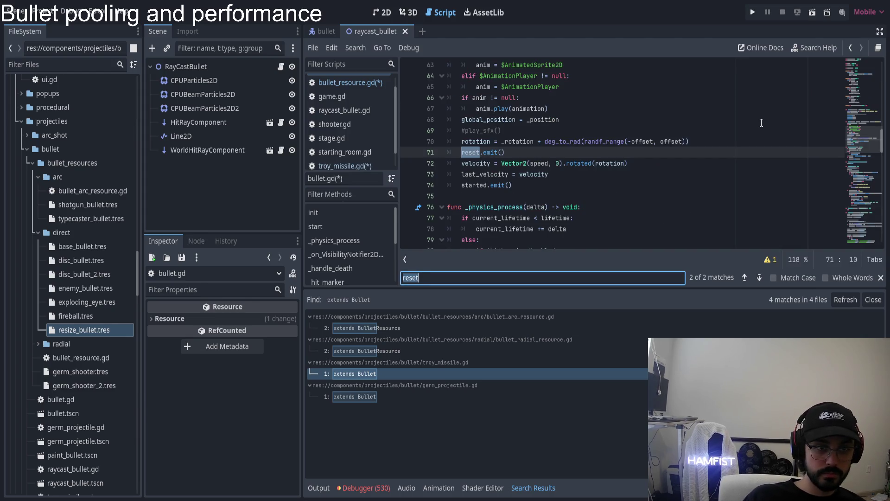
scroll(719, 145, up, 3)
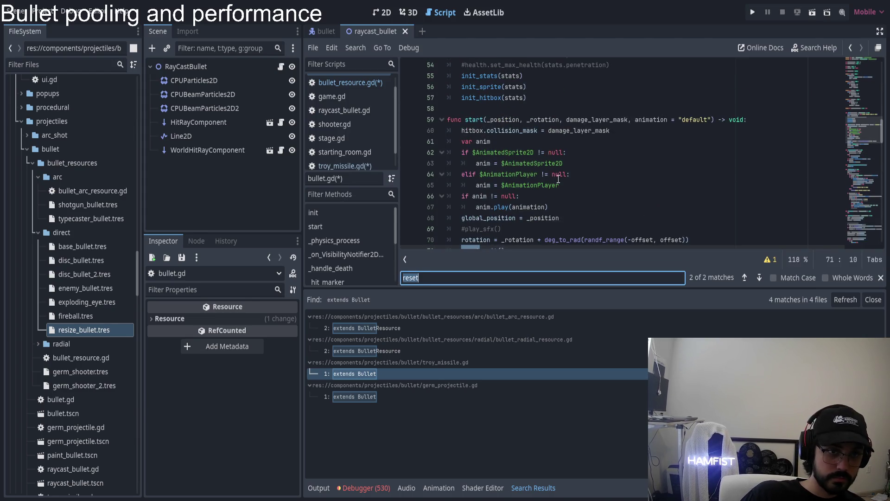
scroll(559, 179, down, 2)
scroll(559, 179, up, 3)
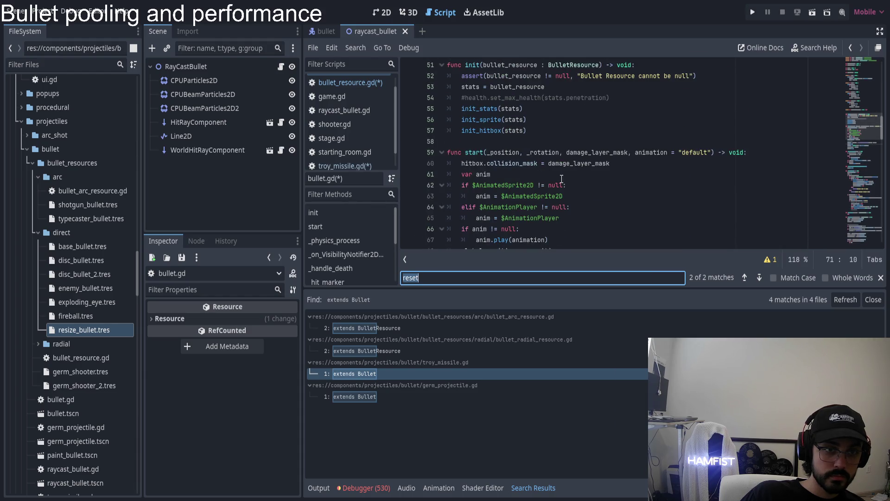
click(504, 153)
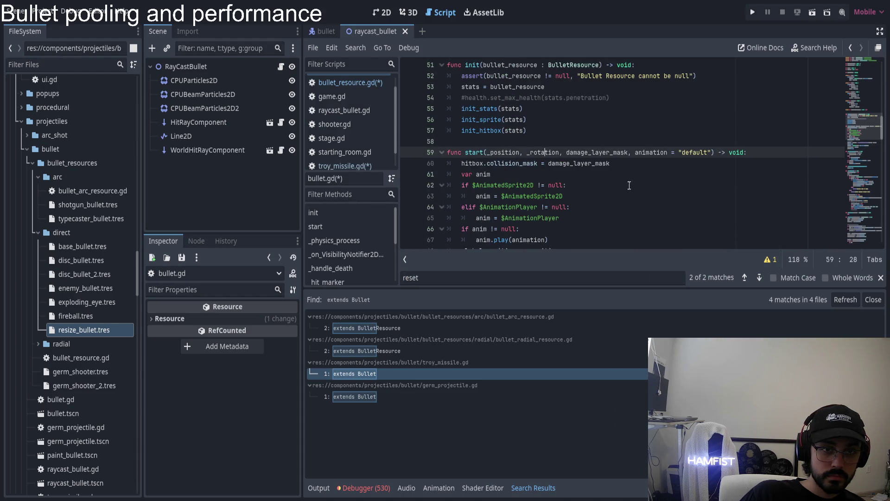
click(646, 153)
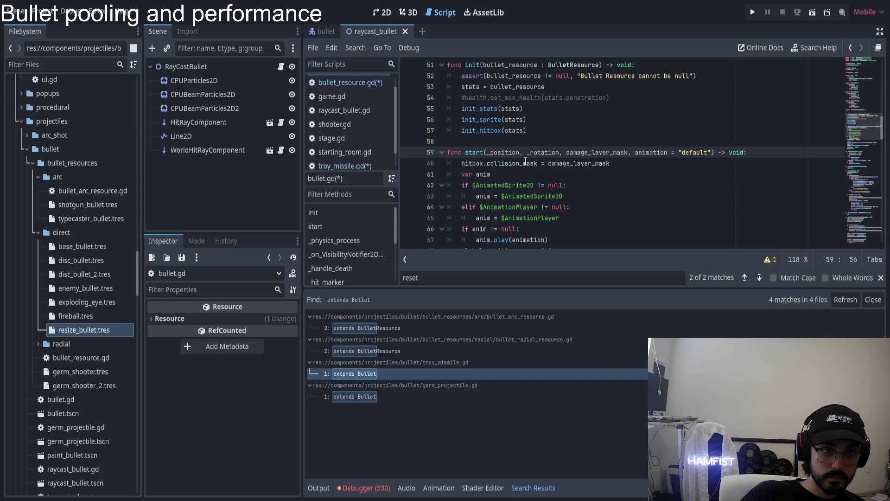
click(347, 166)
In bullet_resource.gd, delete the temporary bullet variable lines 47–48 from get_from_pool
click(343, 84)
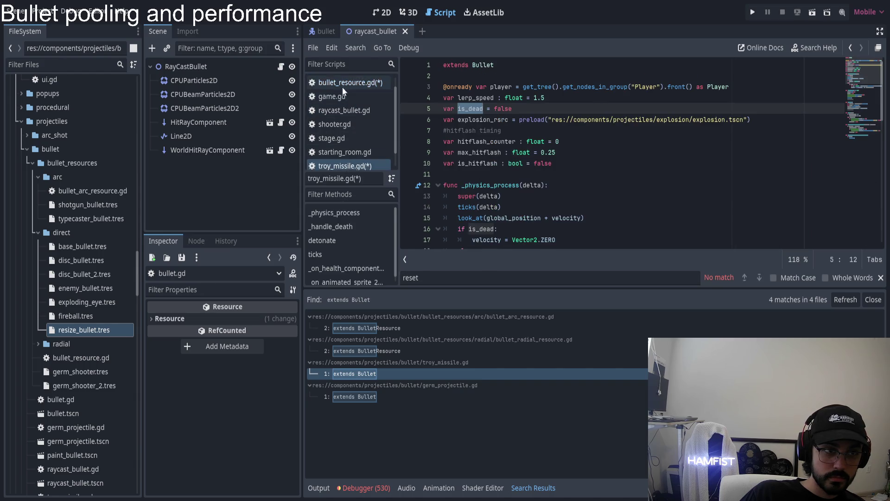
scroll(491, 185, down, 1)
click(491, 225)
drag(533, 218, 465, 221)
key(BackSpace)
key(ctrl+shift+Right)
key(ctrl+shift+Right)
key(ctrl+shift+Right)
key(ctrl+c)
key(BackSpace)
key(Down)
key(shift+End)
key(Delete)
key(BackSpace)
Change 'return null' to 'return alive_pool.pop_back()' and clear the leftover indent
key(Down)
key(End)
key(ctrl+shift+Left)
key(ctrl+v)
key(Up)
key(BackSpace)
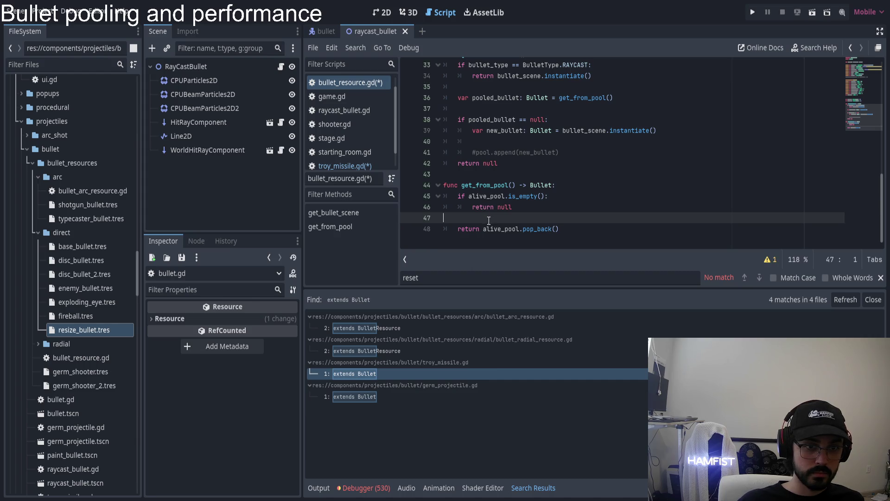
Review the get_from_pool call on line 36 and the pooled_bullet null check
scroll(489, 220, up, 3)
double_click(583, 174)
scroll(563, 186, up, 3)
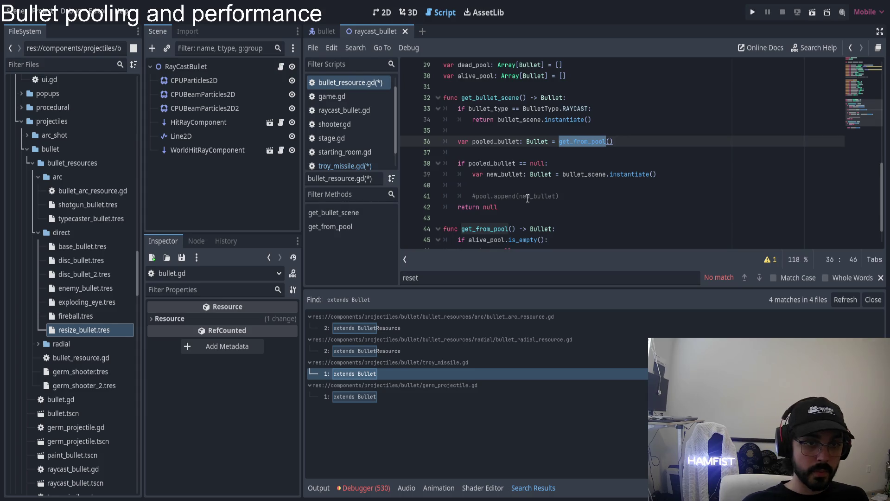
scroll(505, 204, down, 6)
click(505, 164)
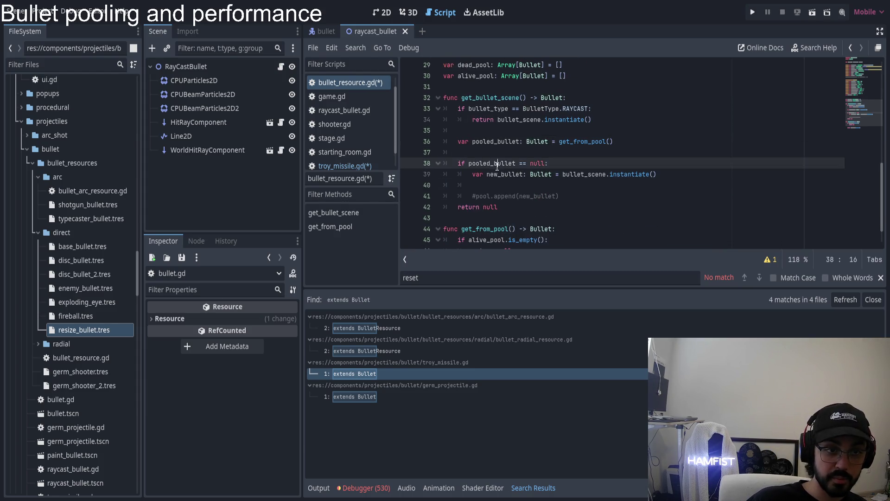
click(497, 176)
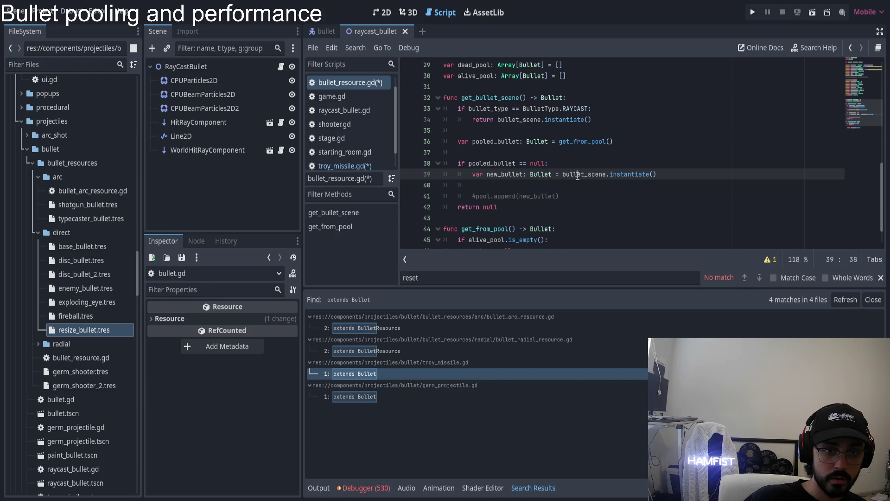